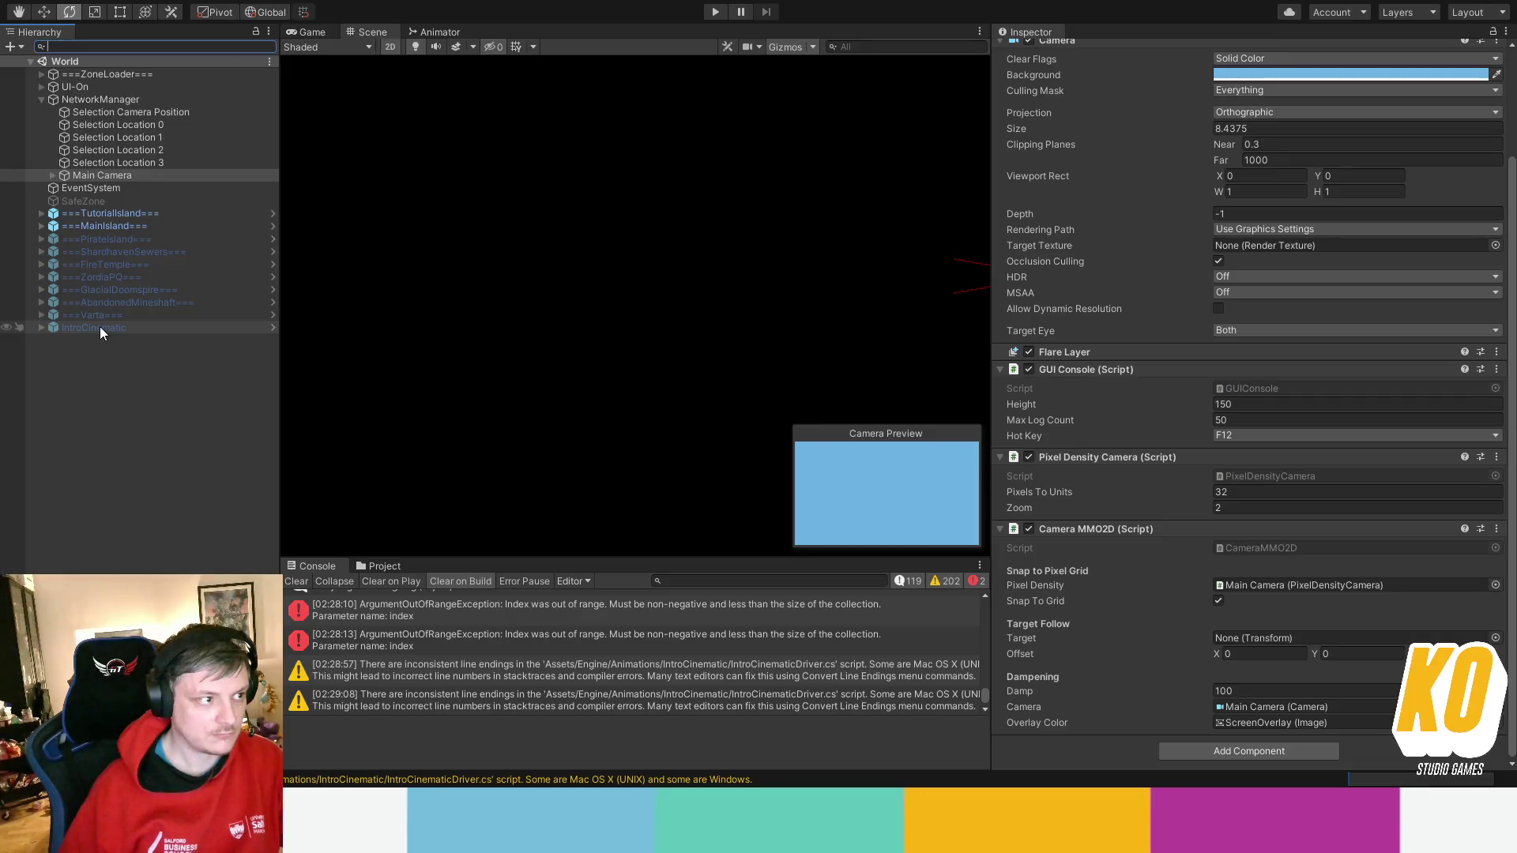
Step: Move IntroCinematic in the Hierarchy to sit just below Main Camera under NetworkManager
{"action": "left_click_drag", "start_coordinate": [99, 325], "coordinate": [86, 180]}
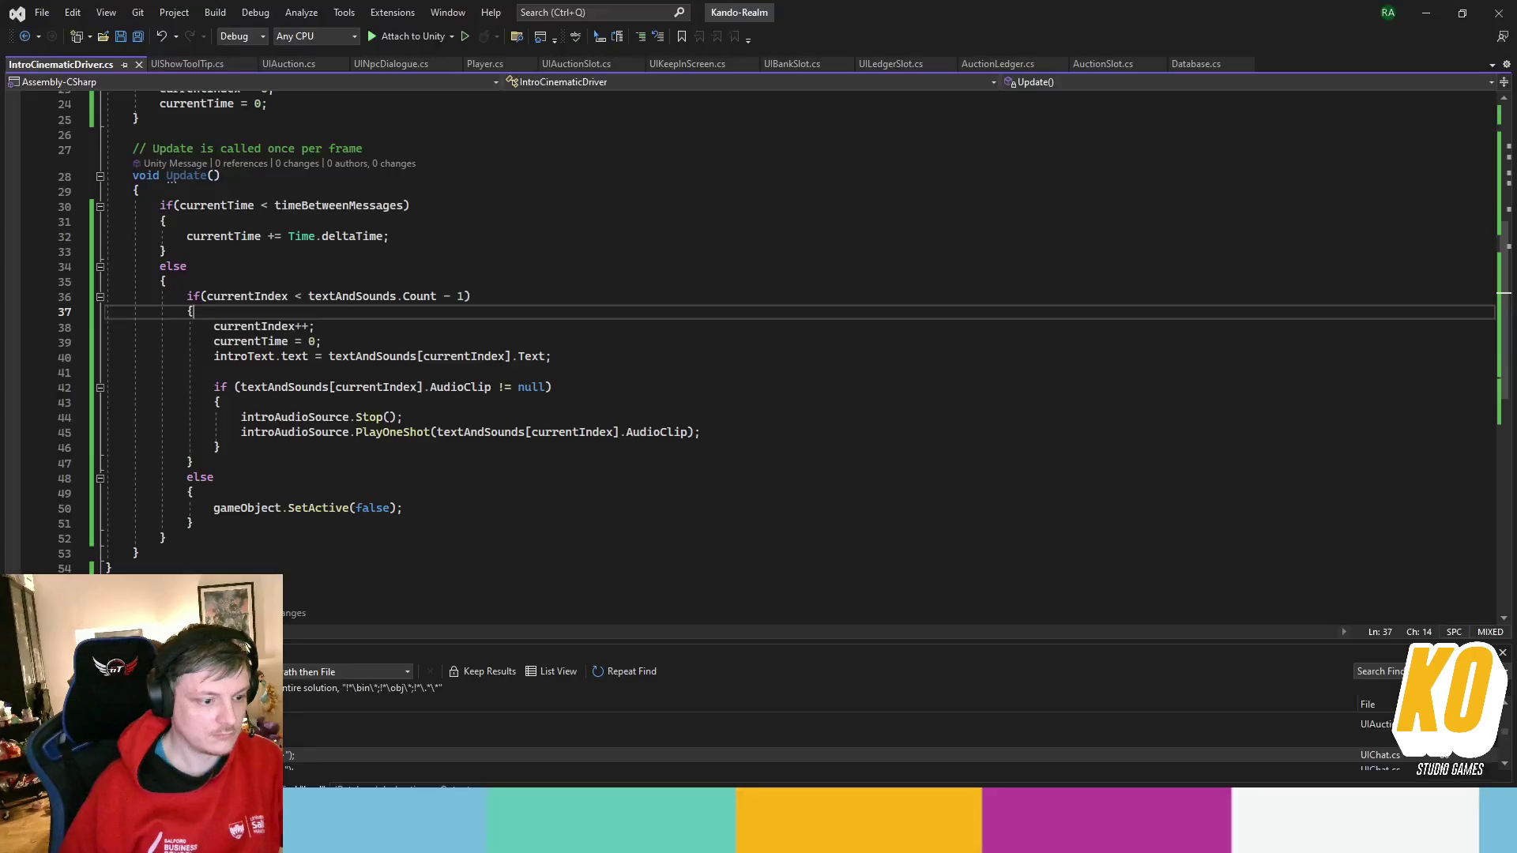
Step: Add a [SerializeField] private GameObject mainCameraObject field to IntroCinematicDriver
{"action": "scroll", "coordinate": [358, 266], "scroll_direction": "up", "scroll_amount": 7}
{"action": "left_click", "coordinate": [439, 260]}
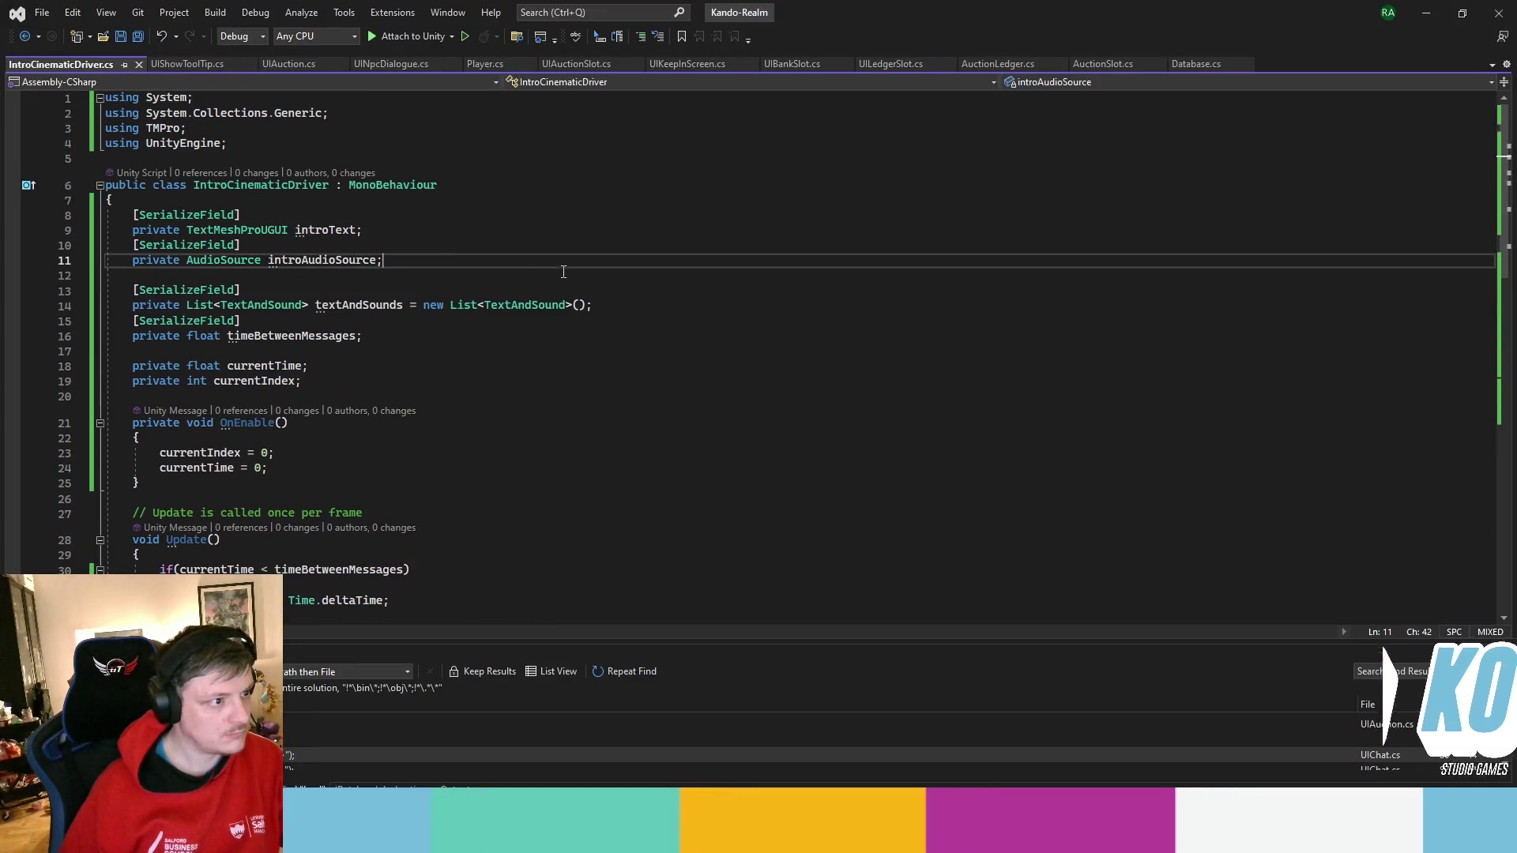
{"action": "left_click", "coordinate": [383, 203]}
{"action": "key", "text": "Return"}
{"action": "key", "text": "Return"}
{"action": "key", "text": "Up"}
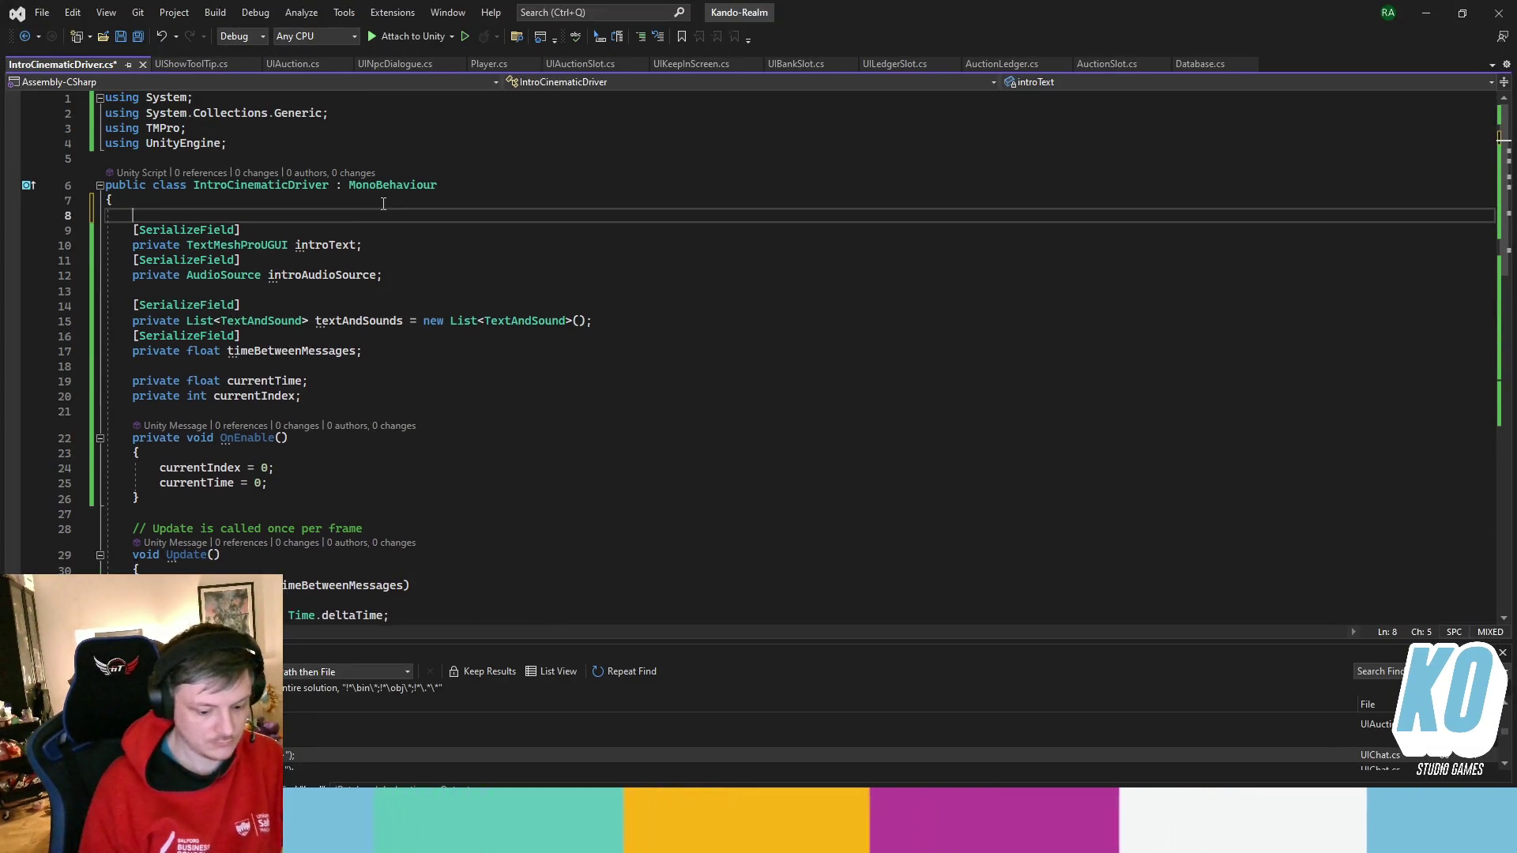
{"action": "type", "text": "[serializeField]"}
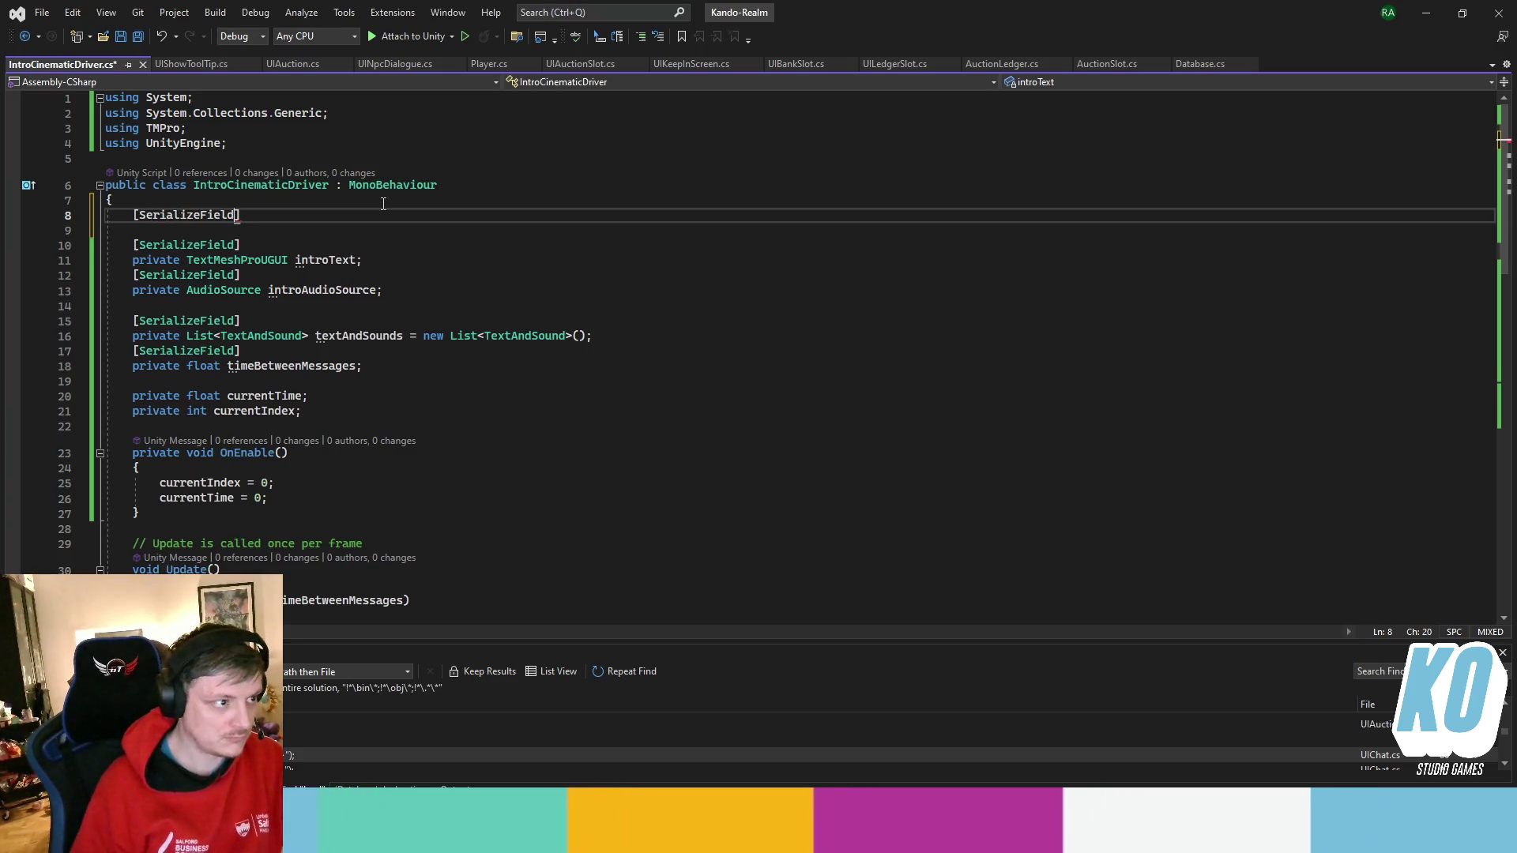
{"action": "key", "text": "Return"}
{"action": "type", "text": "private "}
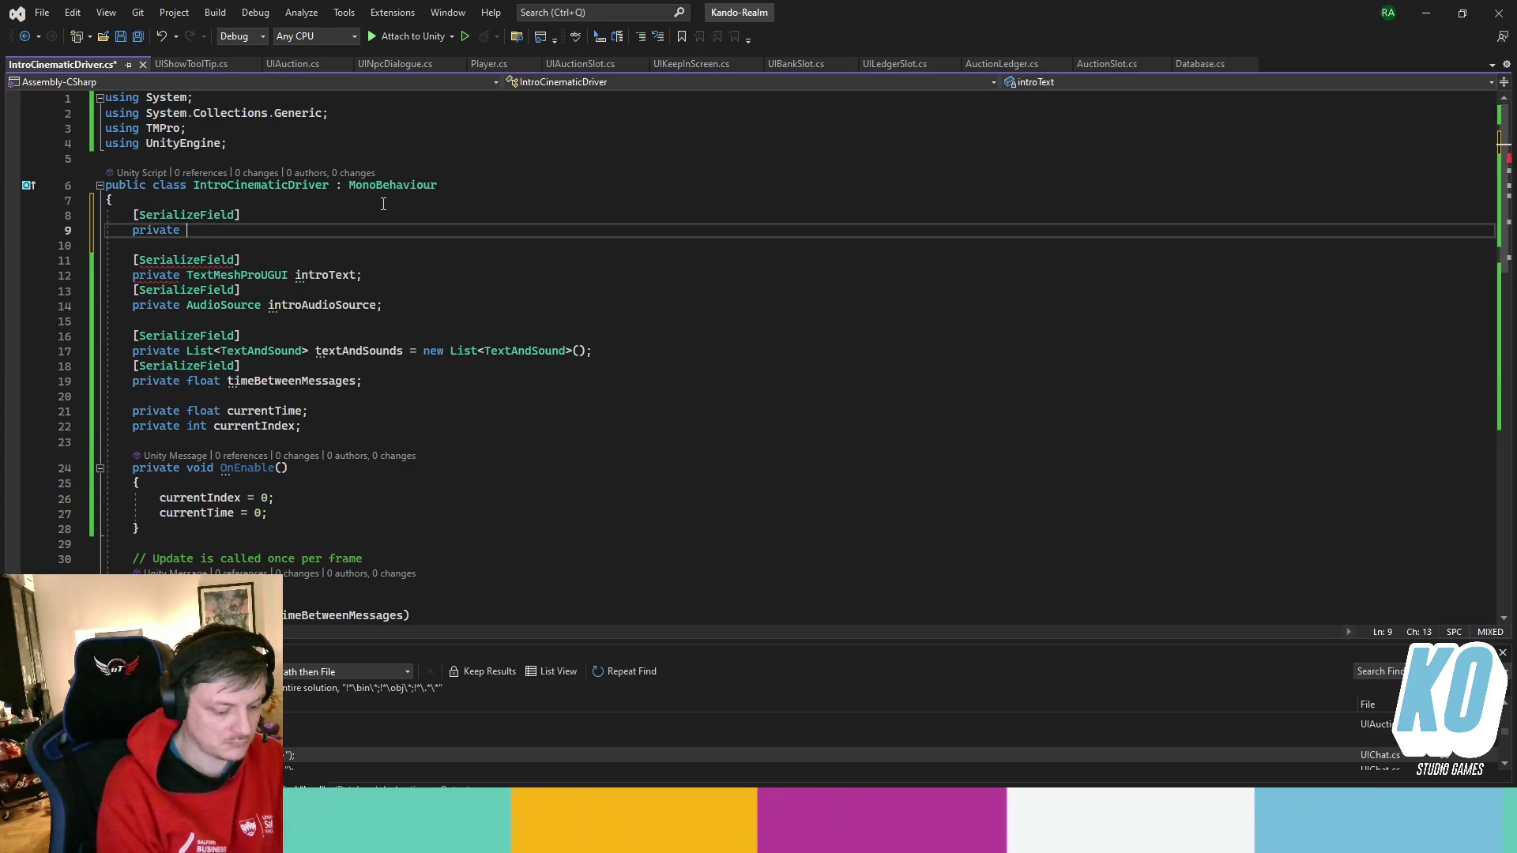
{"action": "type", "text": "GameObject mainCamera"}
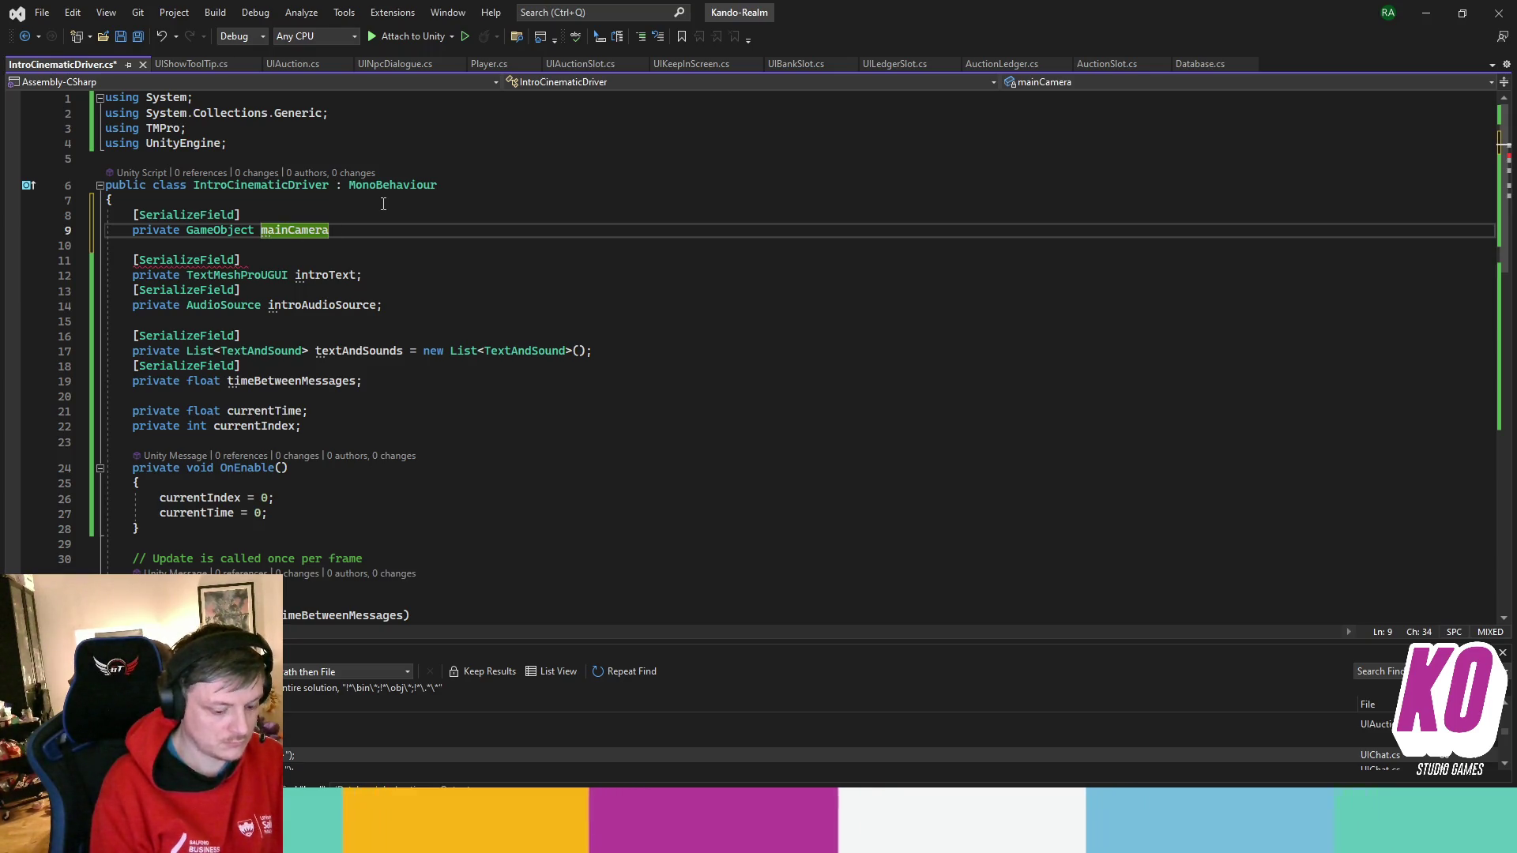
{"action": "type", "text": "Object;"}
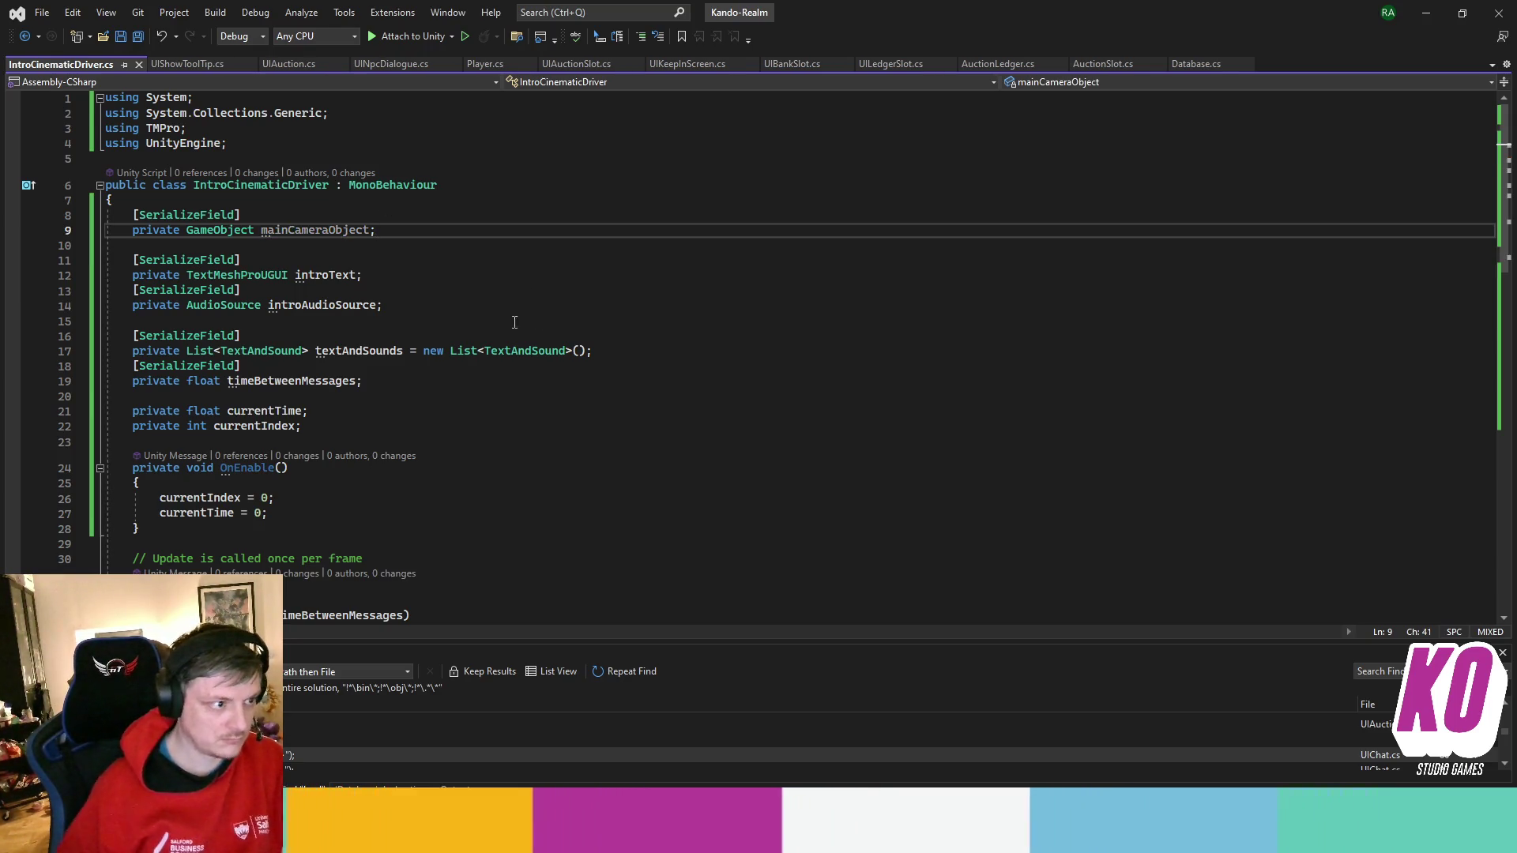
Step: Call mainCameraObject.SetActive(false) at the end of OnEnable
{"action": "scroll", "coordinate": [514, 322], "scroll_direction": "down", "scroll_amount": 5}
{"action": "left_click", "coordinate": [335, 271]}
{"action": "left_click", "coordinate": [335, 287]}
{"action": "key", "text": "Return"}
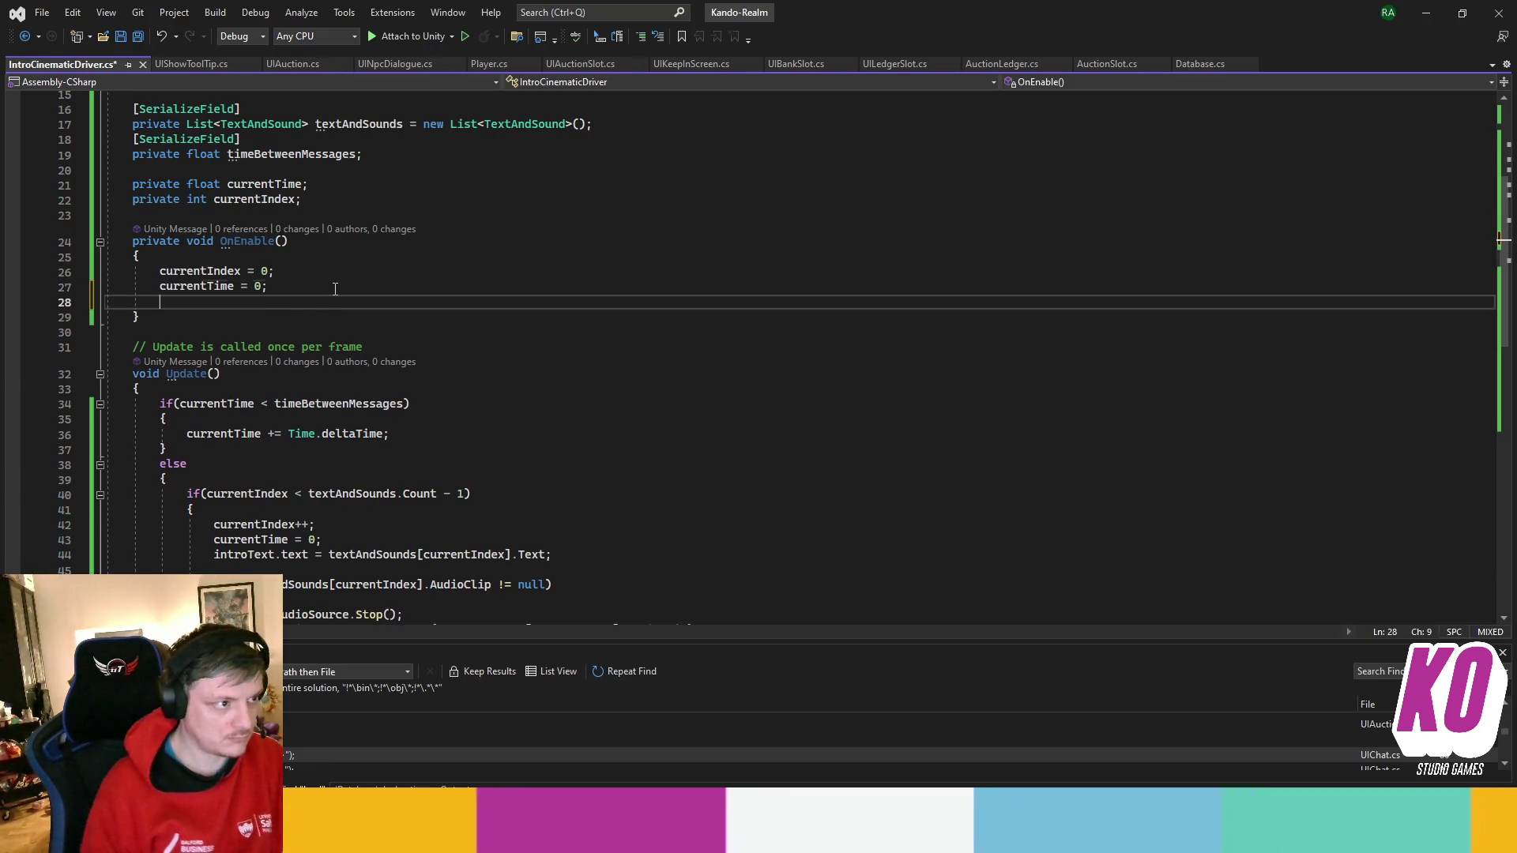
{"action": "type", "text": "mainCameraObject.SetActive"}
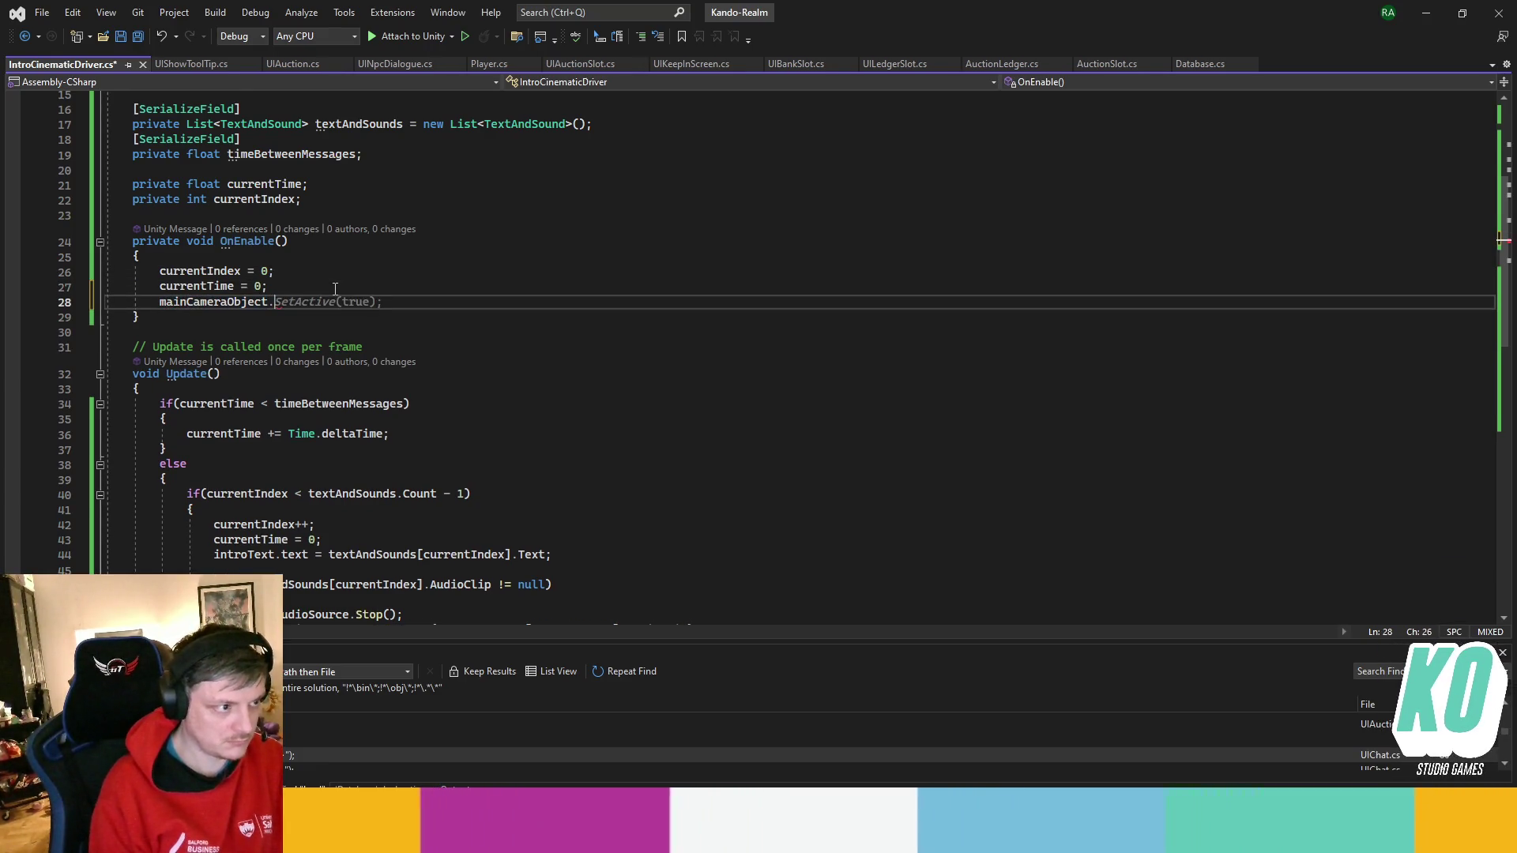
{"action": "type", "text": "("}
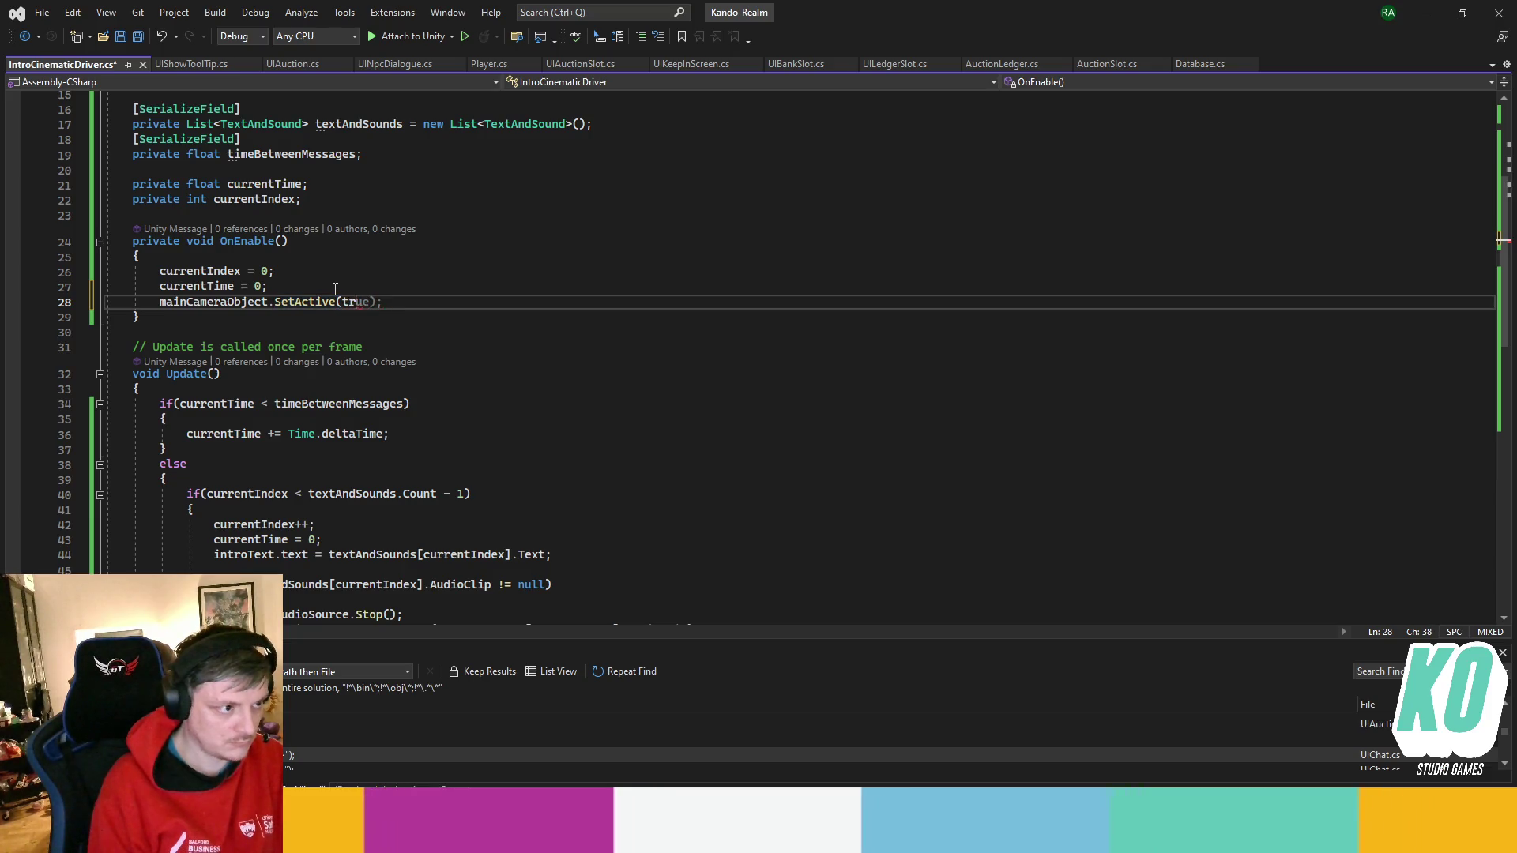
{"action": "type", "text": "false);"}
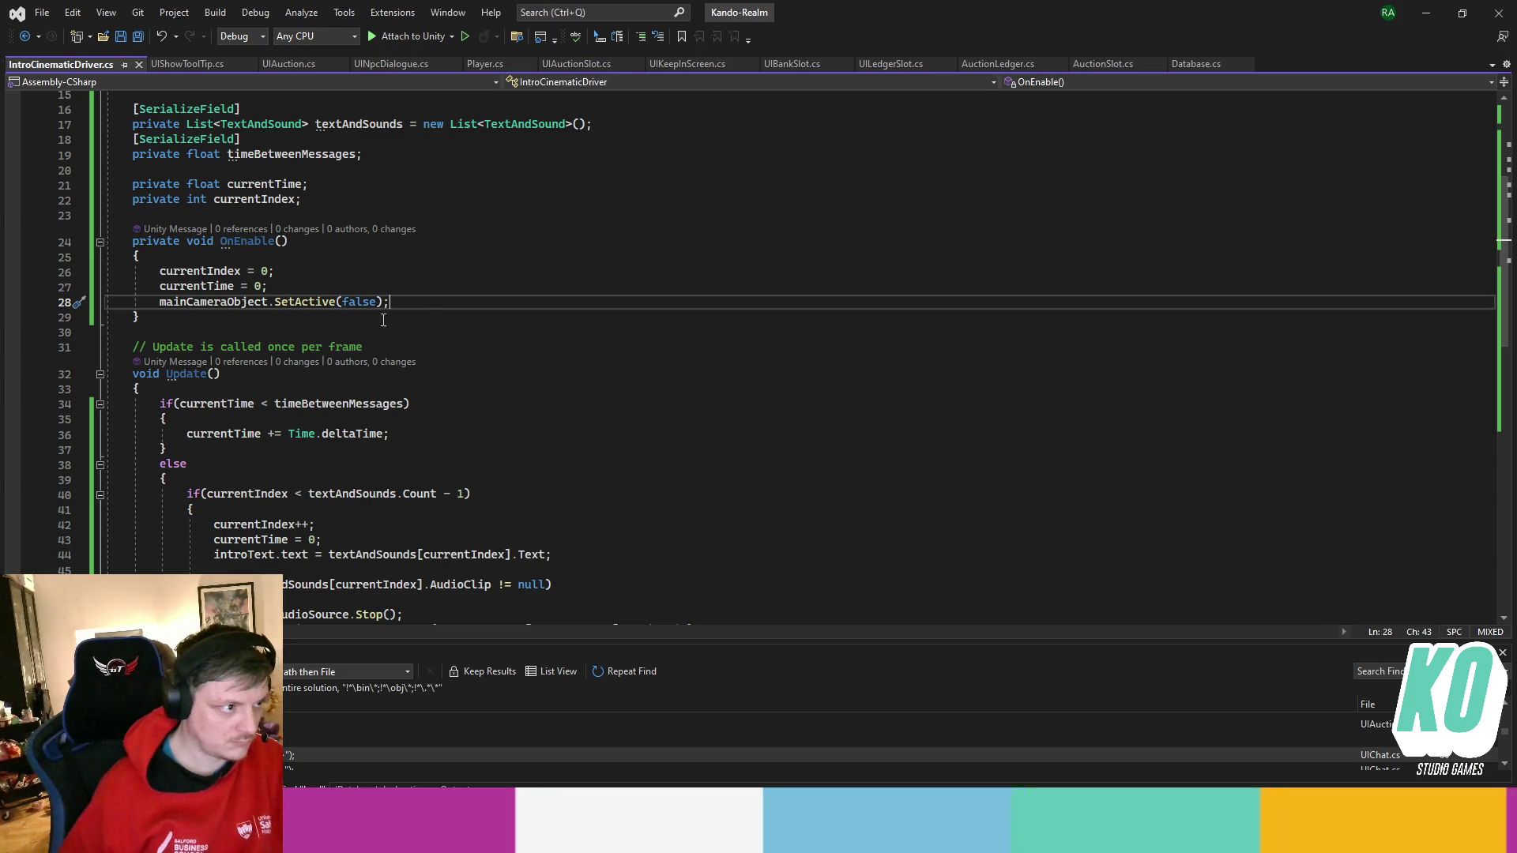
{"action": "left_click_drag", "start_coordinate": [389, 301], "coordinate": [165, 308]}
{"action": "key", "text": "ctrl+c"}
Step: Re-enable the camera with mainCameraObject.SetActive(true) in Update's final else block, and save
{"action": "scroll", "coordinate": [598, 377], "scroll_direction": "down", "scroll_amount": 8}
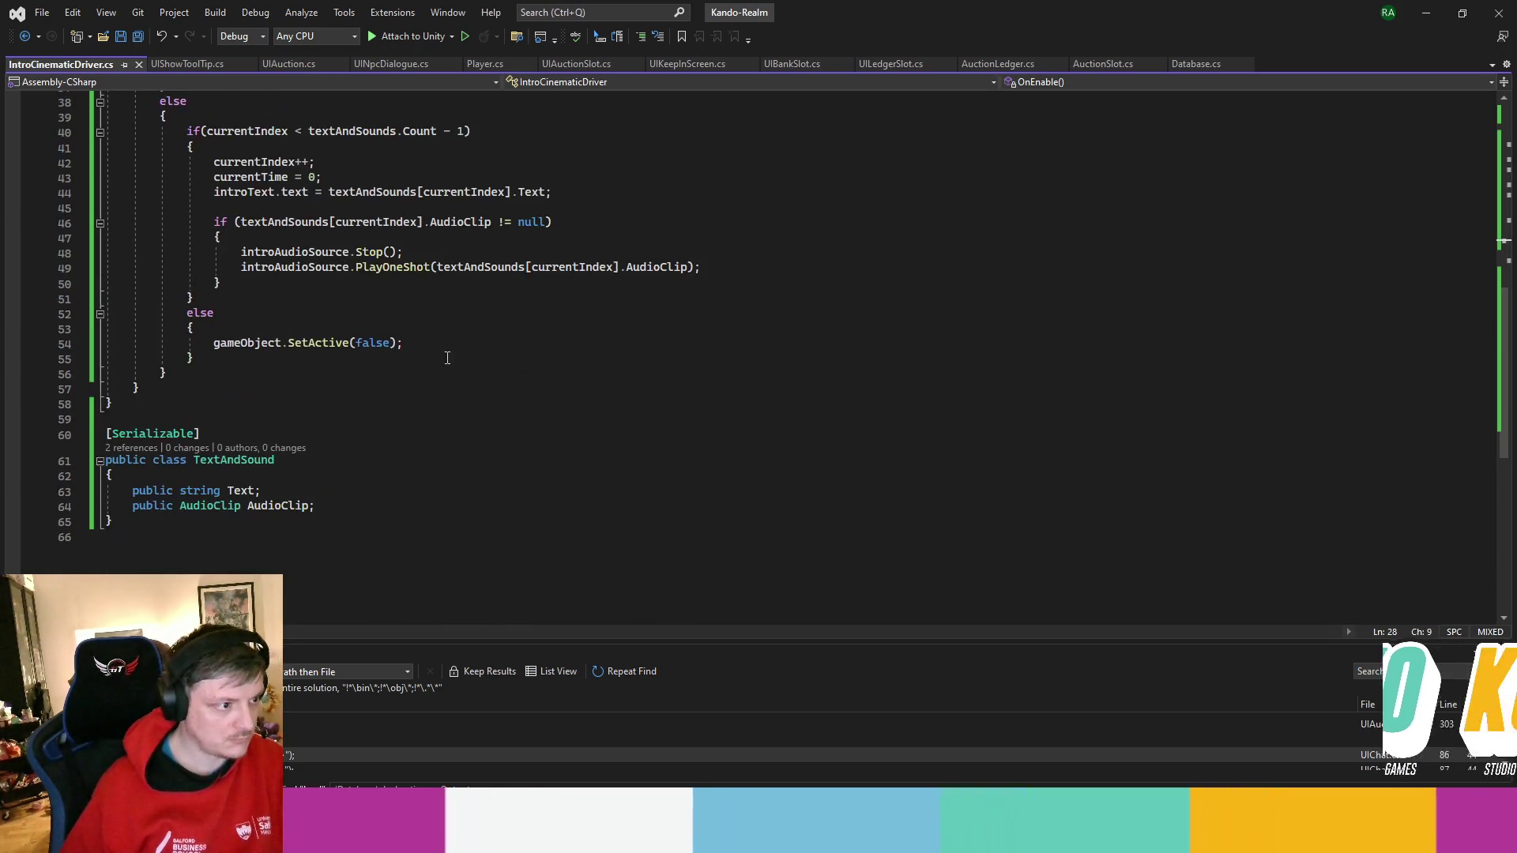
{"action": "scroll", "coordinate": [474, 377], "scroll_direction": "up", "scroll_amount": 1}
{"action": "left_click", "coordinate": [348, 374]}
{"action": "key", "text": "ctrl+Return"}
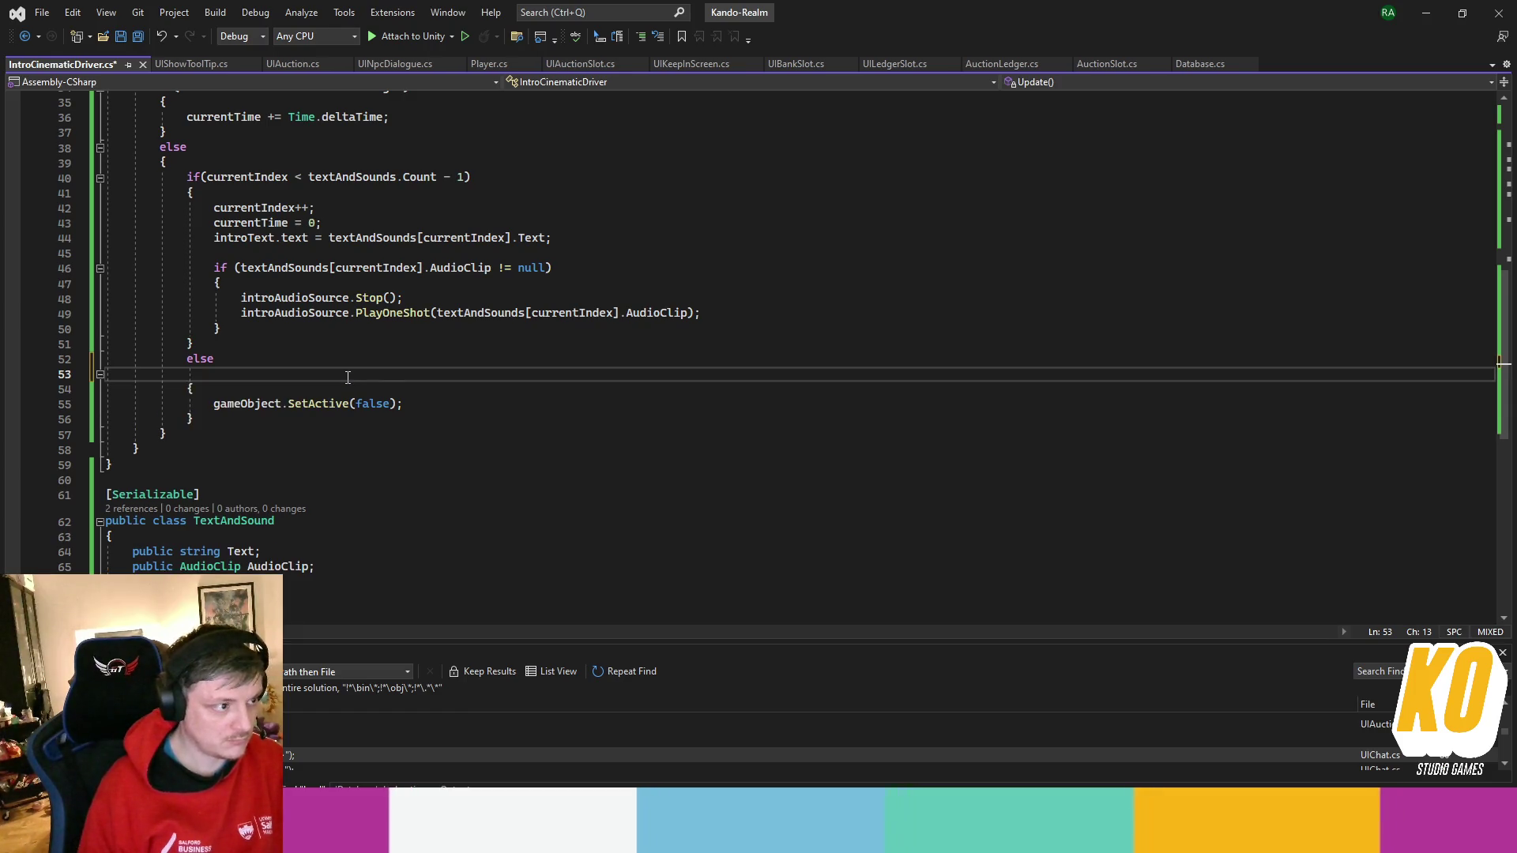
{"action": "key", "text": "ctrl+z"}
{"action": "key", "text": "Return"}
{"action": "key", "text": "ctrl+v"}
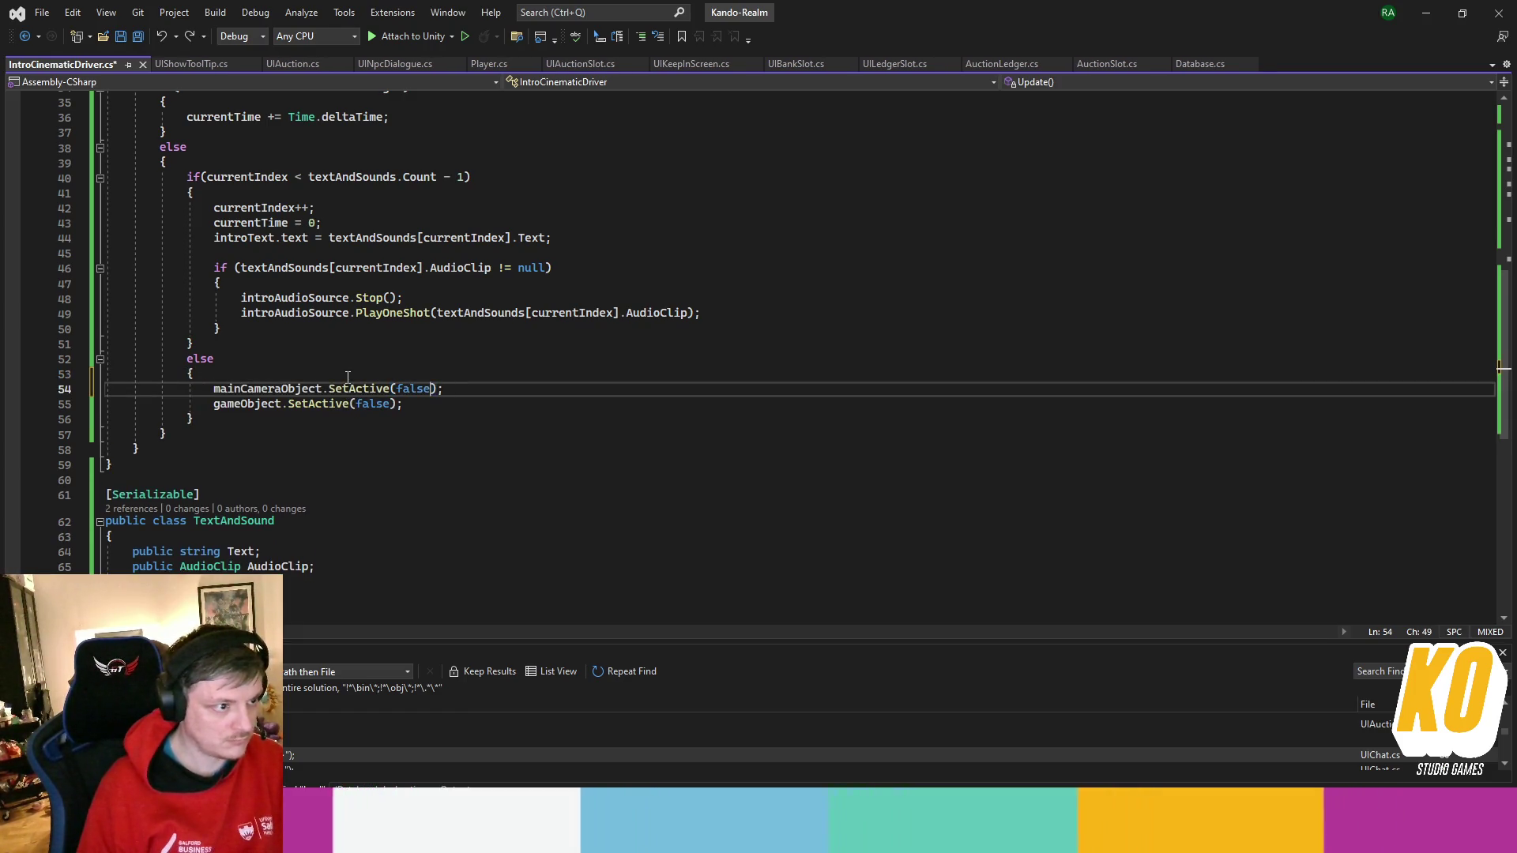
{"action": "type", "text": "rue"}
{"action": "key", "text": "ctrl+s"}
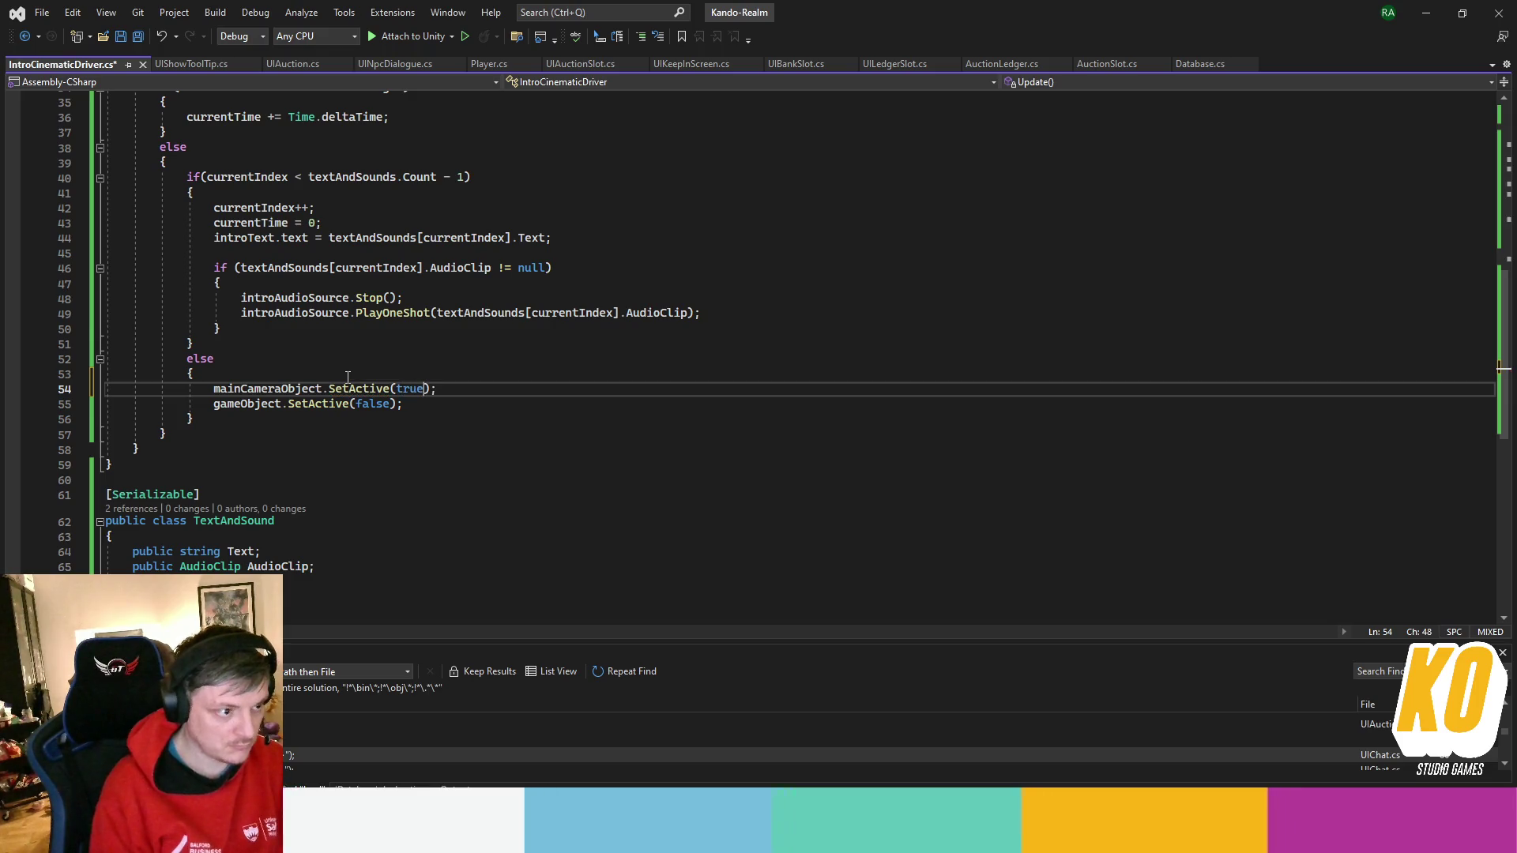
{"action": "left_click", "coordinate": [427, 450]}
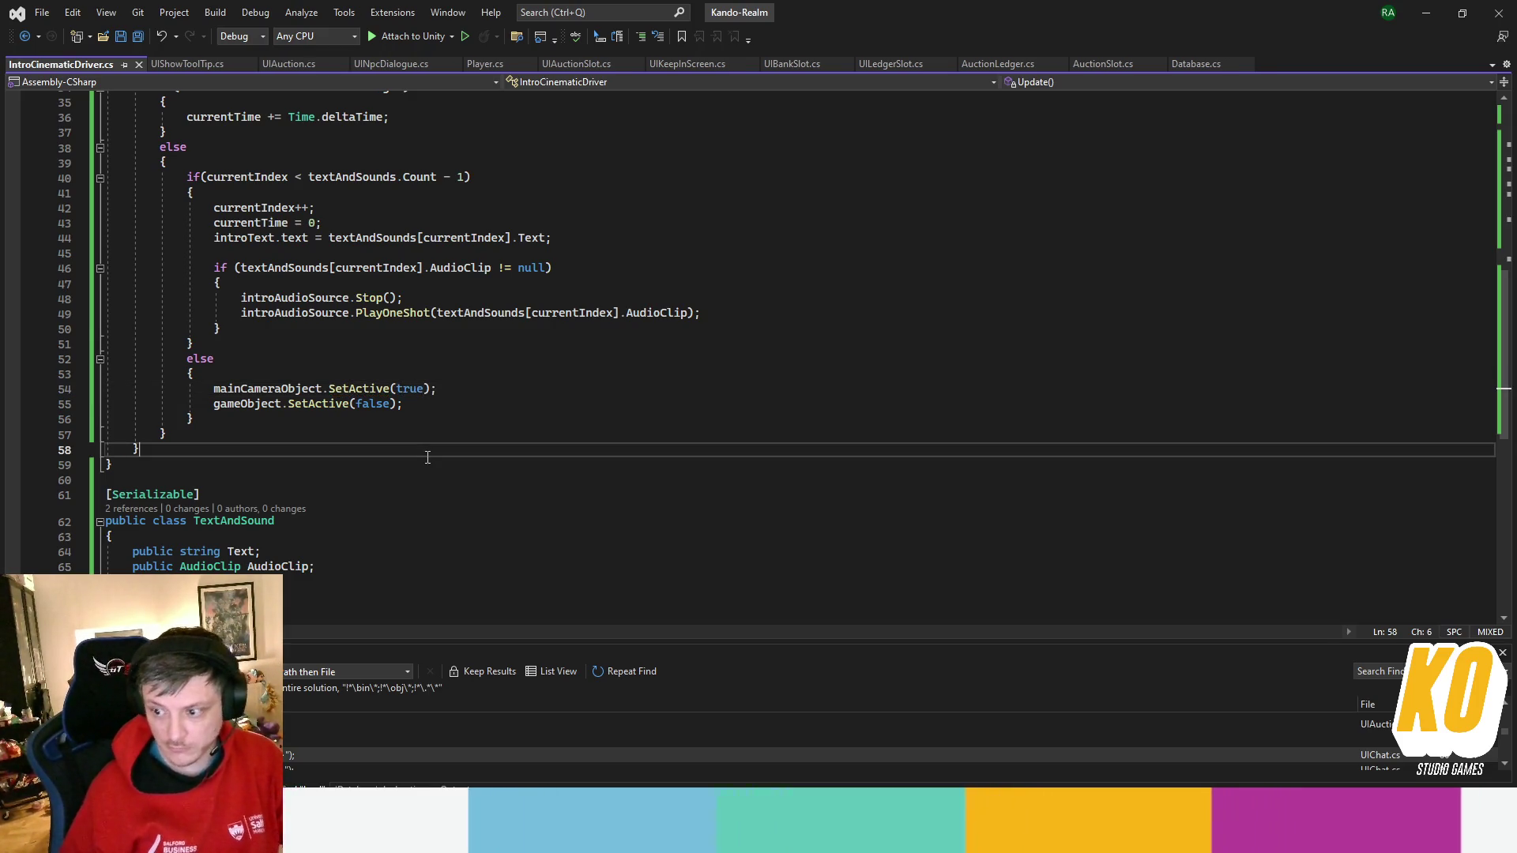
Step: Enter Play mode and run the game to its Kando Realm login screen
{"action": "scroll", "coordinate": [558, 446], "scroll_direction": "up", "scroll_amount": 11}
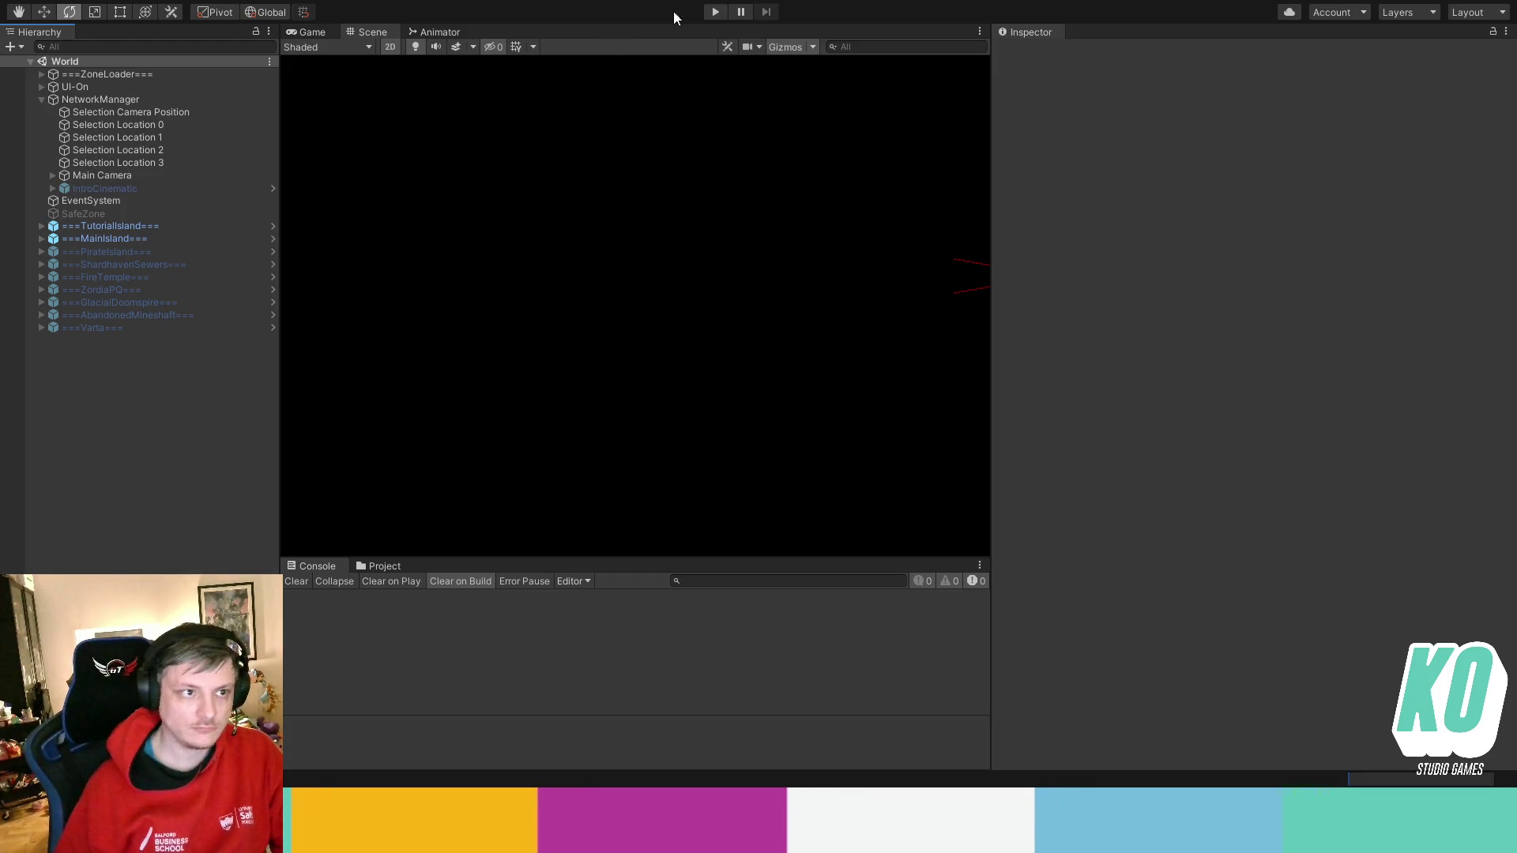
{"action": "left_click", "coordinate": [715, 12]}
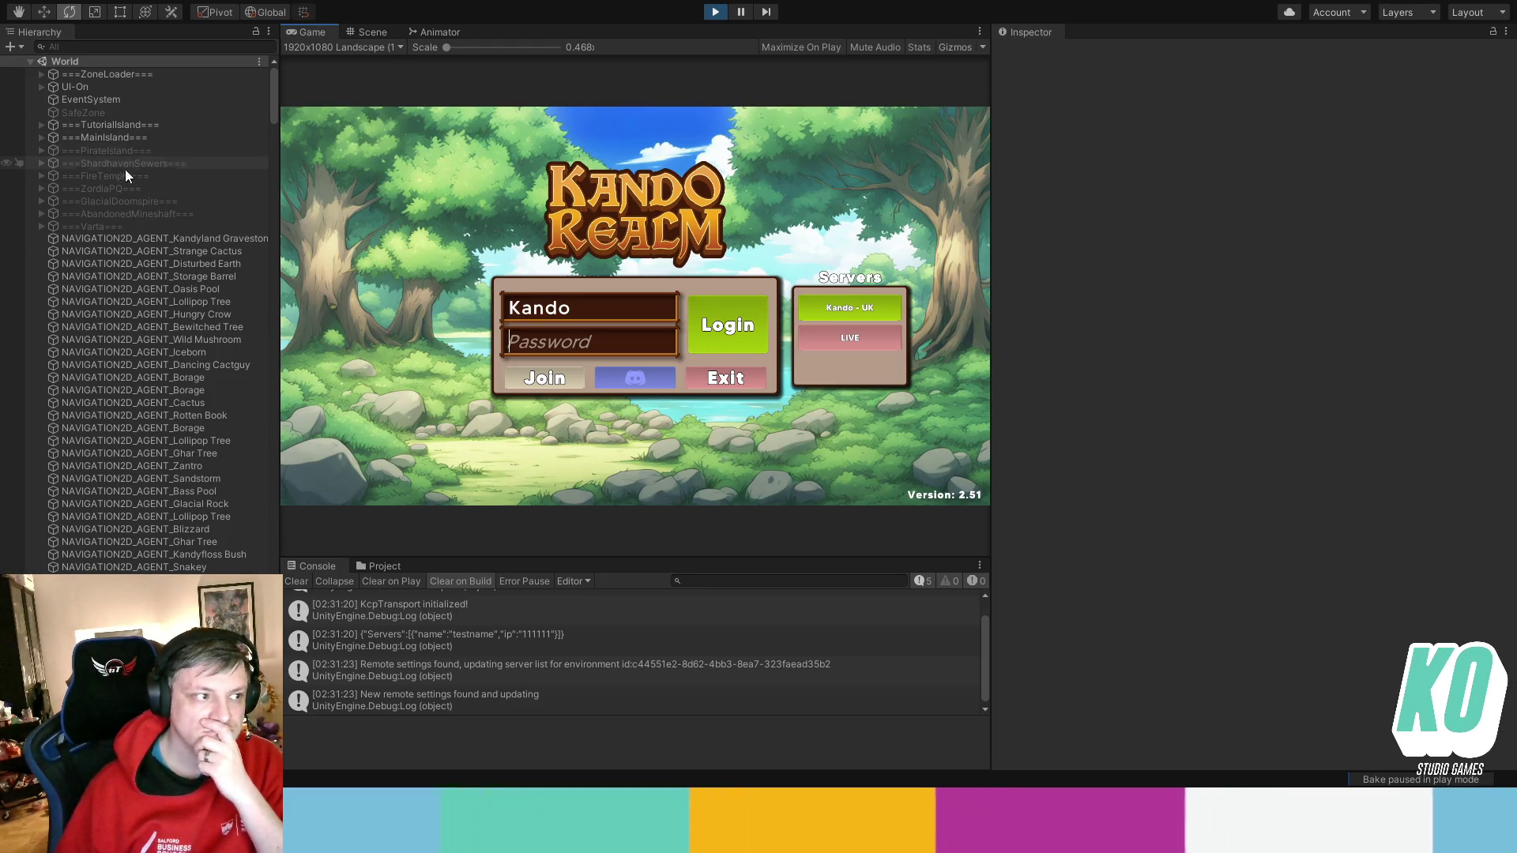
Step: Peek inside UI-On and ZoneLoader, then filter the Hierarchy by 'main' and select Main Camera
{"action": "left_click", "coordinate": [41, 87]}
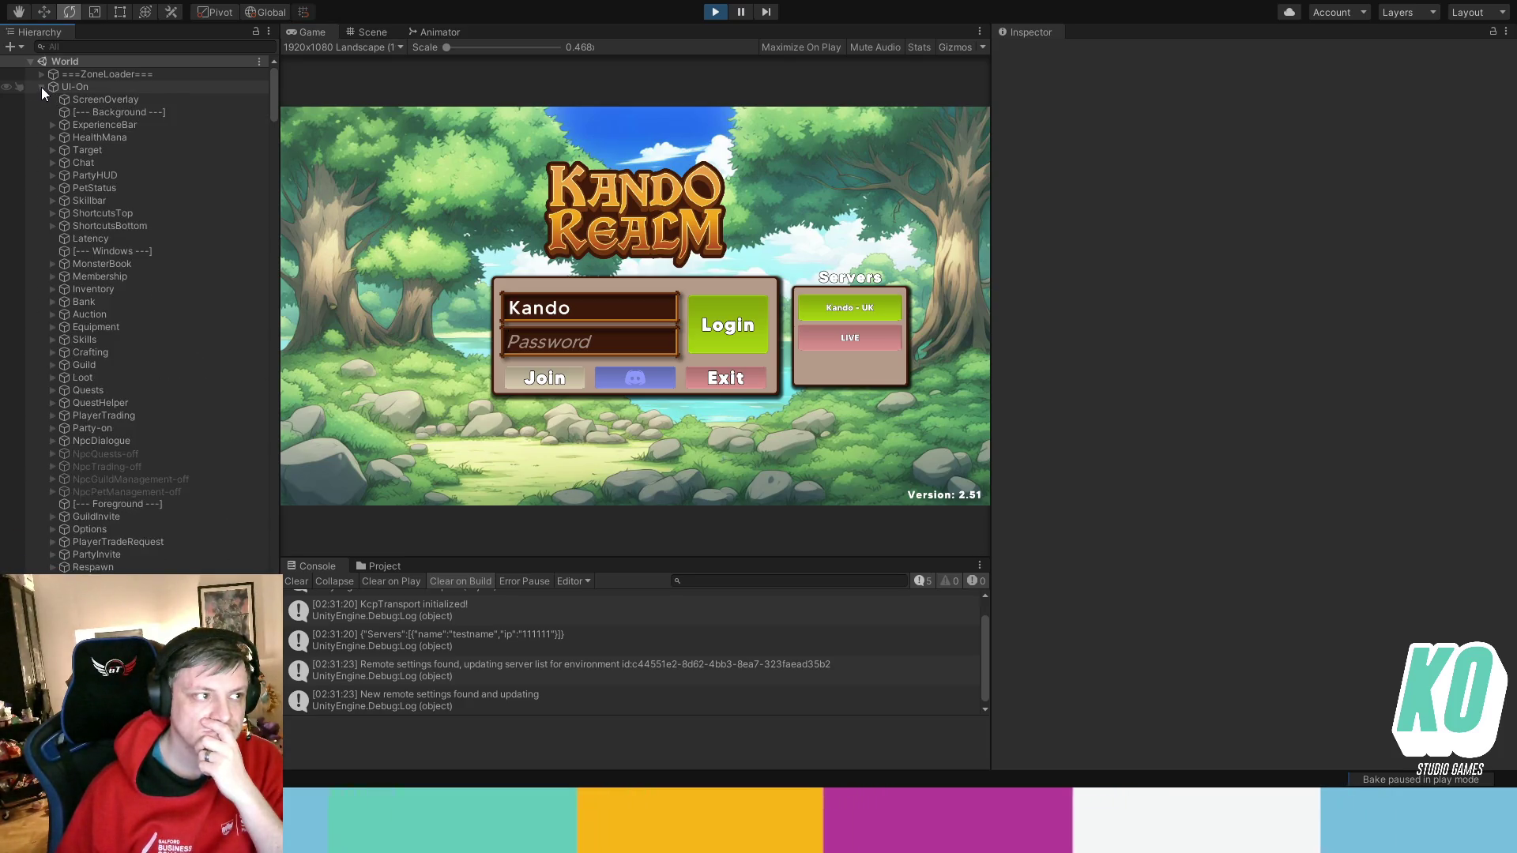
{"action": "left_click", "coordinate": [41, 87]}
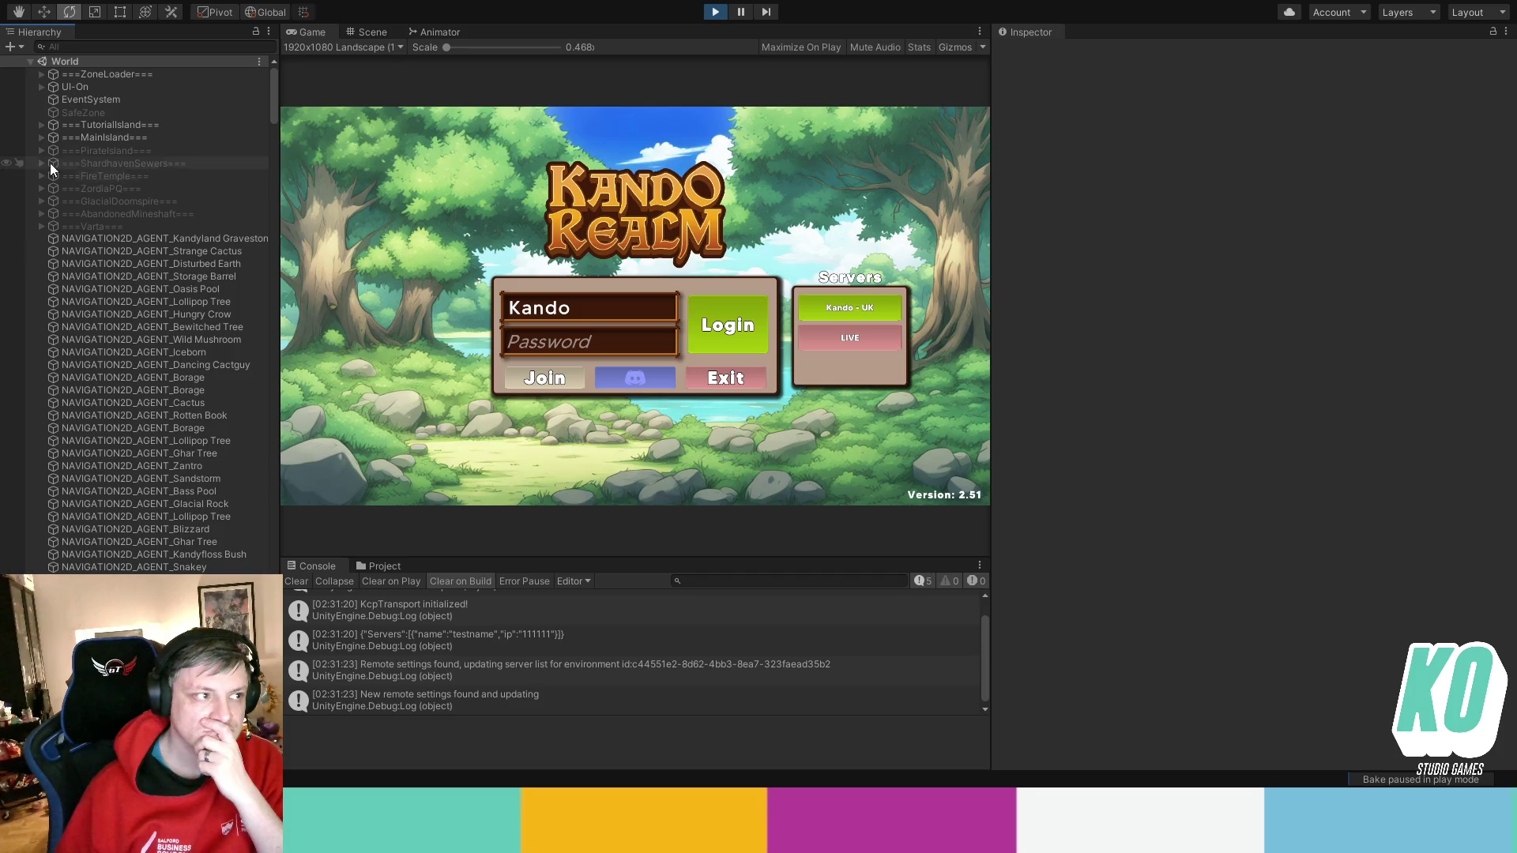
{"action": "left_click", "coordinate": [41, 74]}
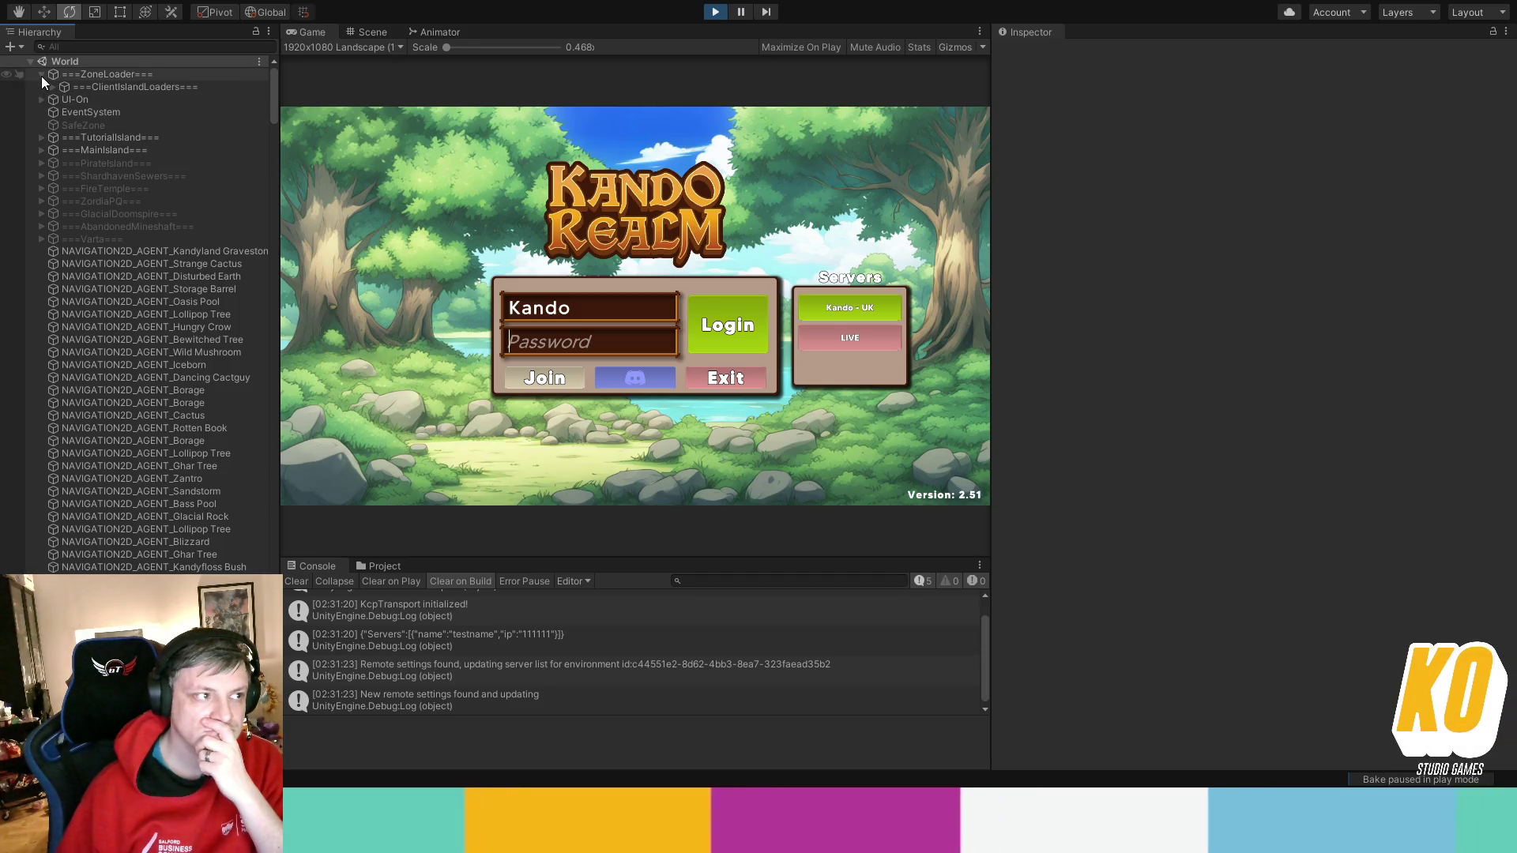
{"action": "left_click", "coordinate": [41, 75]}
{"action": "left_click", "coordinate": [79, 47]}
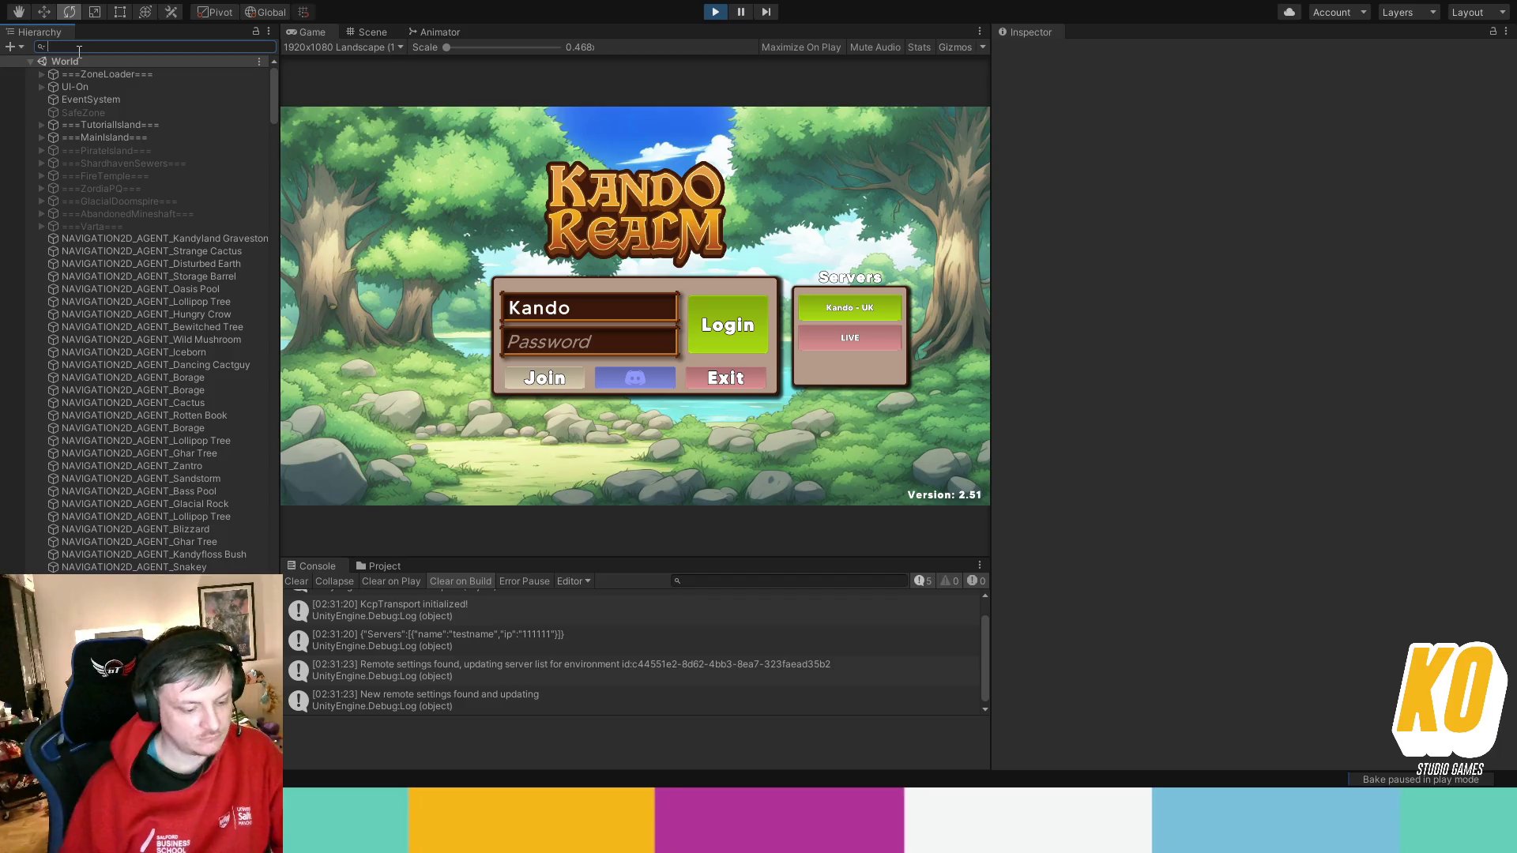
{"action": "type", "text": "main"}
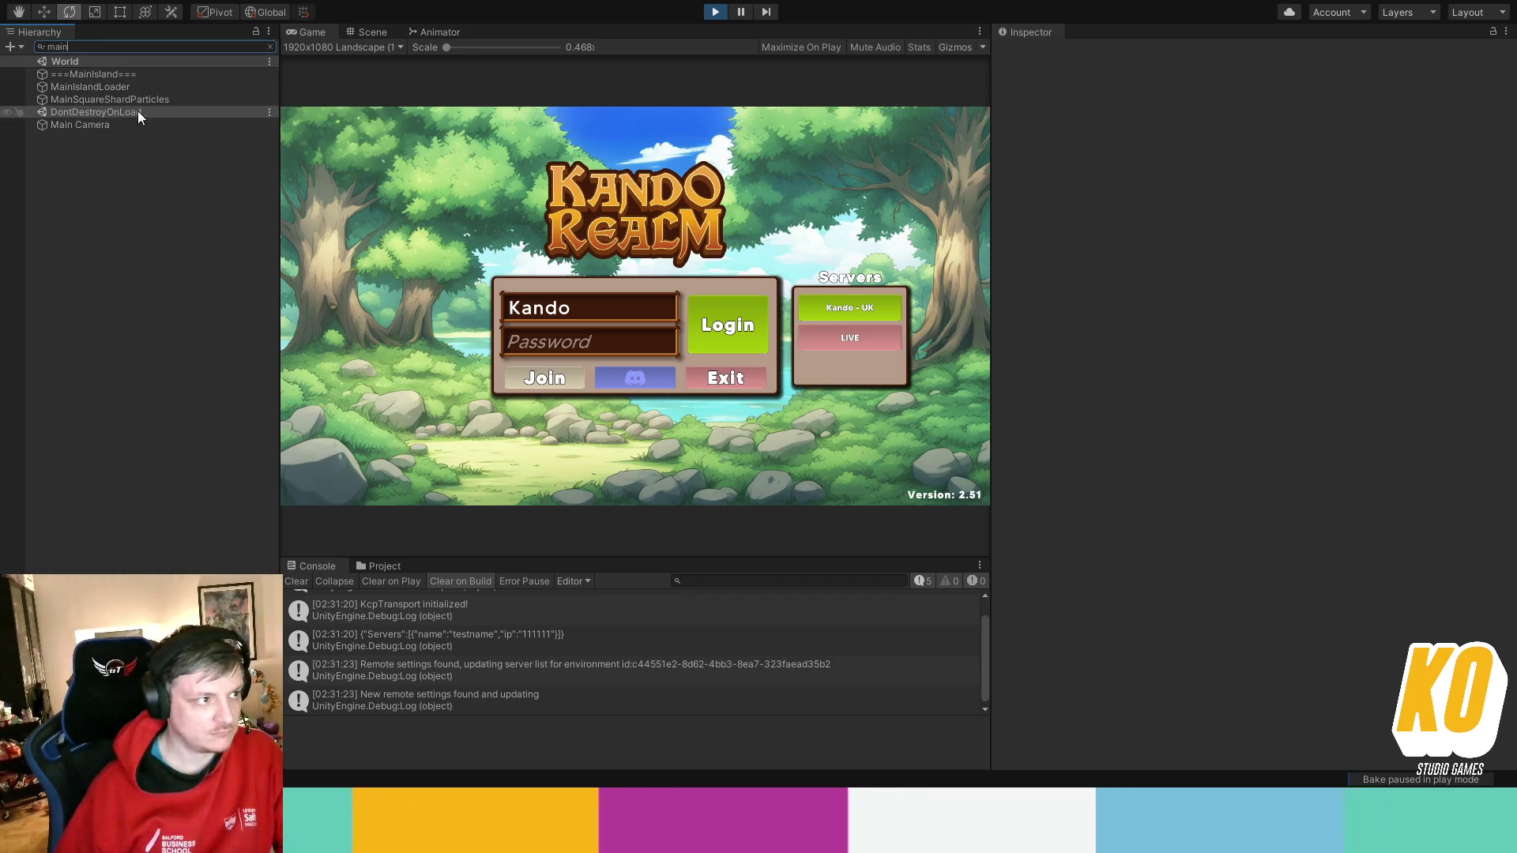
{"action": "left_click", "coordinate": [141, 124]}
{"action": "left_click", "coordinate": [270, 47]}
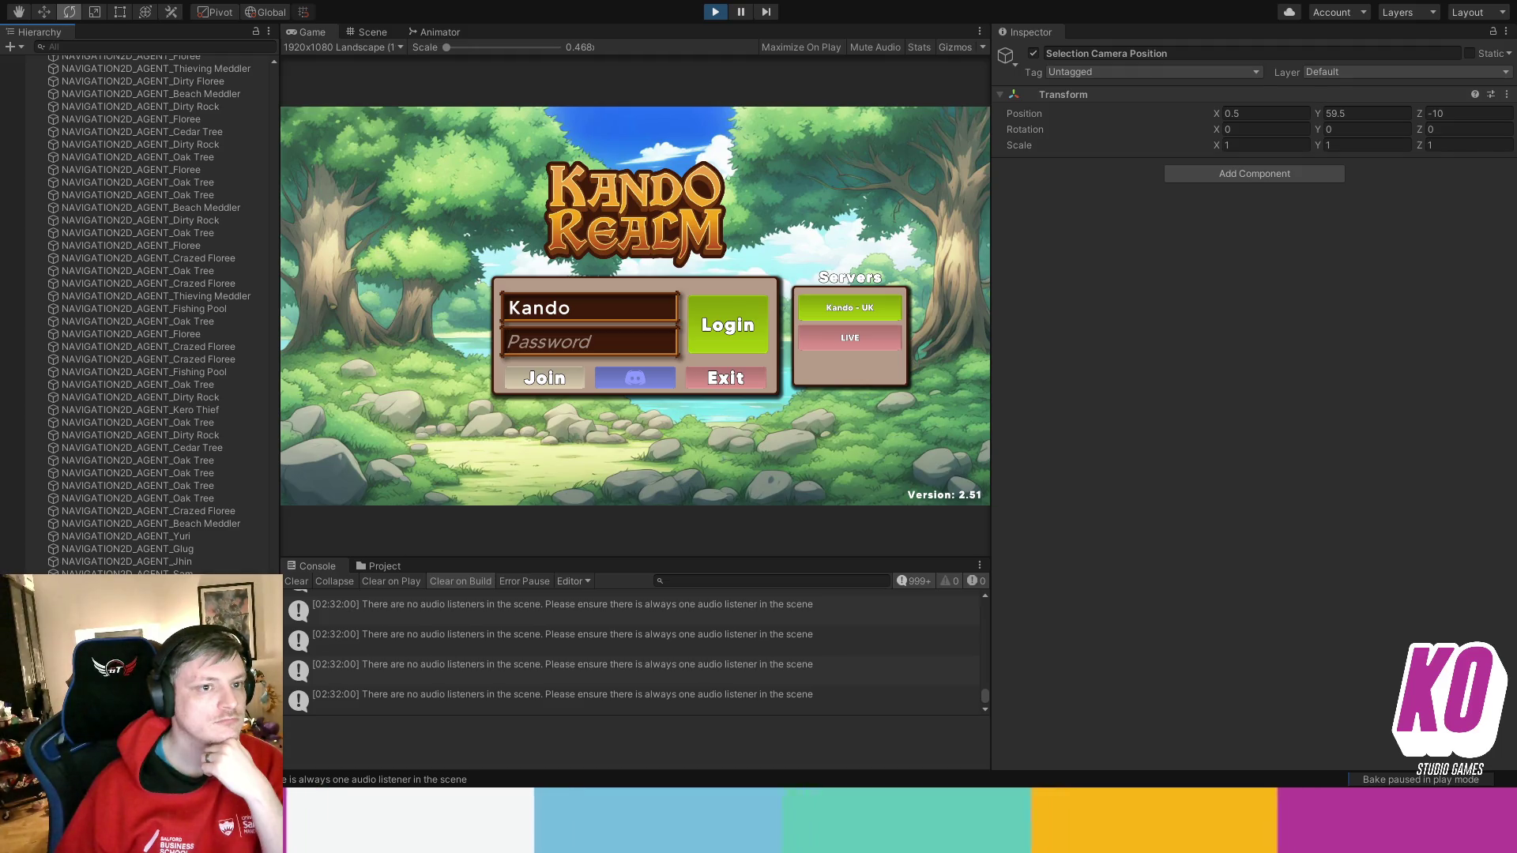
Step: Pause the game, filter the Hierarchy by 'camera', and activate IntroCinematic in the Inspector
{"action": "left_click", "coordinate": [740, 11]}
{"action": "left_click", "coordinate": [367, 32]}
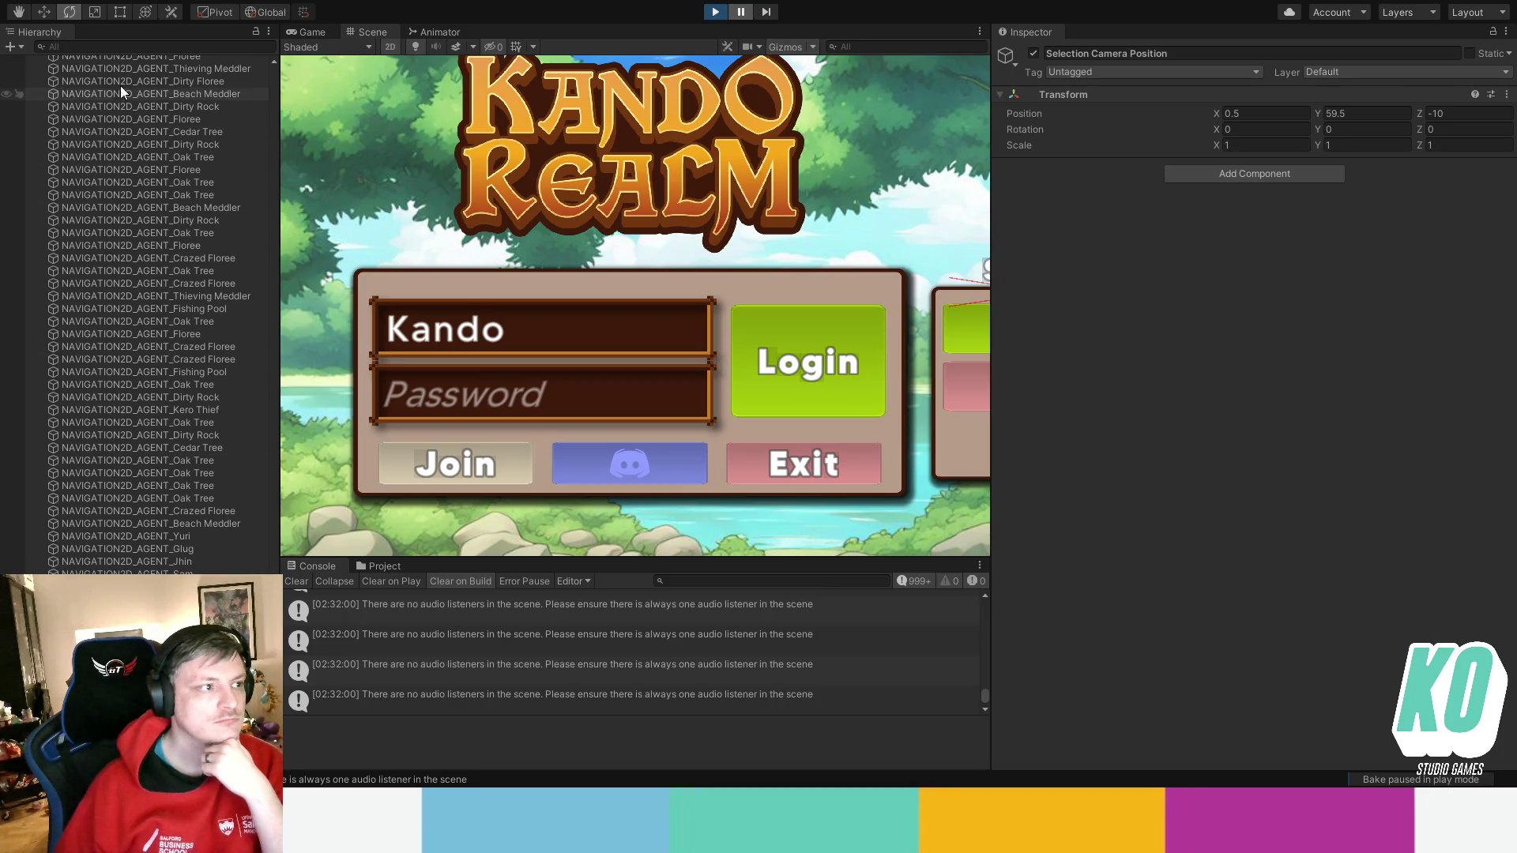
{"action": "left_click", "coordinate": [127, 46]}
{"action": "type", "text": "camera"}
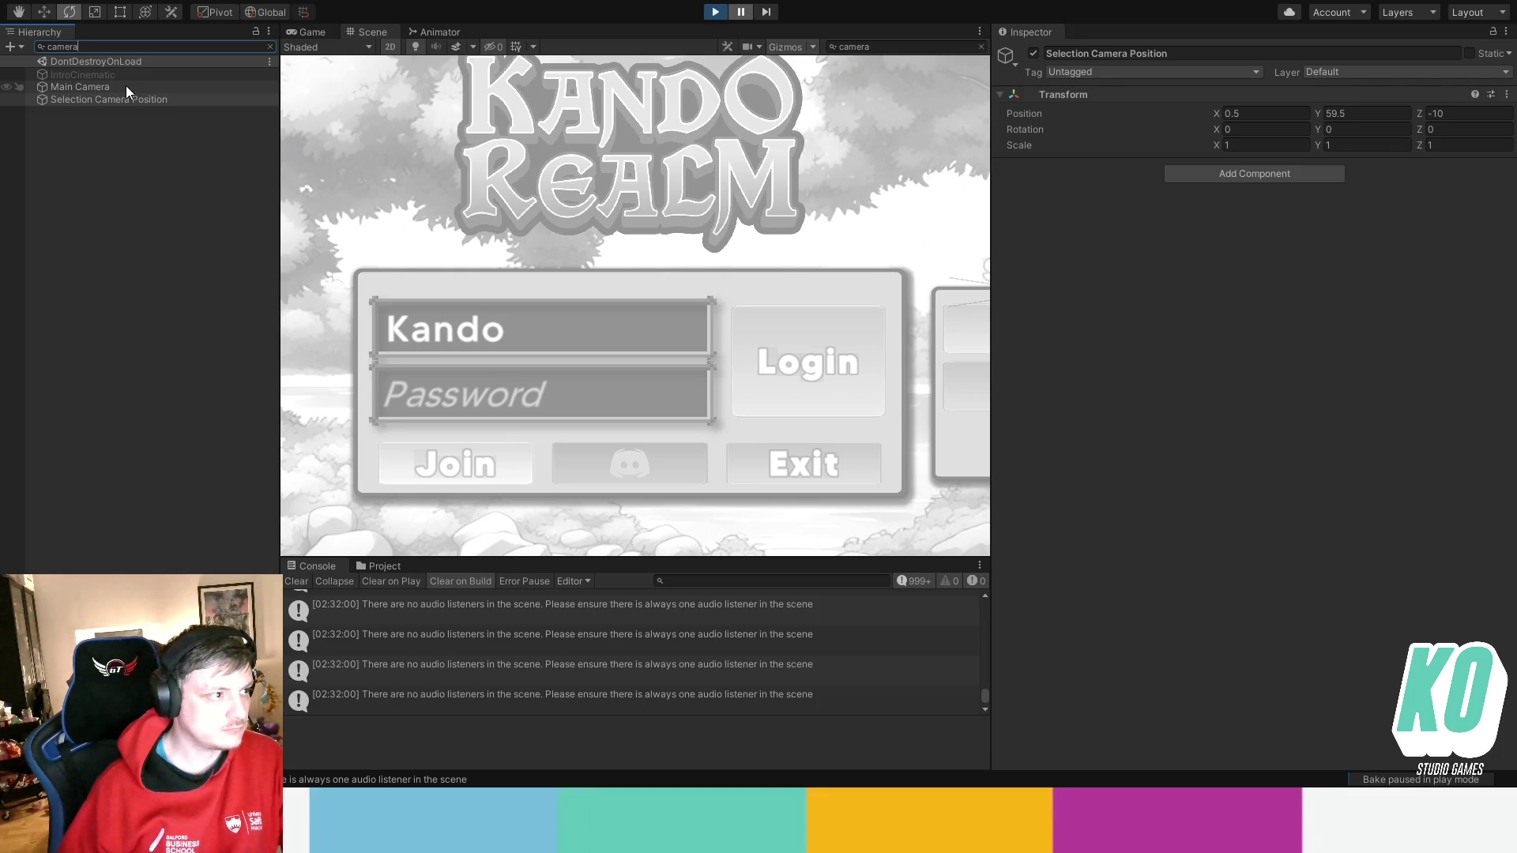
{"action": "left_click", "coordinate": [128, 76]}
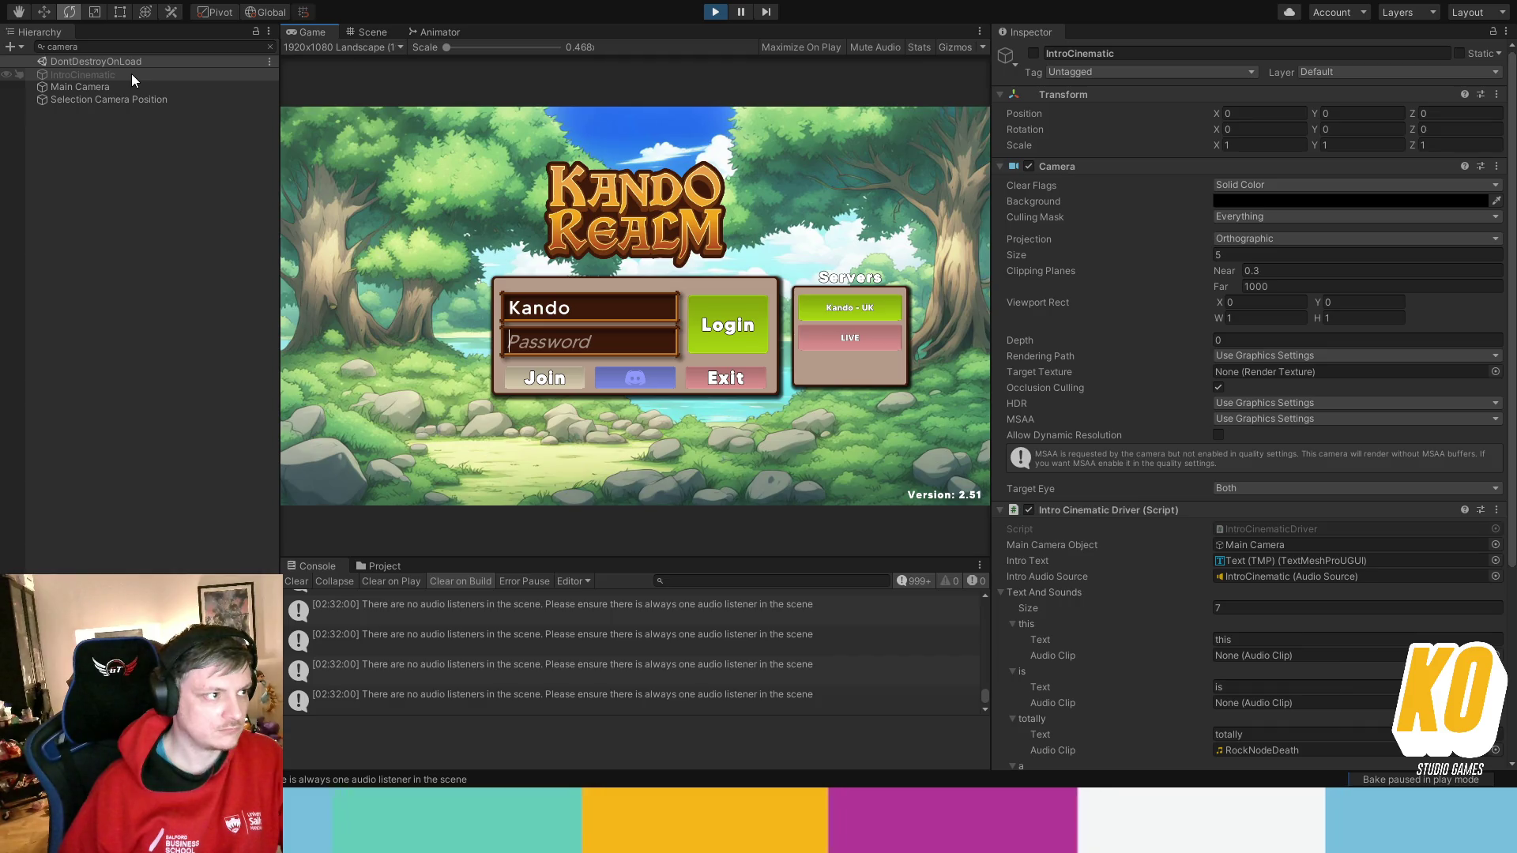
{"action": "left_click", "coordinate": [1034, 53]}
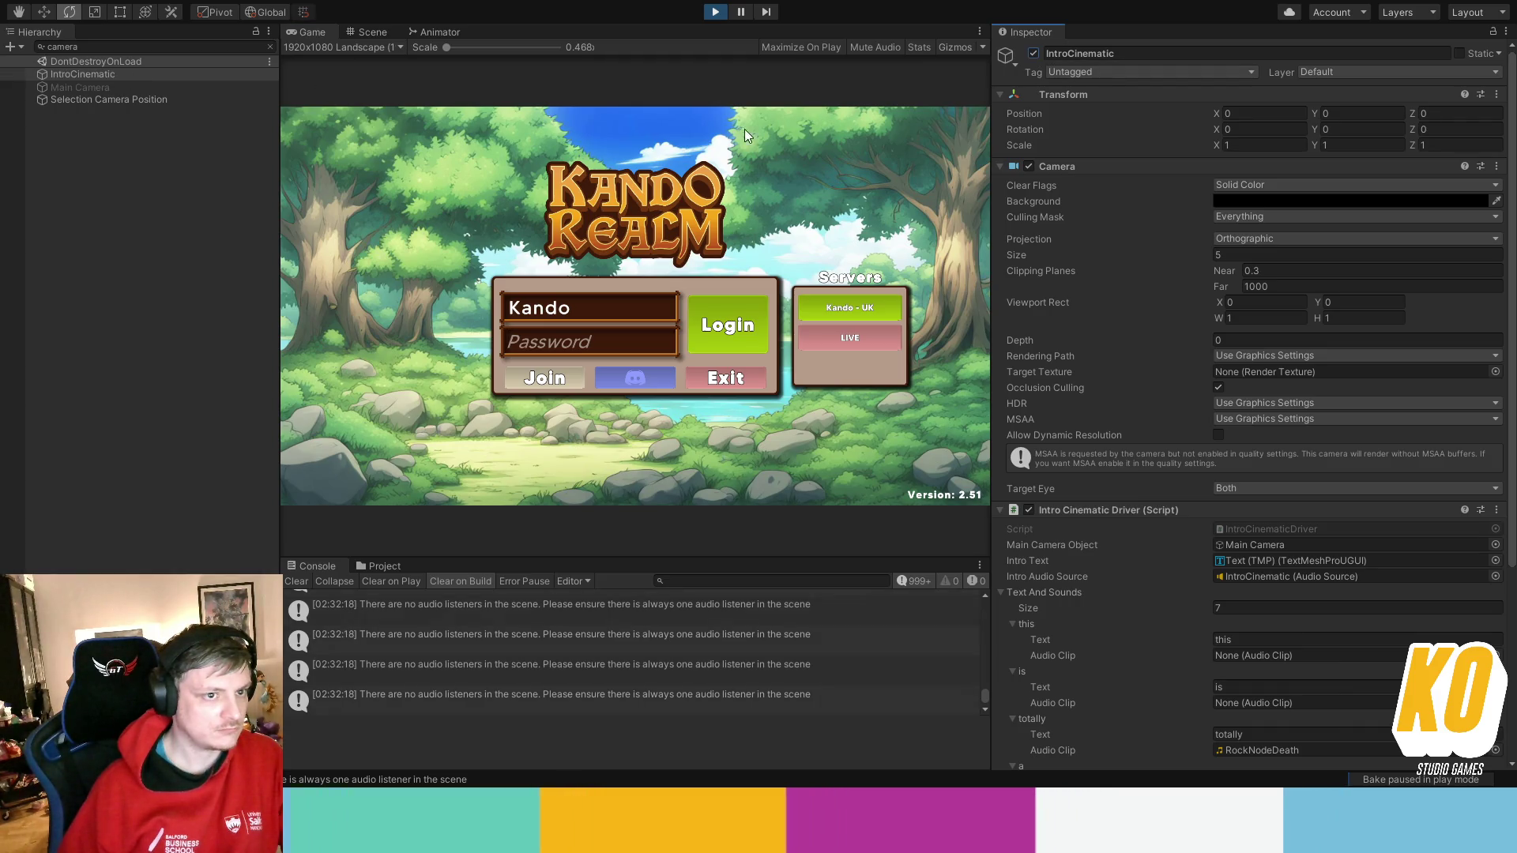
Step: Check Selection Camera Position and the now-disabled Main Camera, then clear the Hierarchy filter
{"action": "left_click", "coordinate": [195, 259]}
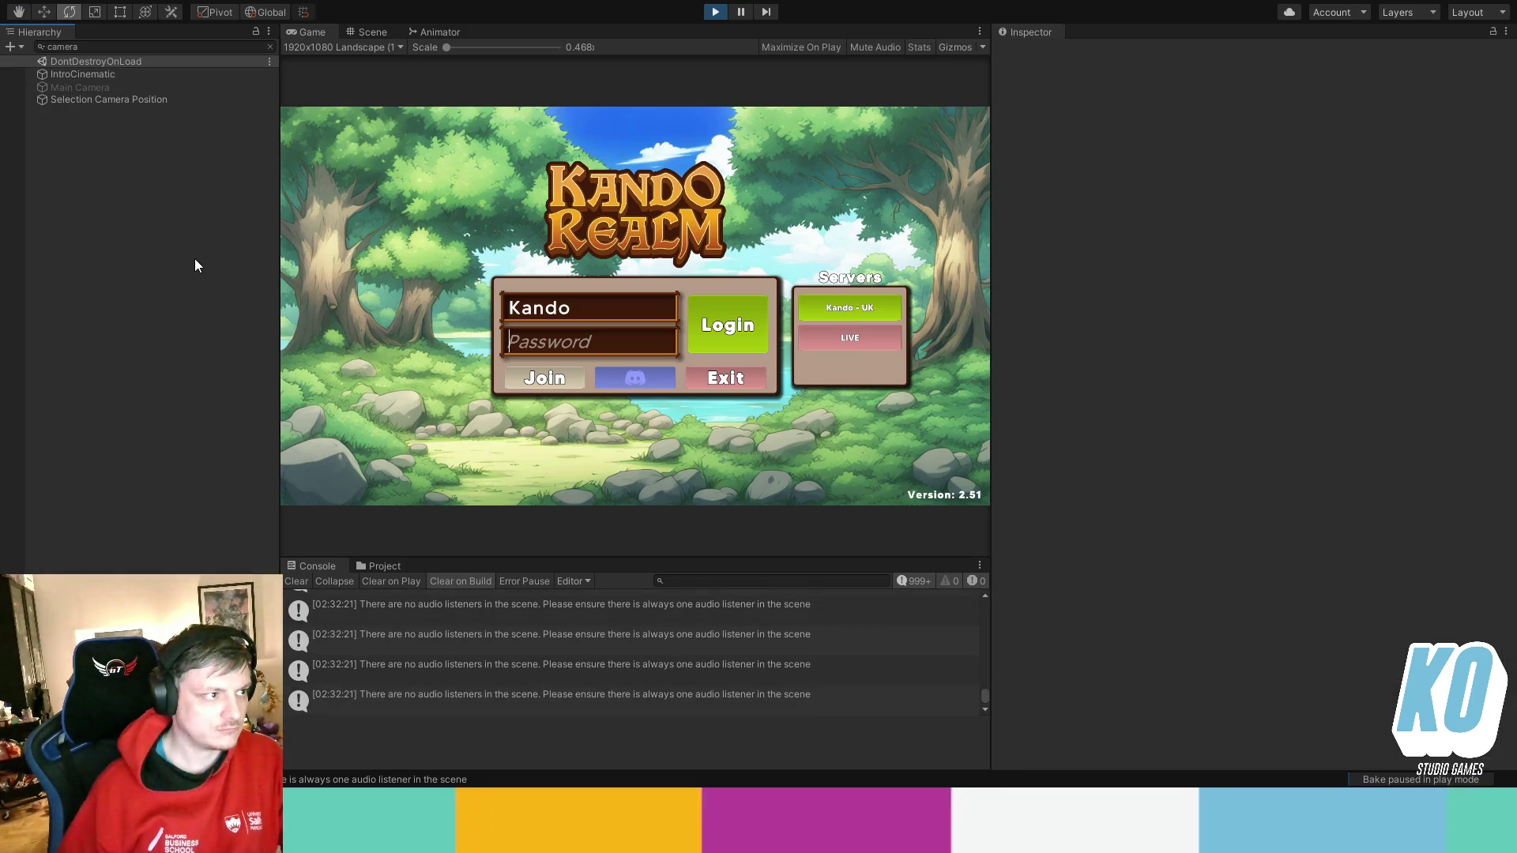
{"action": "left_click", "coordinate": [150, 101]}
{"action": "left_click", "coordinate": [138, 87]}
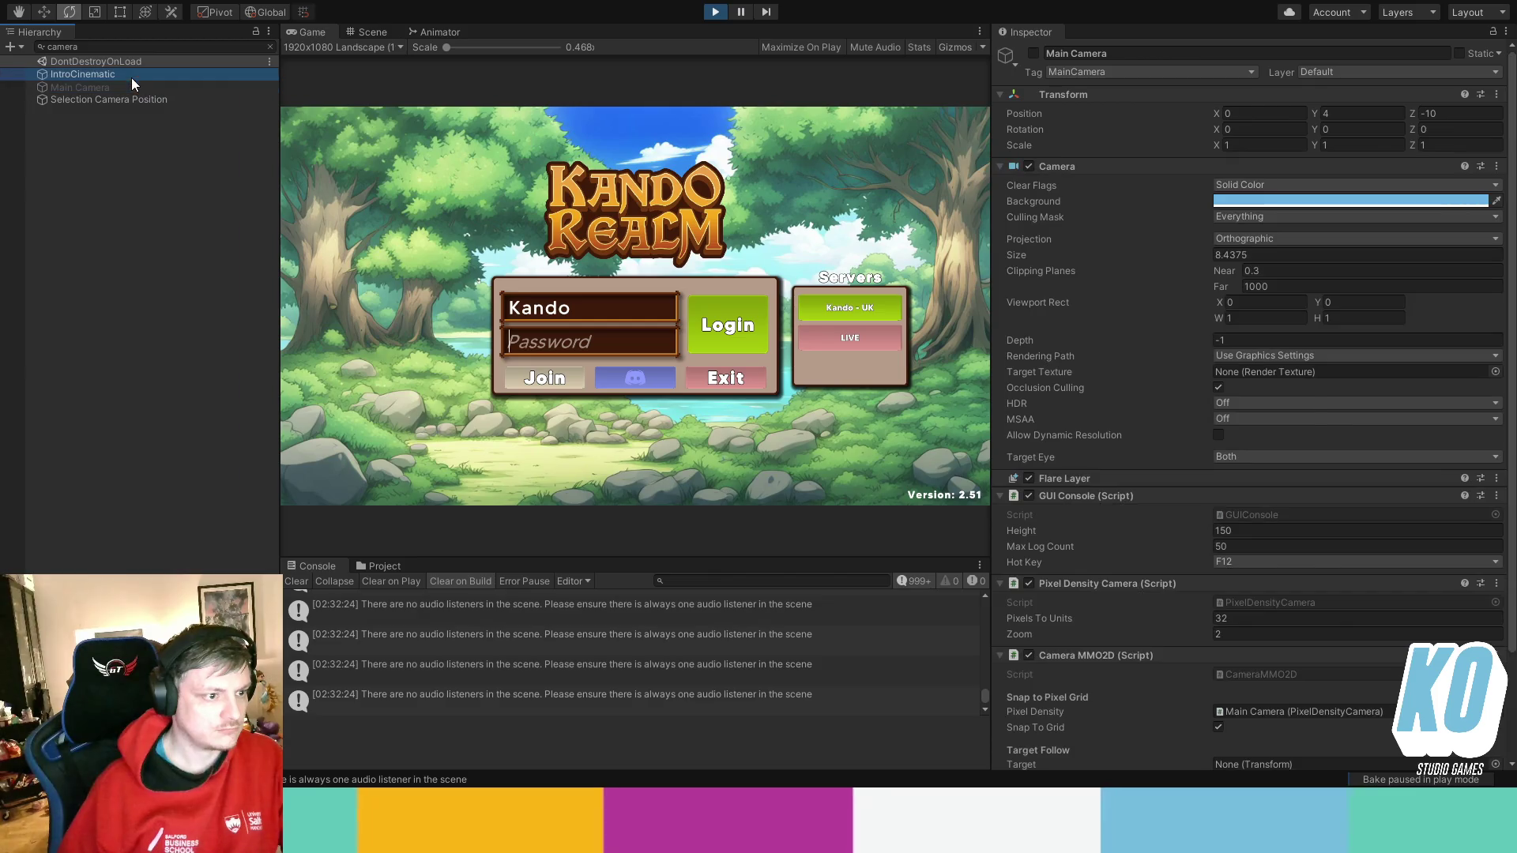
{"action": "left_click", "coordinate": [270, 47]}
{"action": "left_click", "coordinate": [372, 35]}
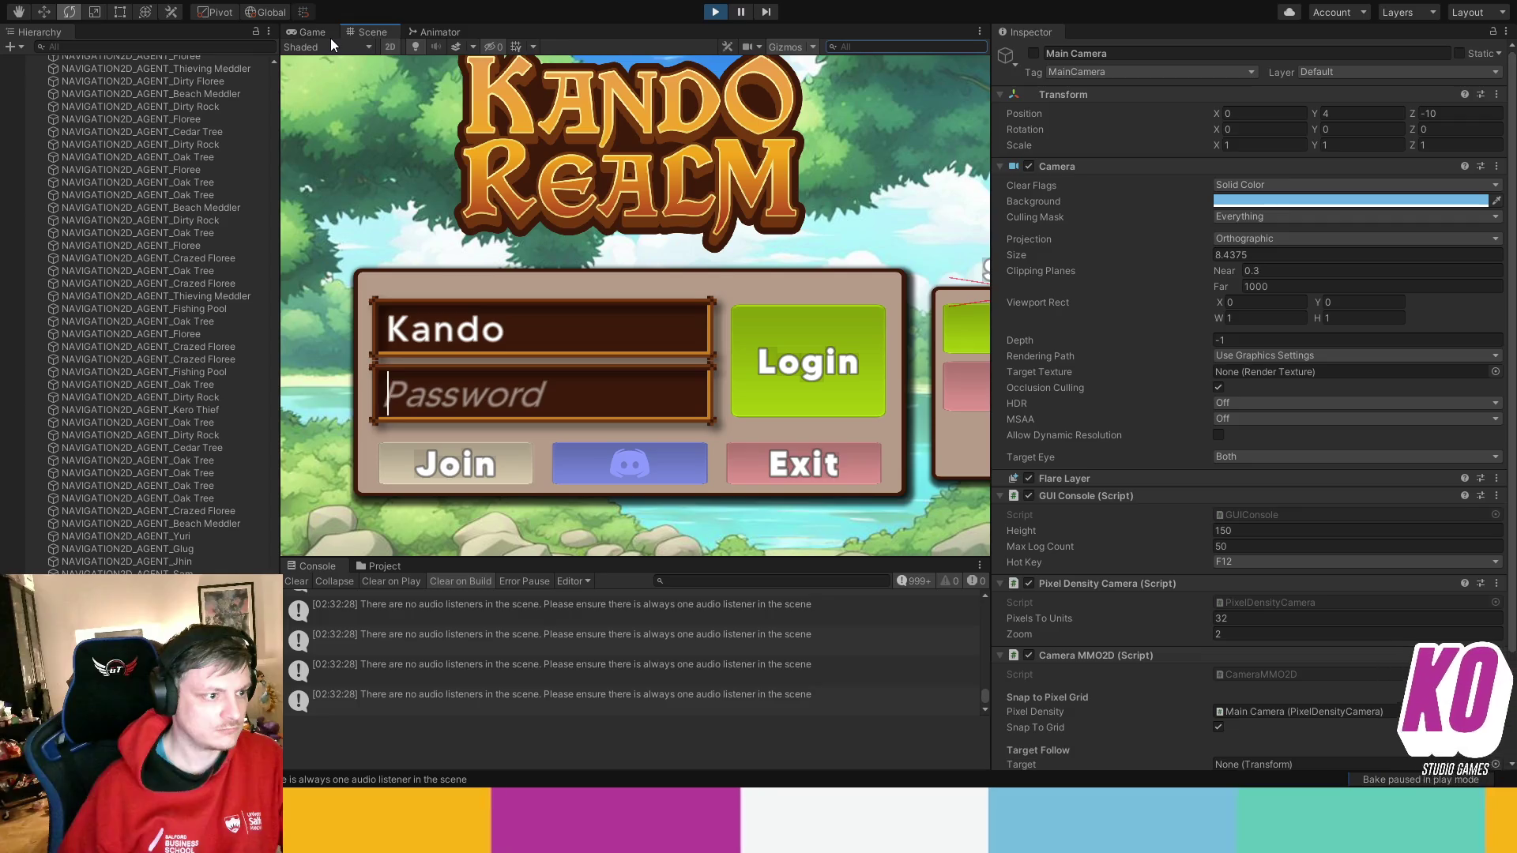
{"action": "left_click", "coordinate": [327, 35]}
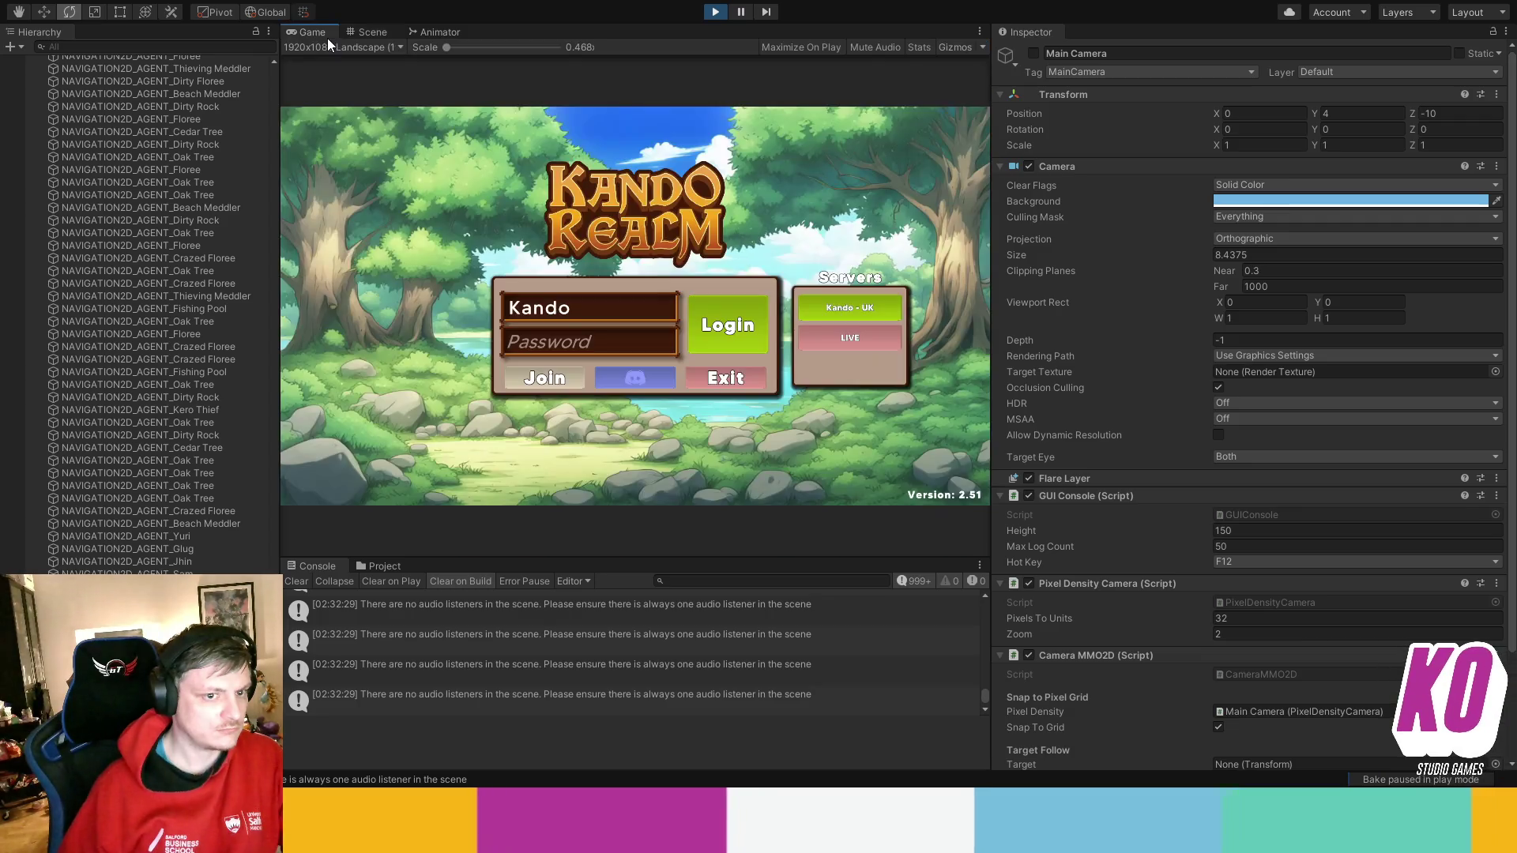
Step: Filter by t:camera to confirm Main Camera is off, then view IntroCinematic's driver settings
{"action": "left_click", "coordinate": [130, 46]}
{"action": "type", "text": "t:camera"}
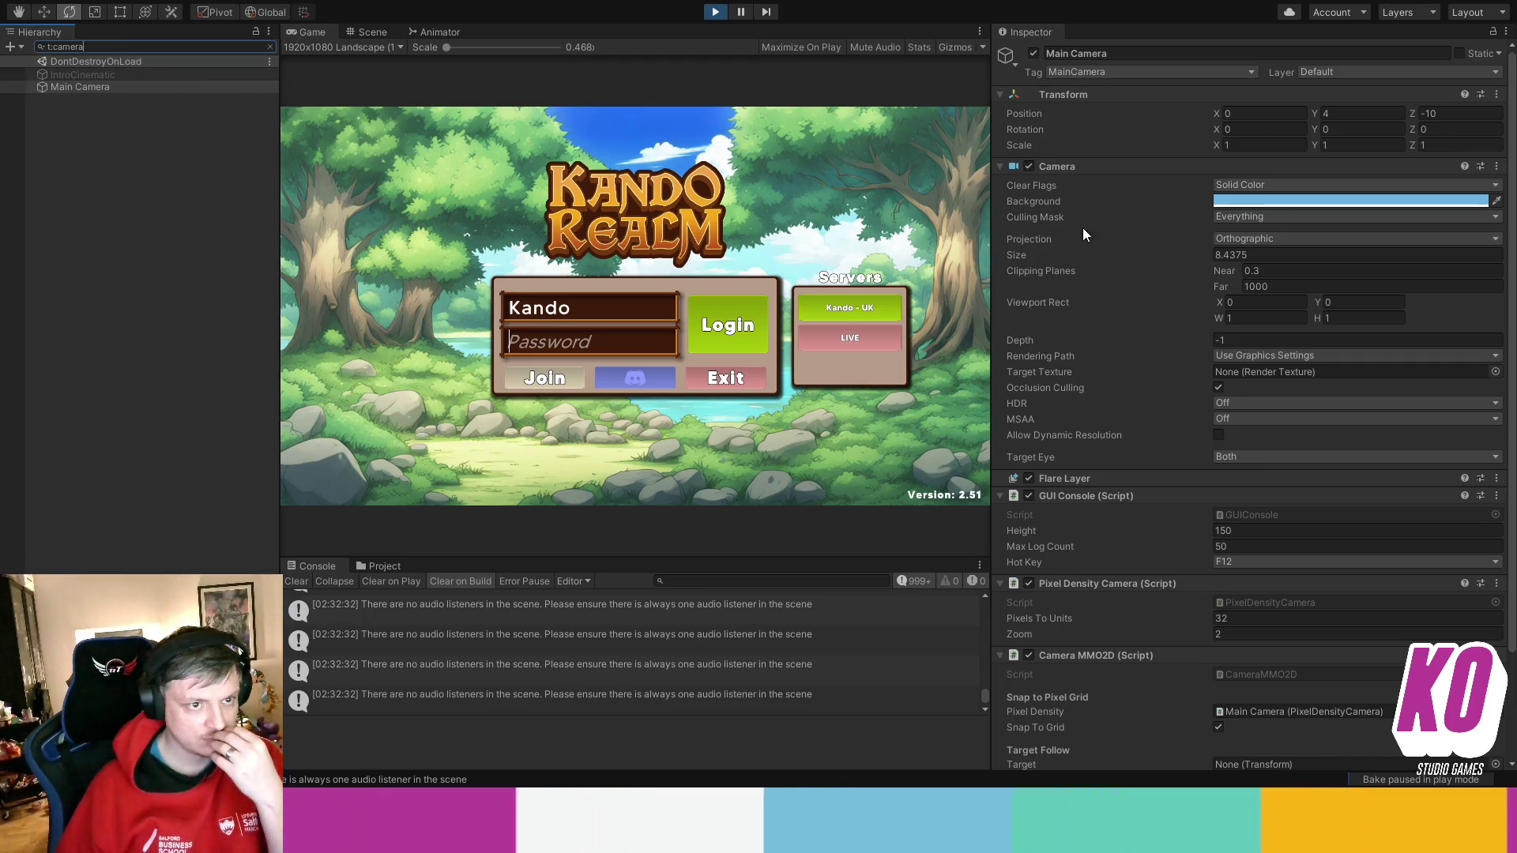
{"action": "left_click", "coordinate": [199, 73]}
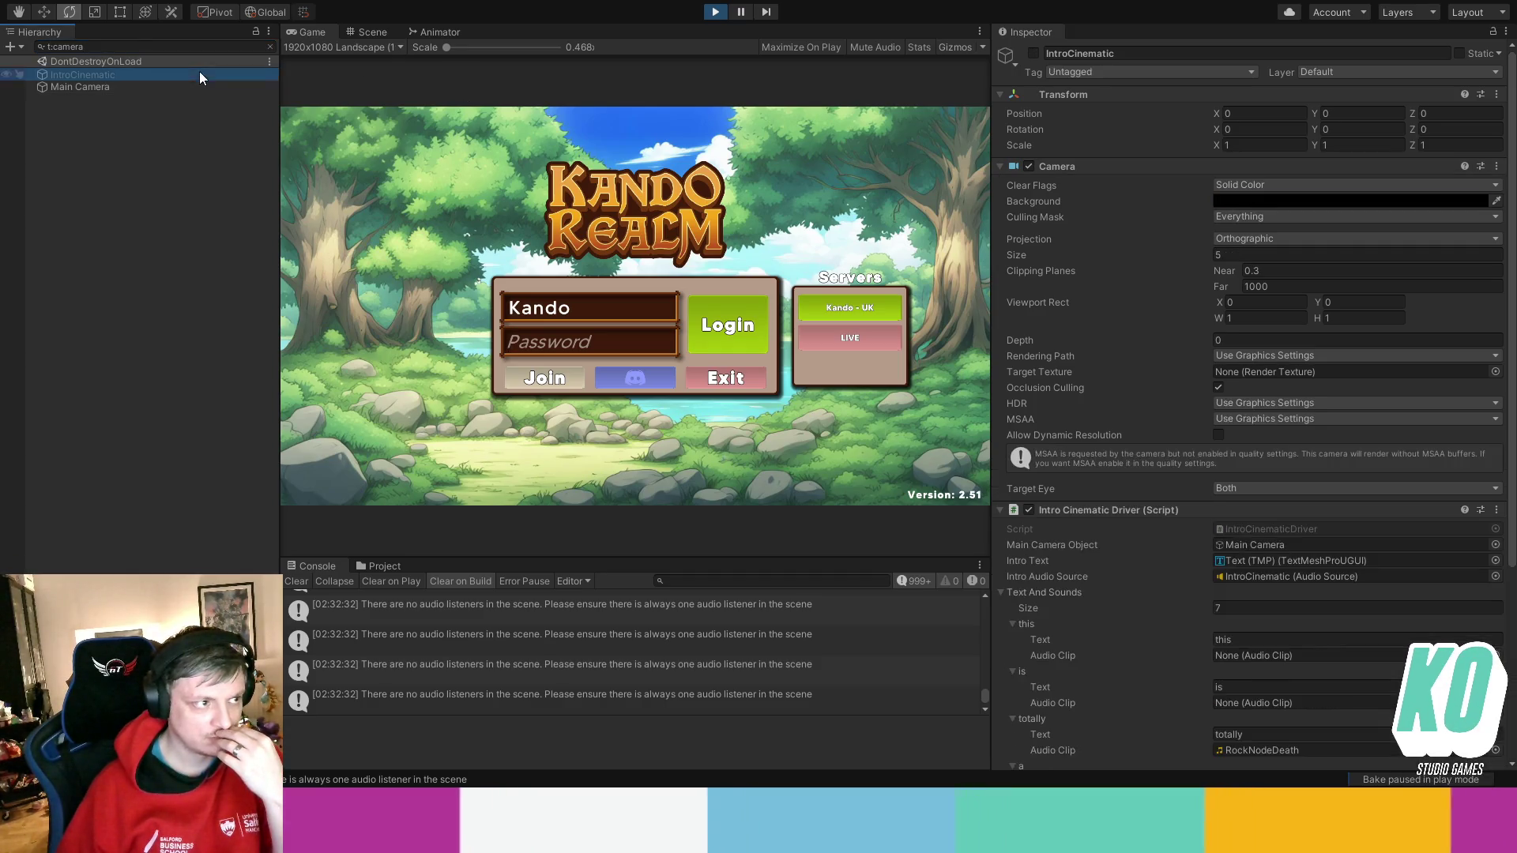
{"action": "left_click", "coordinate": [79, 87]}
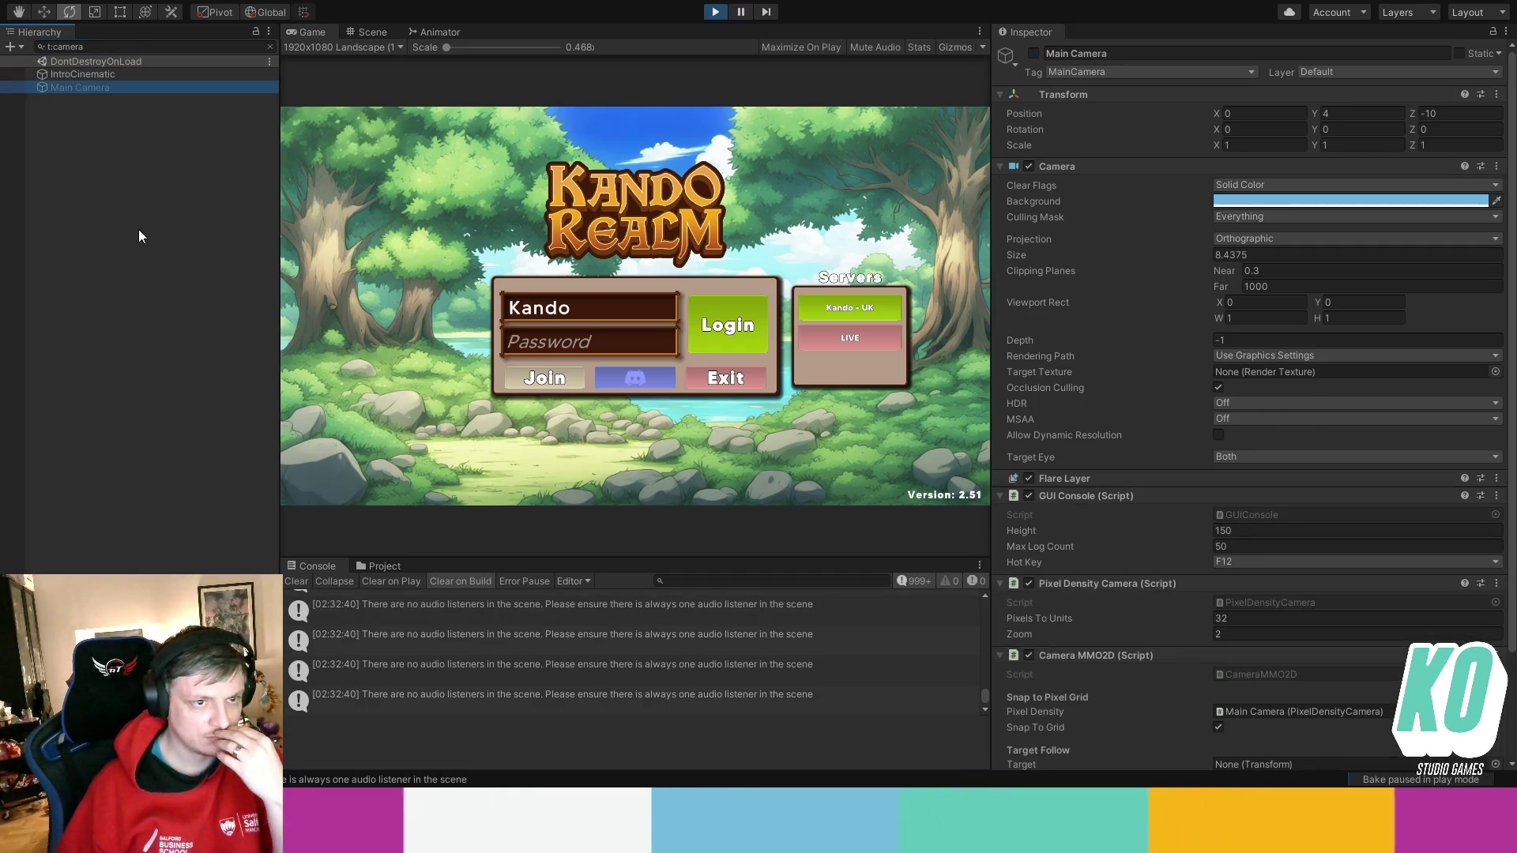
{"action": "left_click", "coordinate": [1029, 167]}
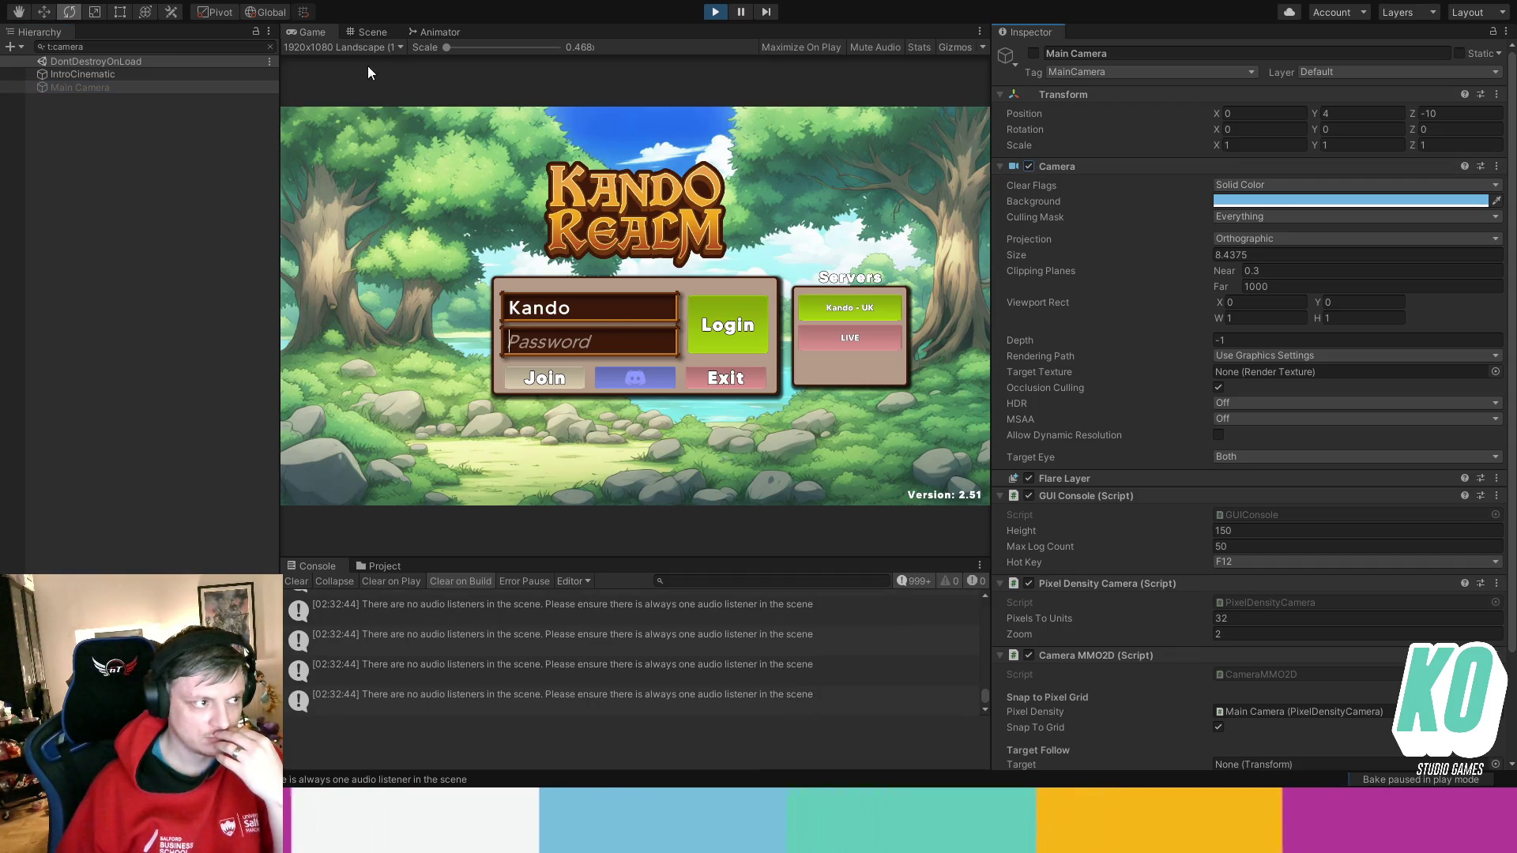
{"action": "left_click", "coordinate": [271, 47]}
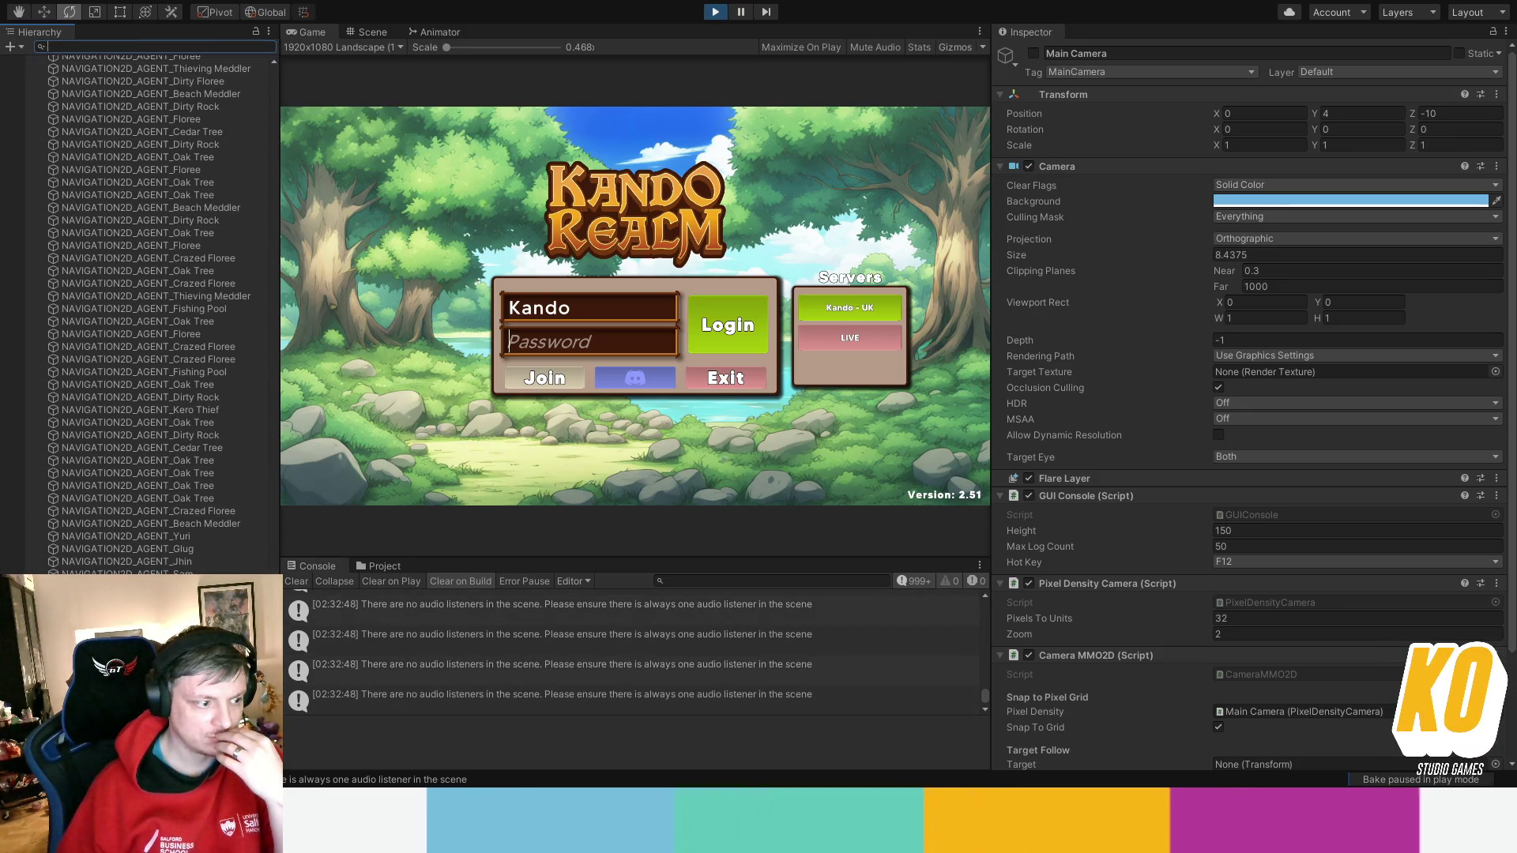
{"action": "left_click", "coordinate": [142, 600]}
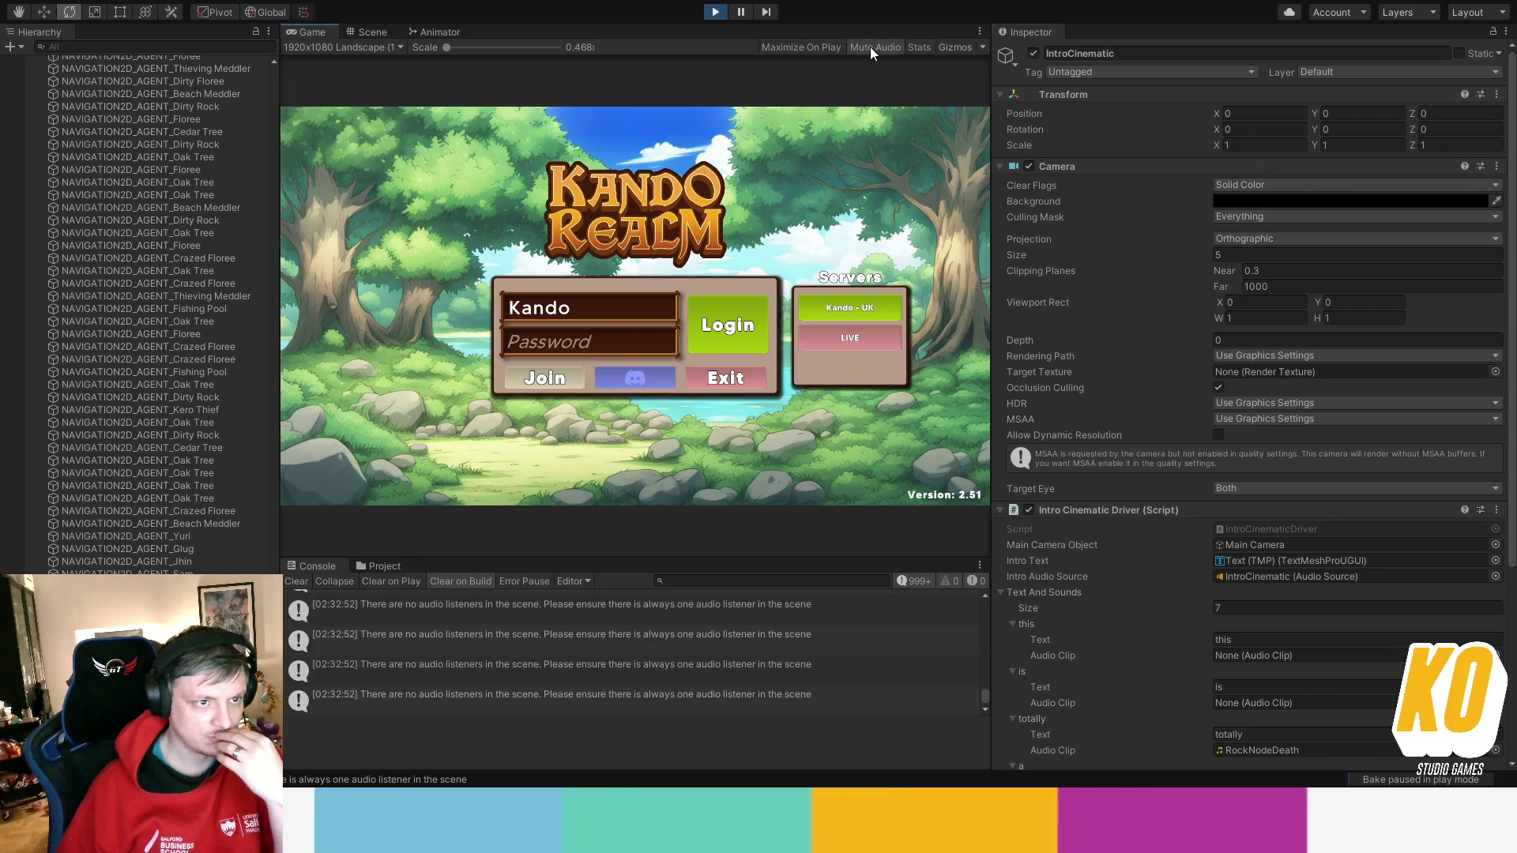
{"action": "scroll", "coordinate": [1154, 534], "scroll_direction": "down", "scroll_amount": 6}
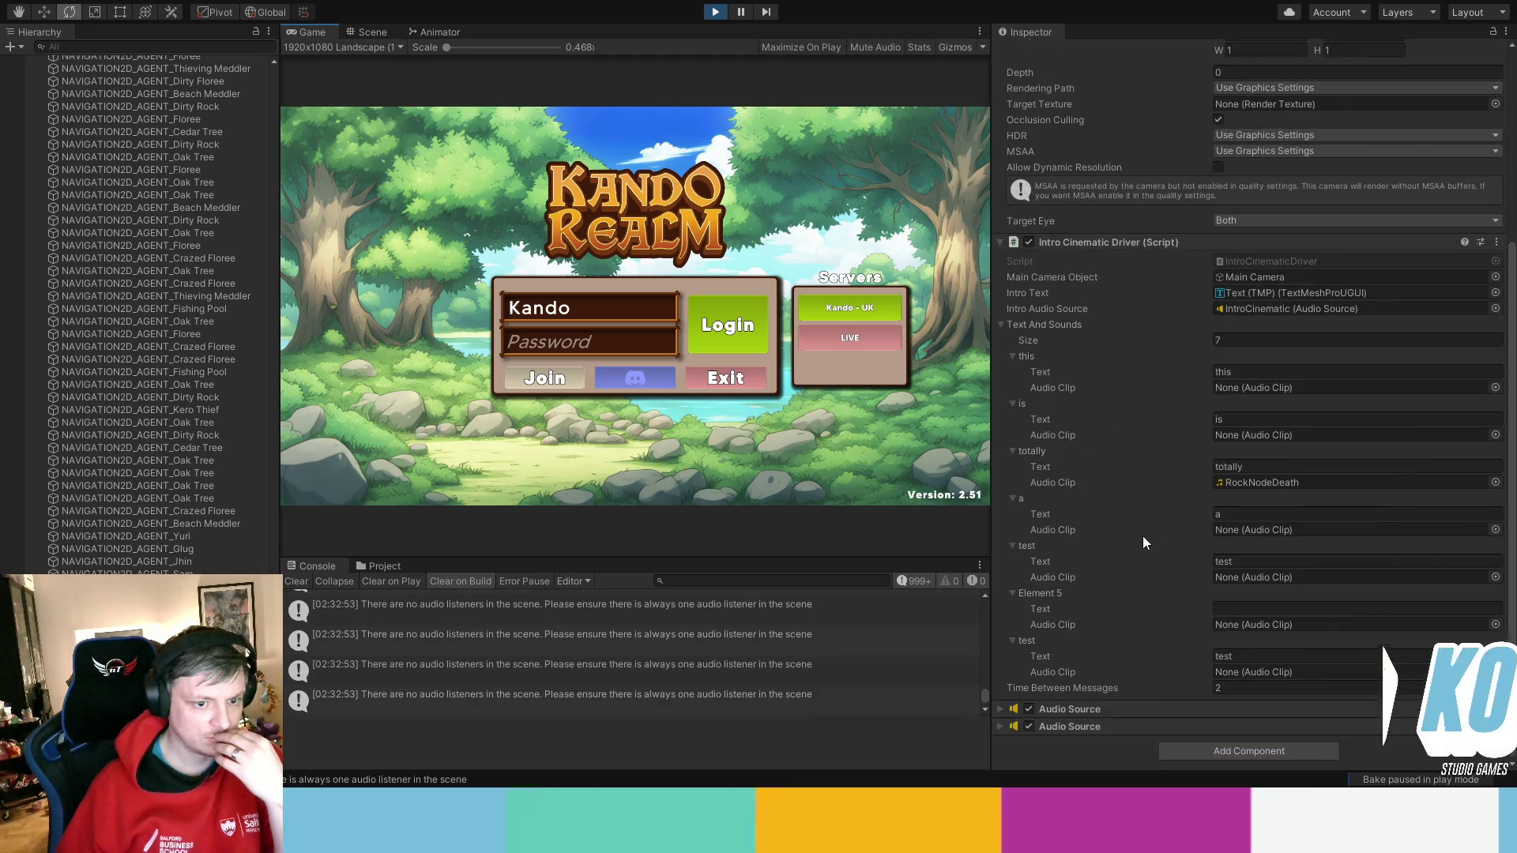
Step: Inspect IntroCinematic's Audio Sources, expanding the second one with the Sewers clip, and clear the Console
{"action": "left_click", "coordinate": [1075, 709]}
{"action": "scroll", "coordinate": [1115, 649], "scroll_direction": "down", "scroll_amount": 8}
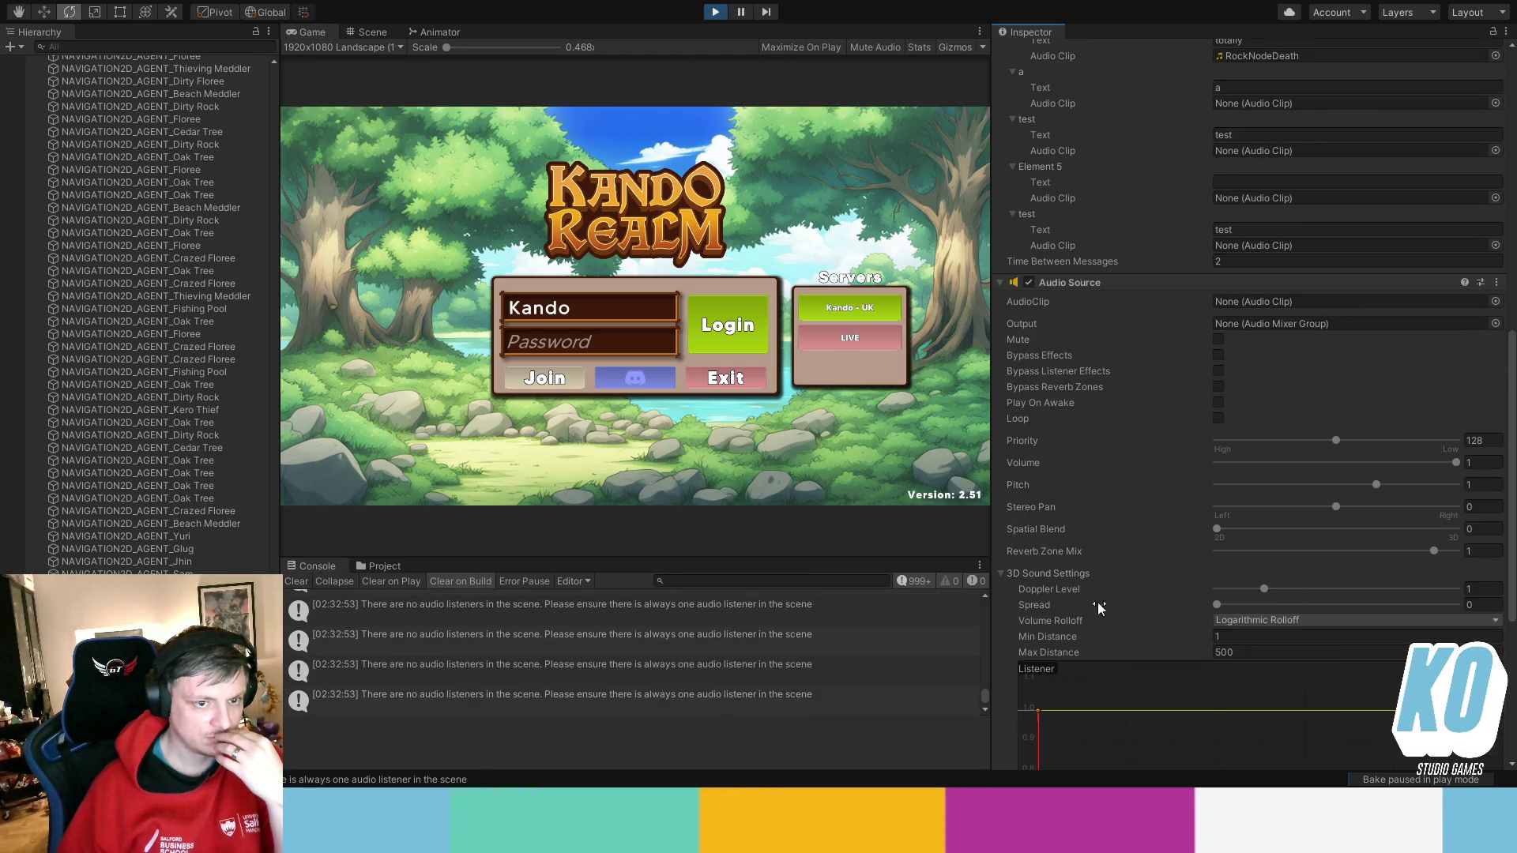
{"action": "scroll", "coordinate": [1096, 538], "scroll_direction": "up", "scroll_amount": 4}
{"action": "left_click", "coordinate": [1064, 427]}
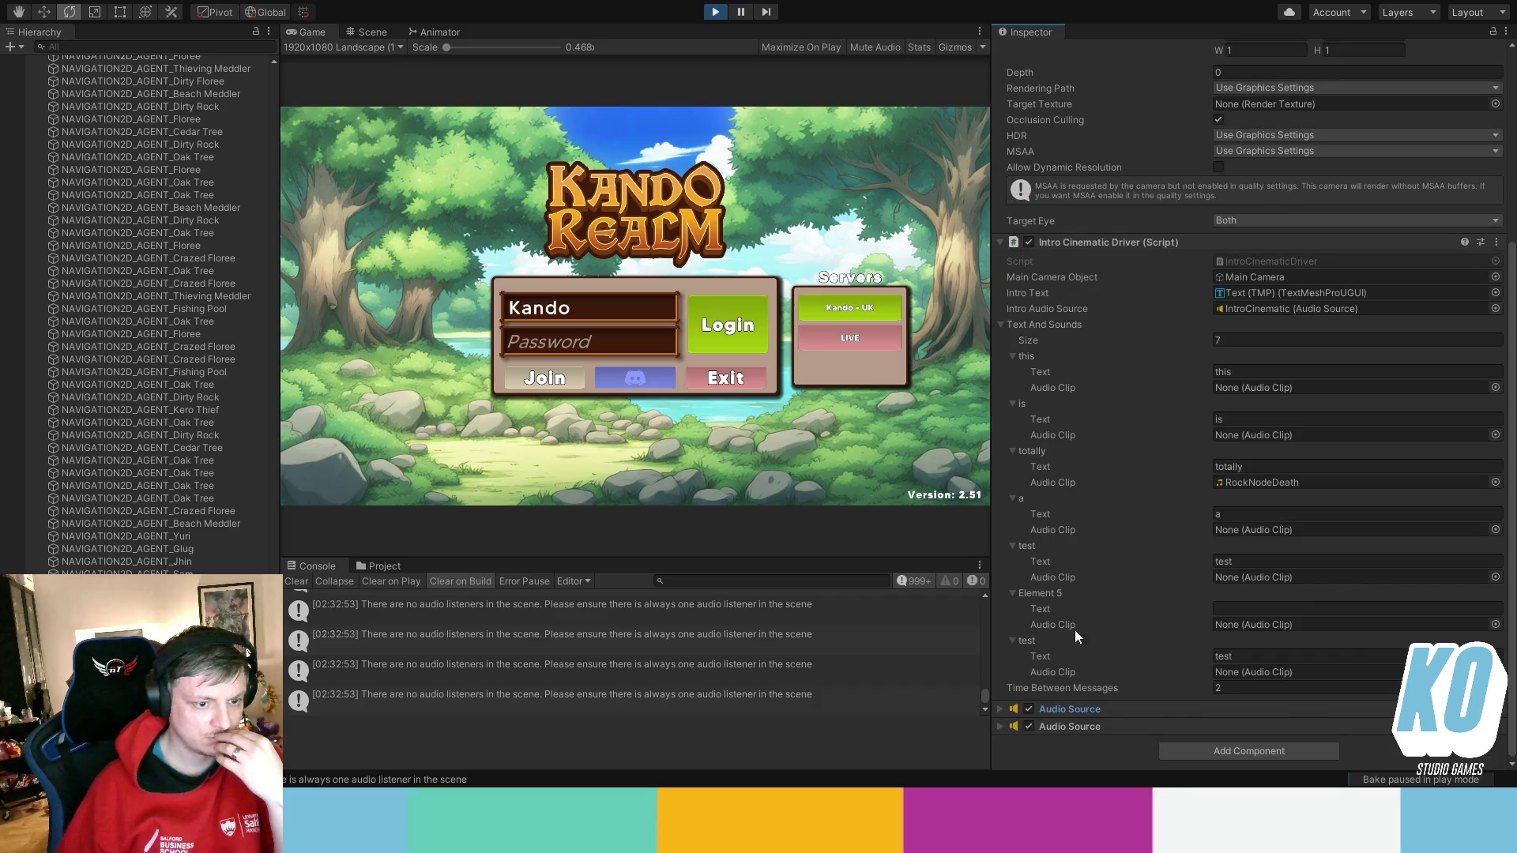
{"action": "left_click", "coordinate": [1079, 728]}
{"action": "scroll", "coordinate": [1106, 653], "scroll_direction": "down", "scroll_amount": 6}
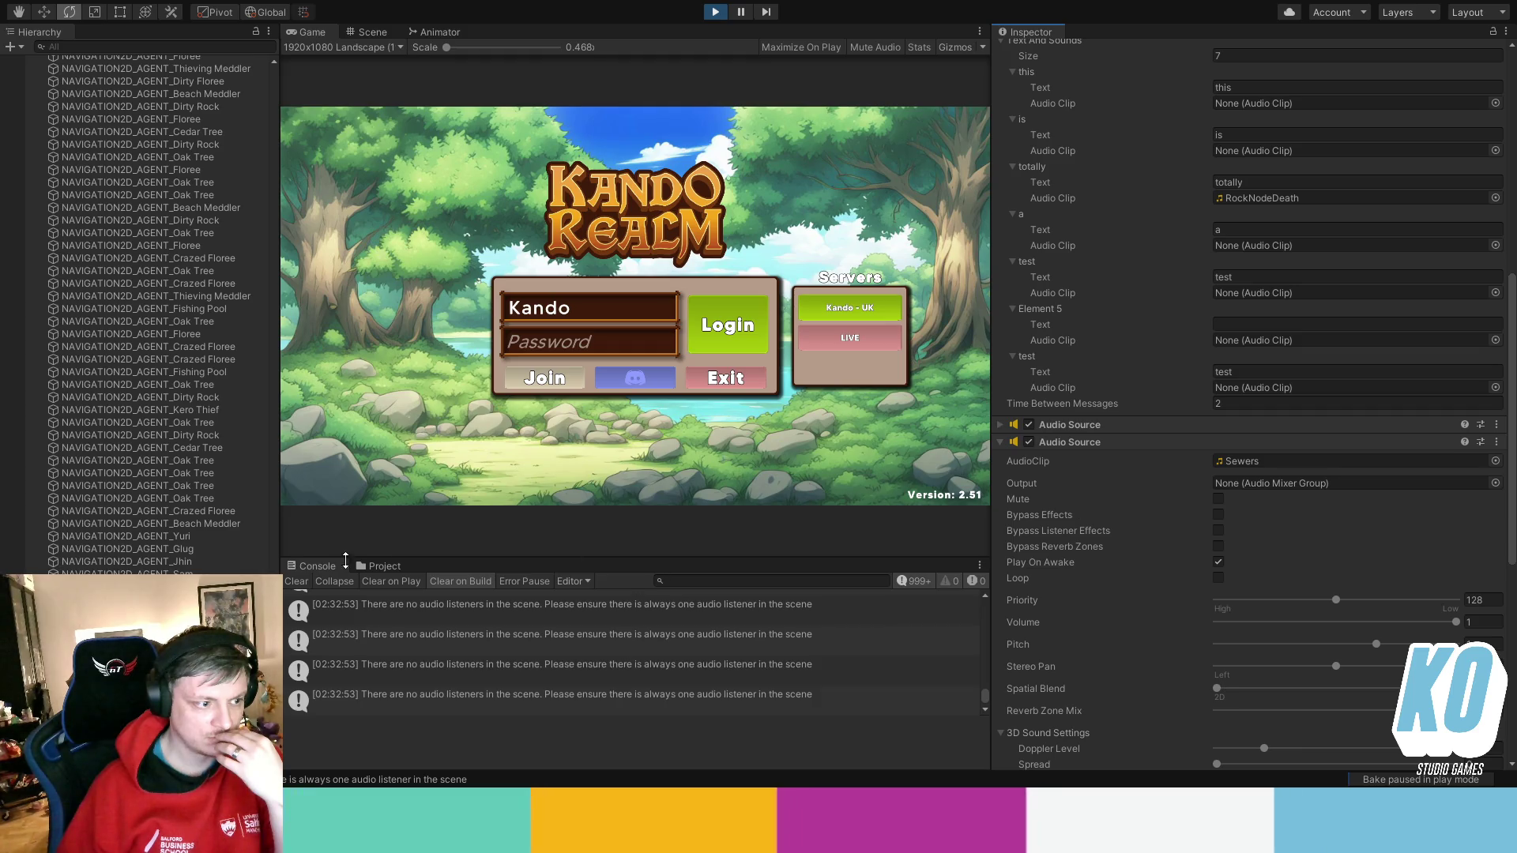
{"action": "left_click", "coordinate": [296, 581]}
{"action": "left_click", "coordinate": [719, 11]}
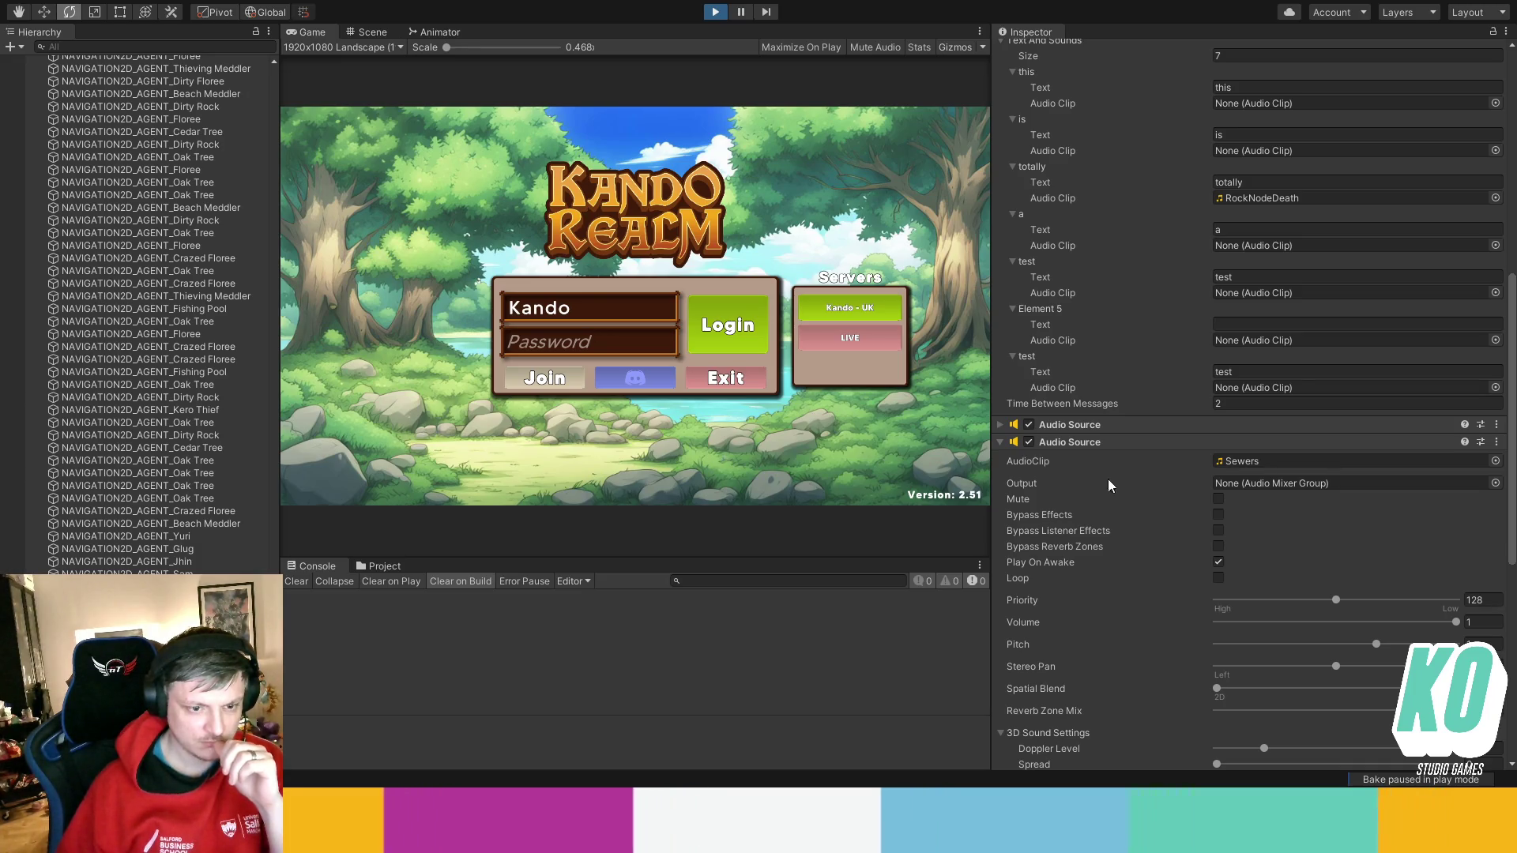
Step: Exit play mode with Ctrl+P and inspect the UI-On and IntroCinematic objects
{"action": "key", "text": "ctrl+p"}
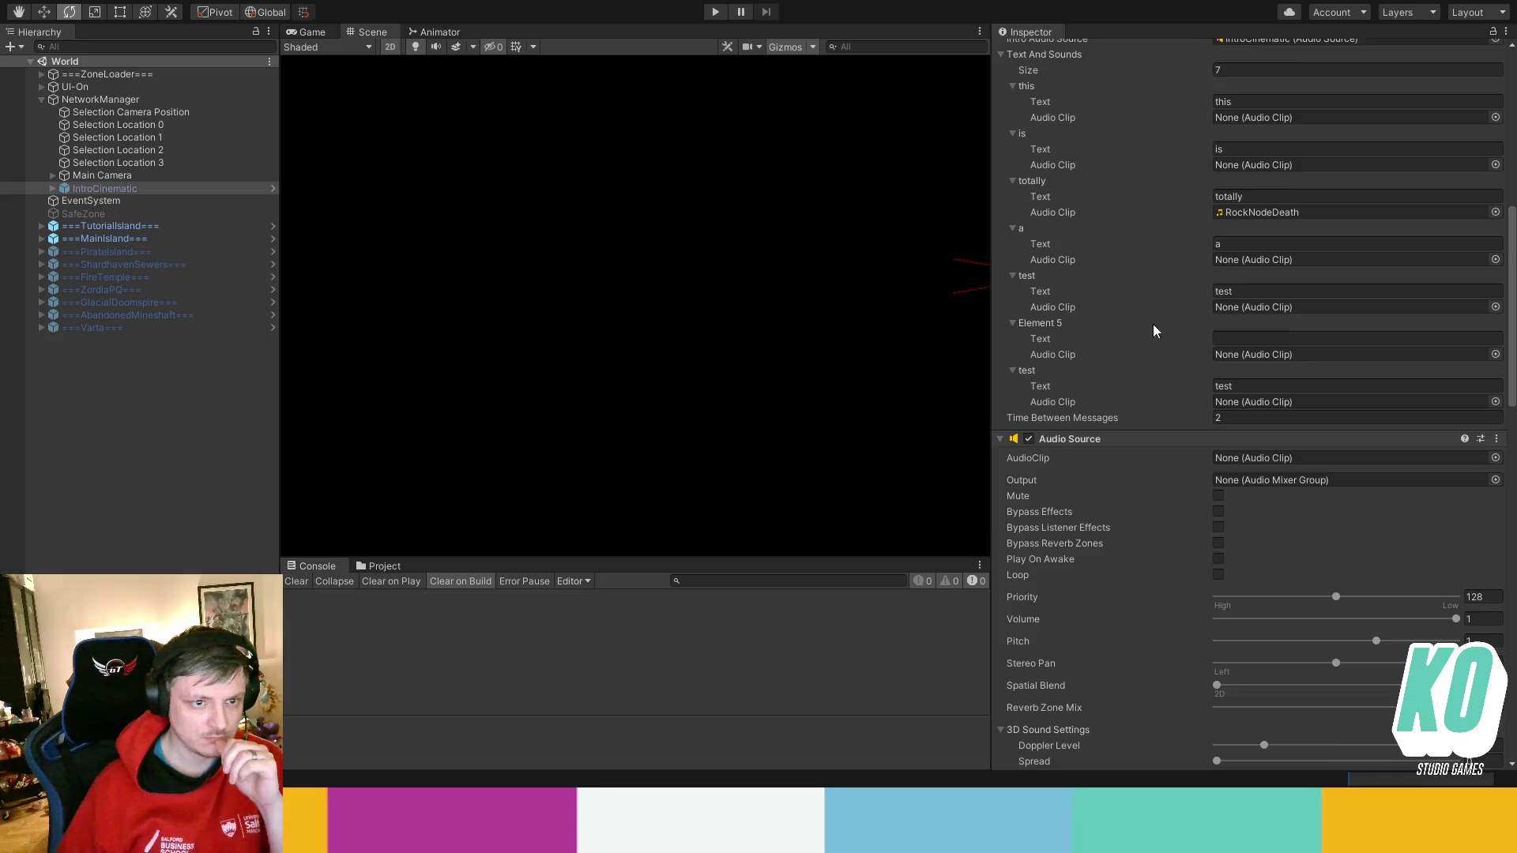
{"action": "scroll", "coordinate": [1153, 324], "scroll_direction": "up", "scroll_amount": 10}
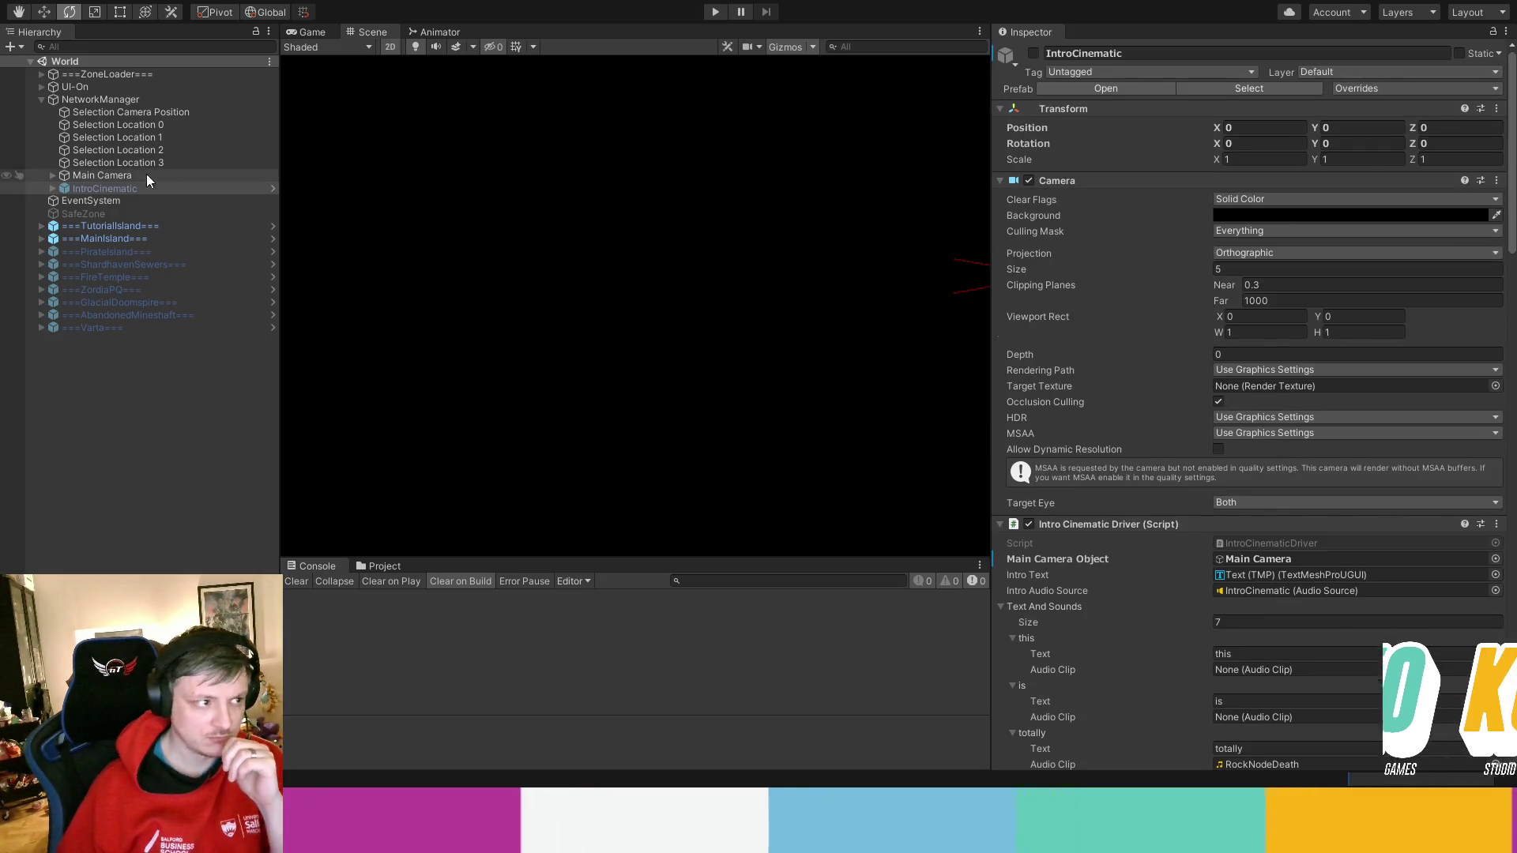
{"action": "left_click", "coordinate": [102, 87]}
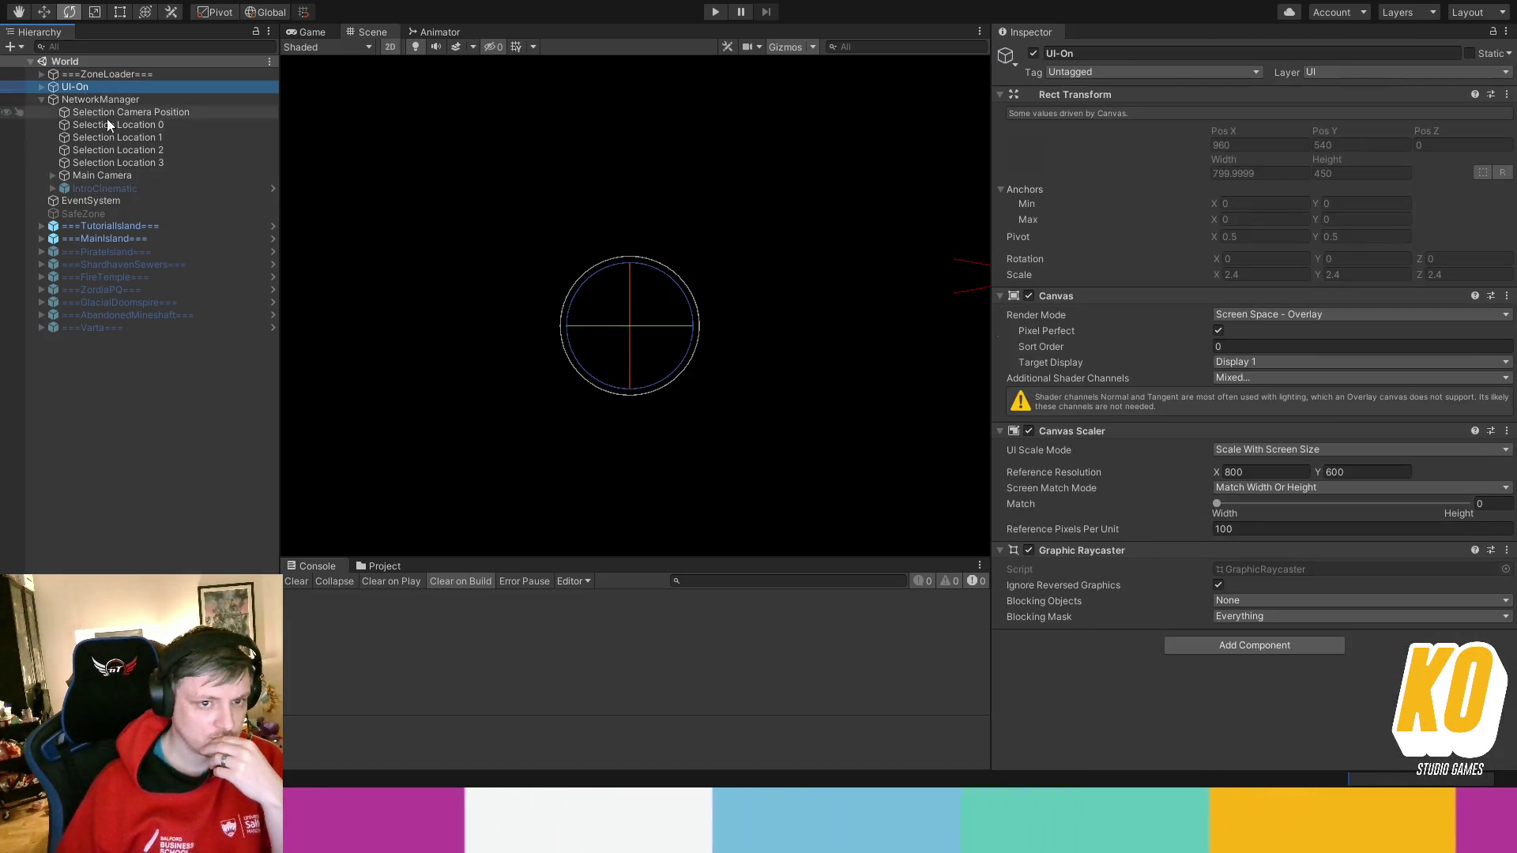
{"action": "left_click", "coordinate": [120, 188]}
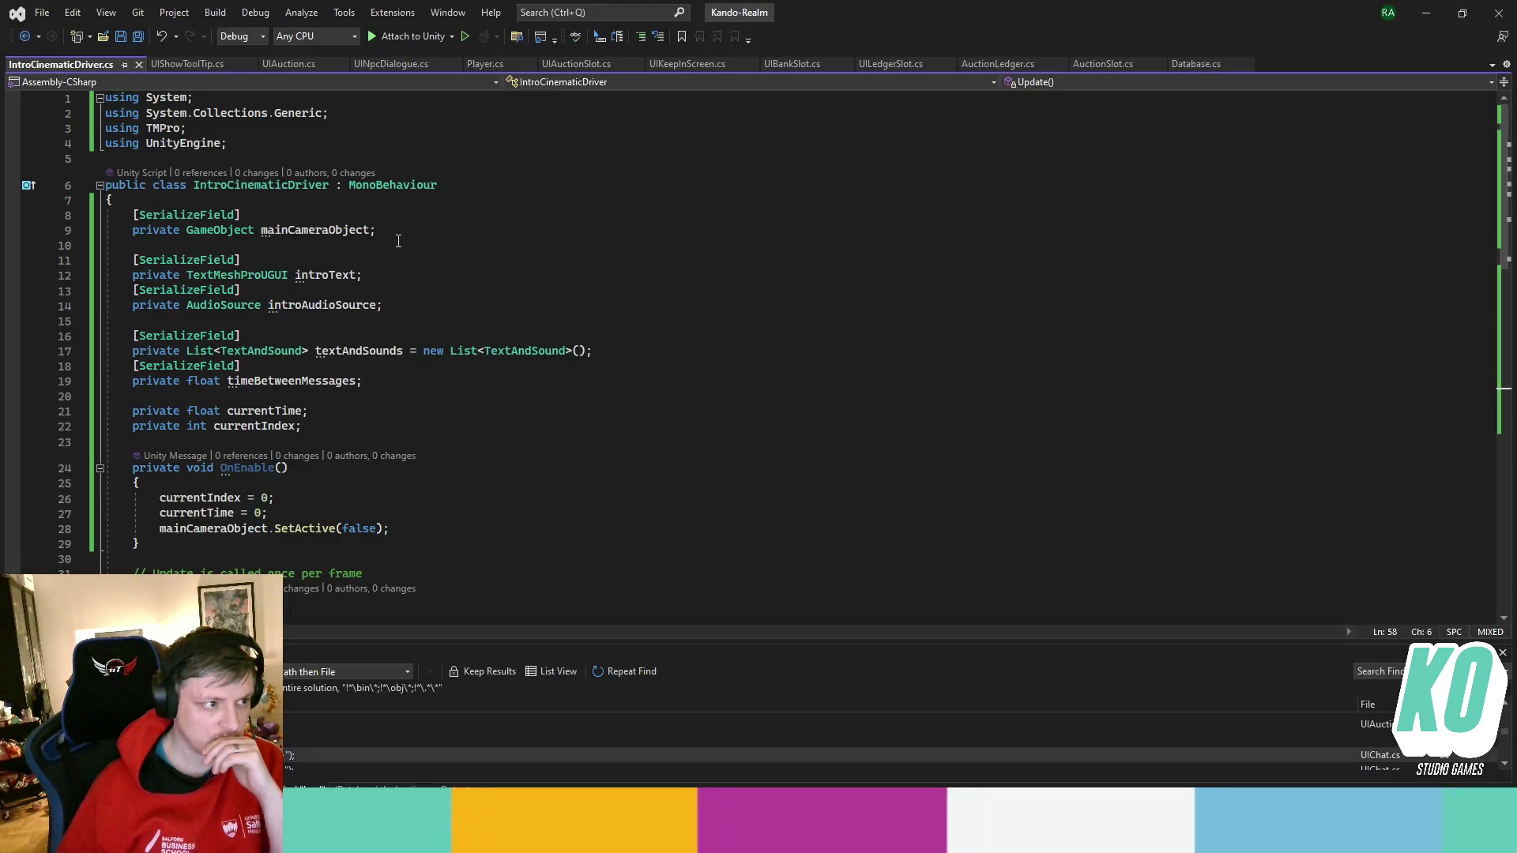
Step: Declare a [SerializeField] private GameObject gameUIObject field below mainCameraObject
{"action": "left_click", "coordinate": [402, 231]}
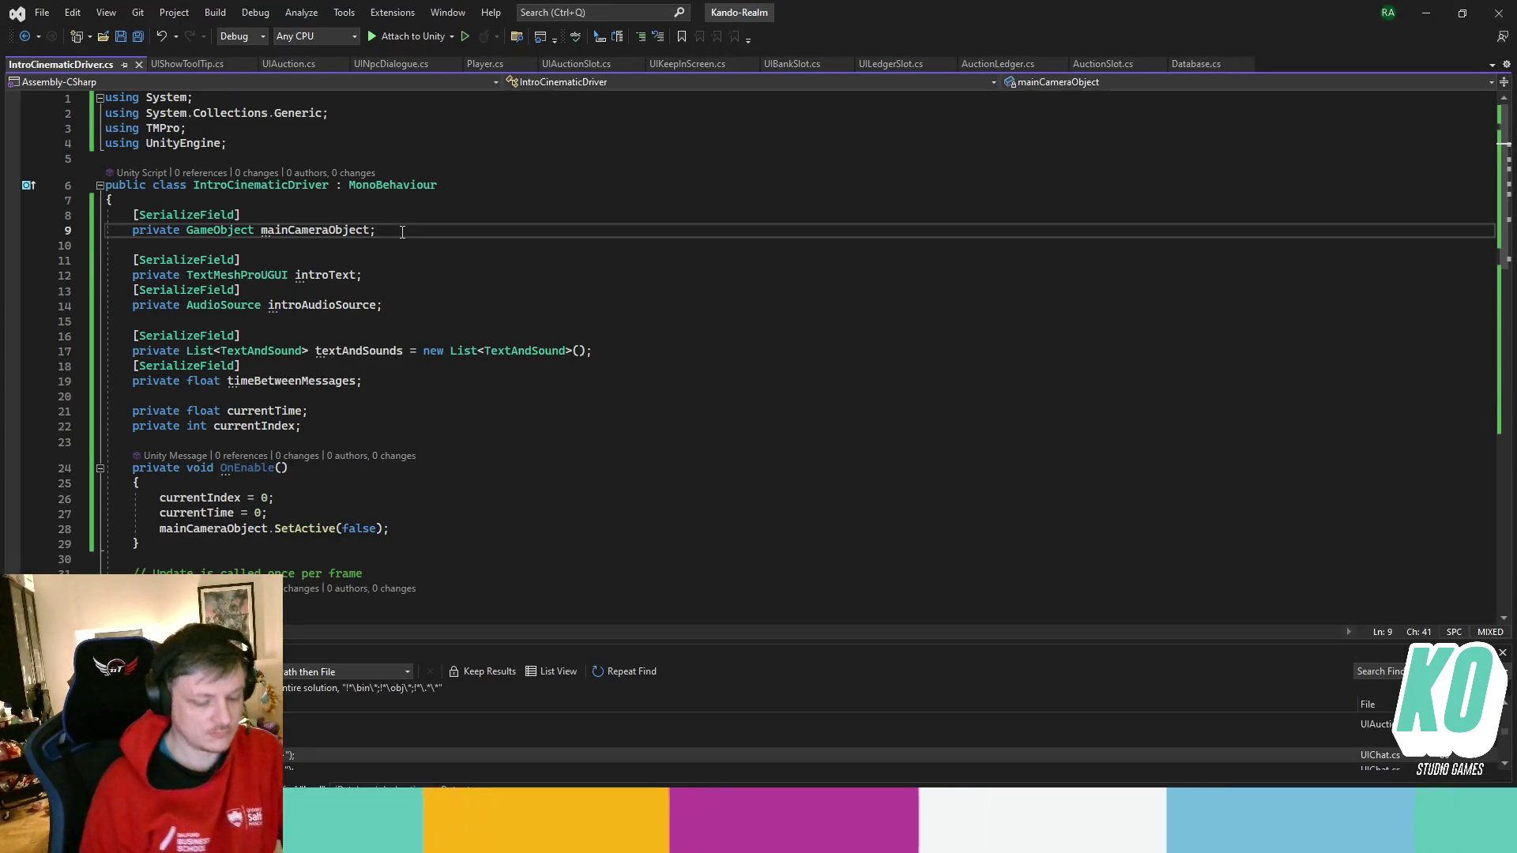
{"action": "key", "text": "Return"}
{"action": "type", "text": "[SerializeField]"}
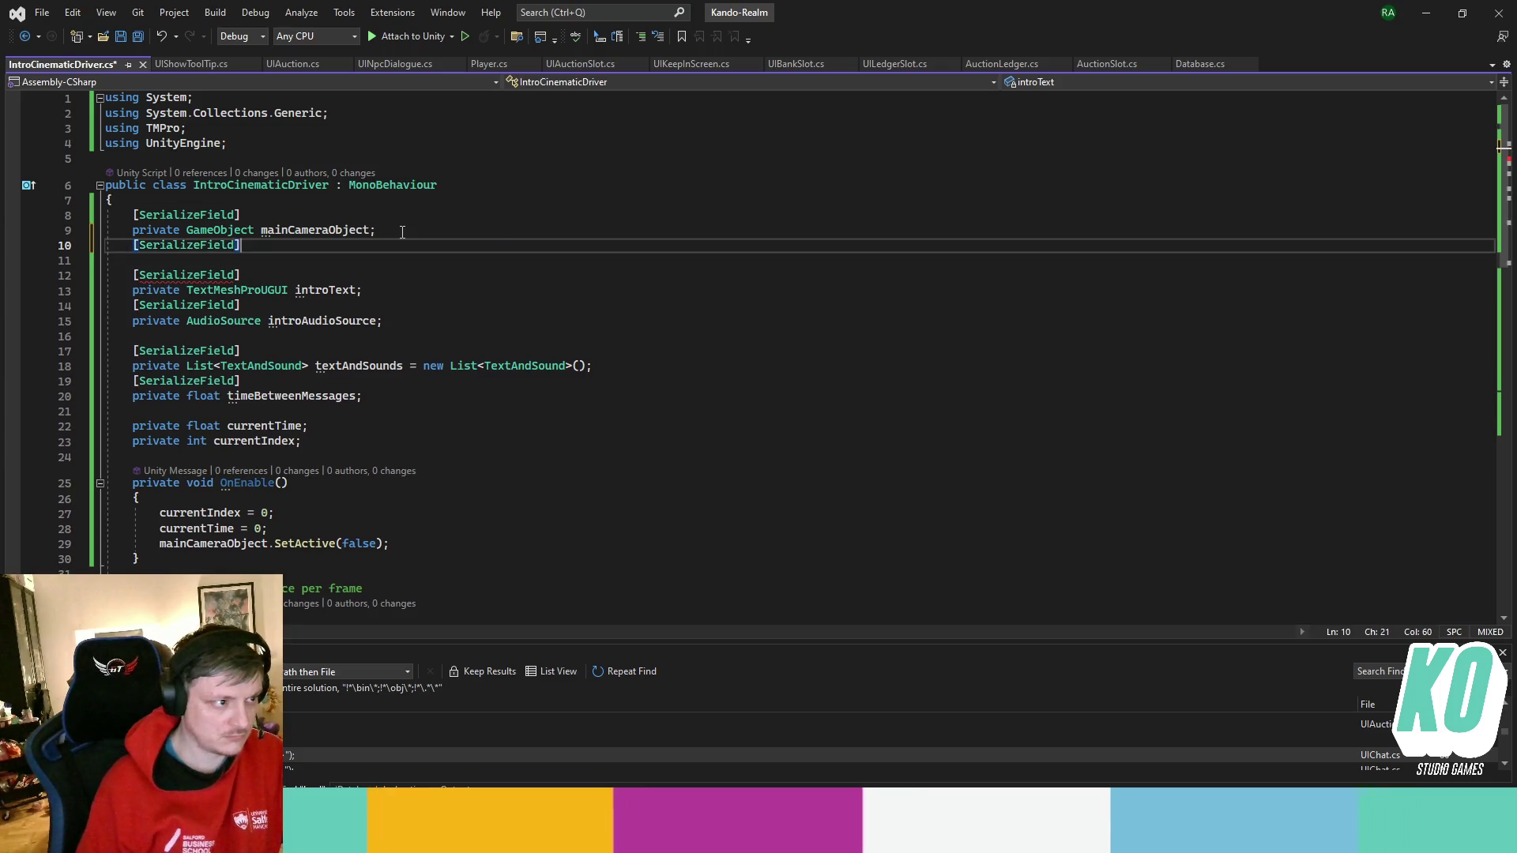
{"action": "key", "text": "Return"}
{"action": "type", "text": "private "}
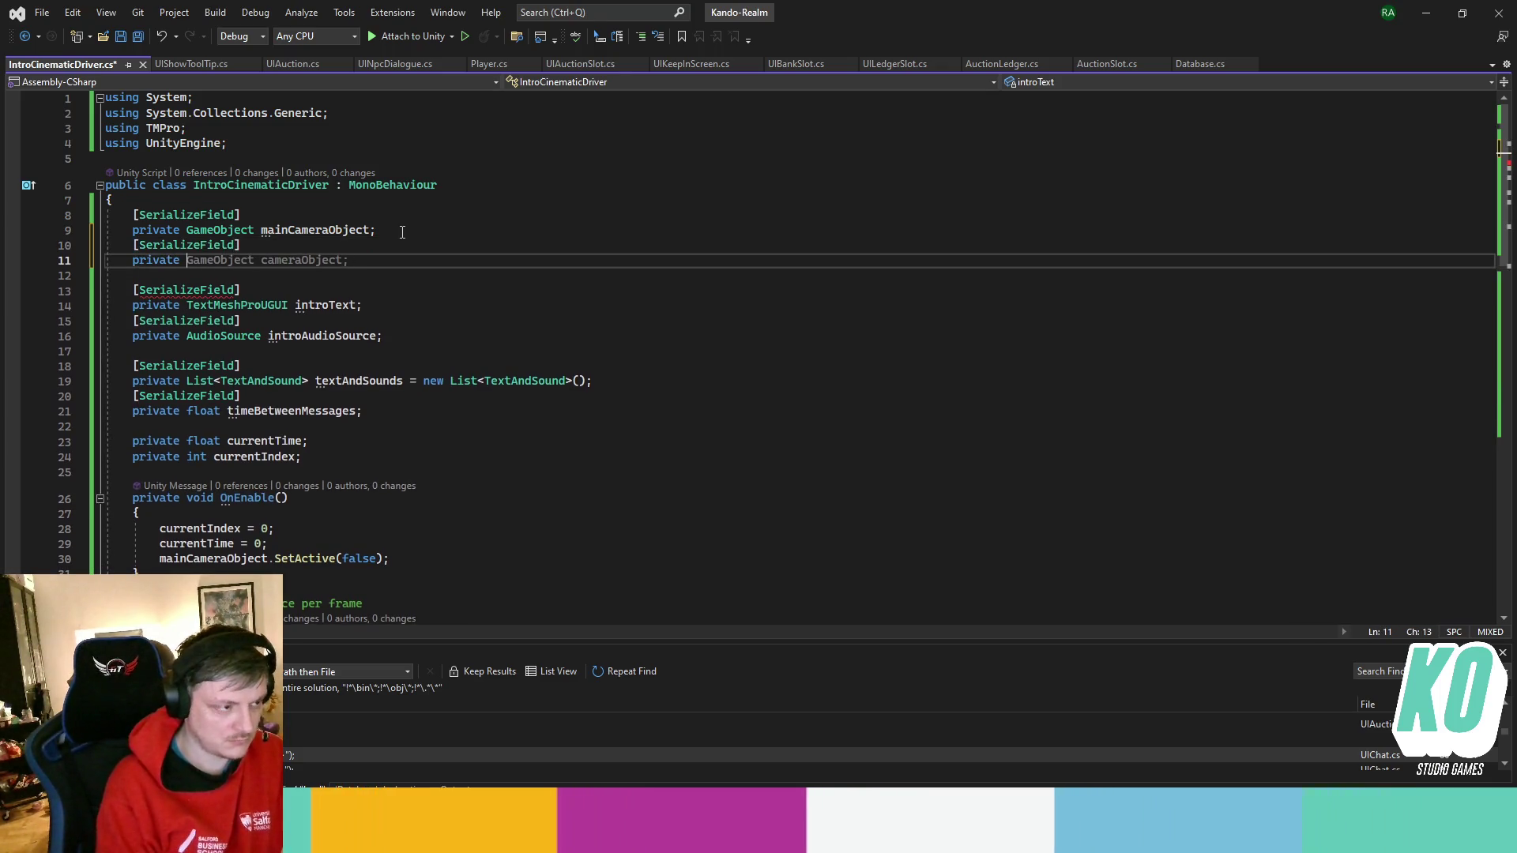
{"action": "type", "text": "GameObject"}
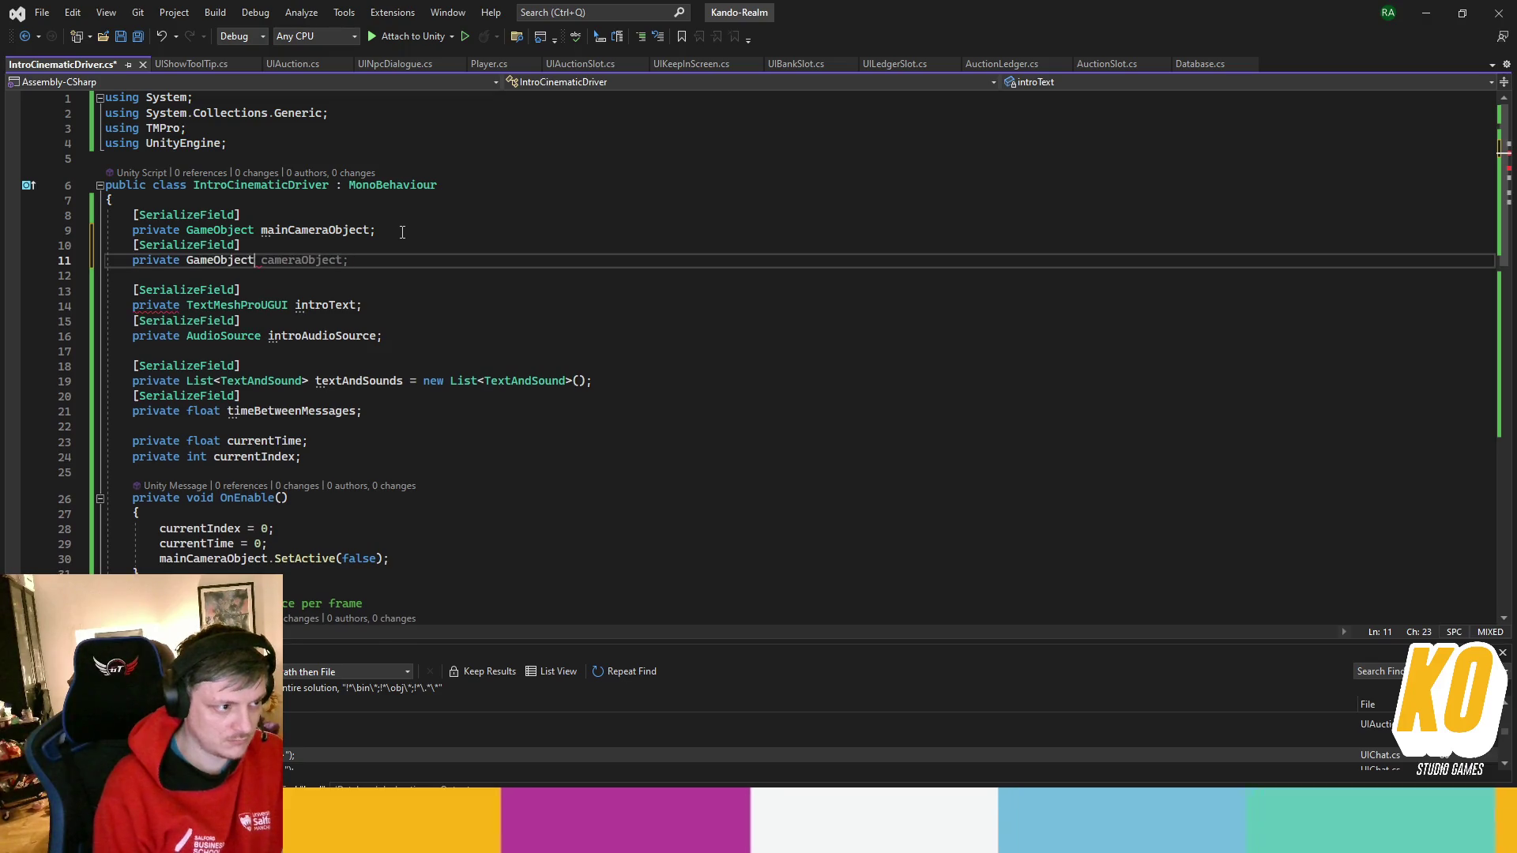
{"action": "type", "text": " gameUI"}
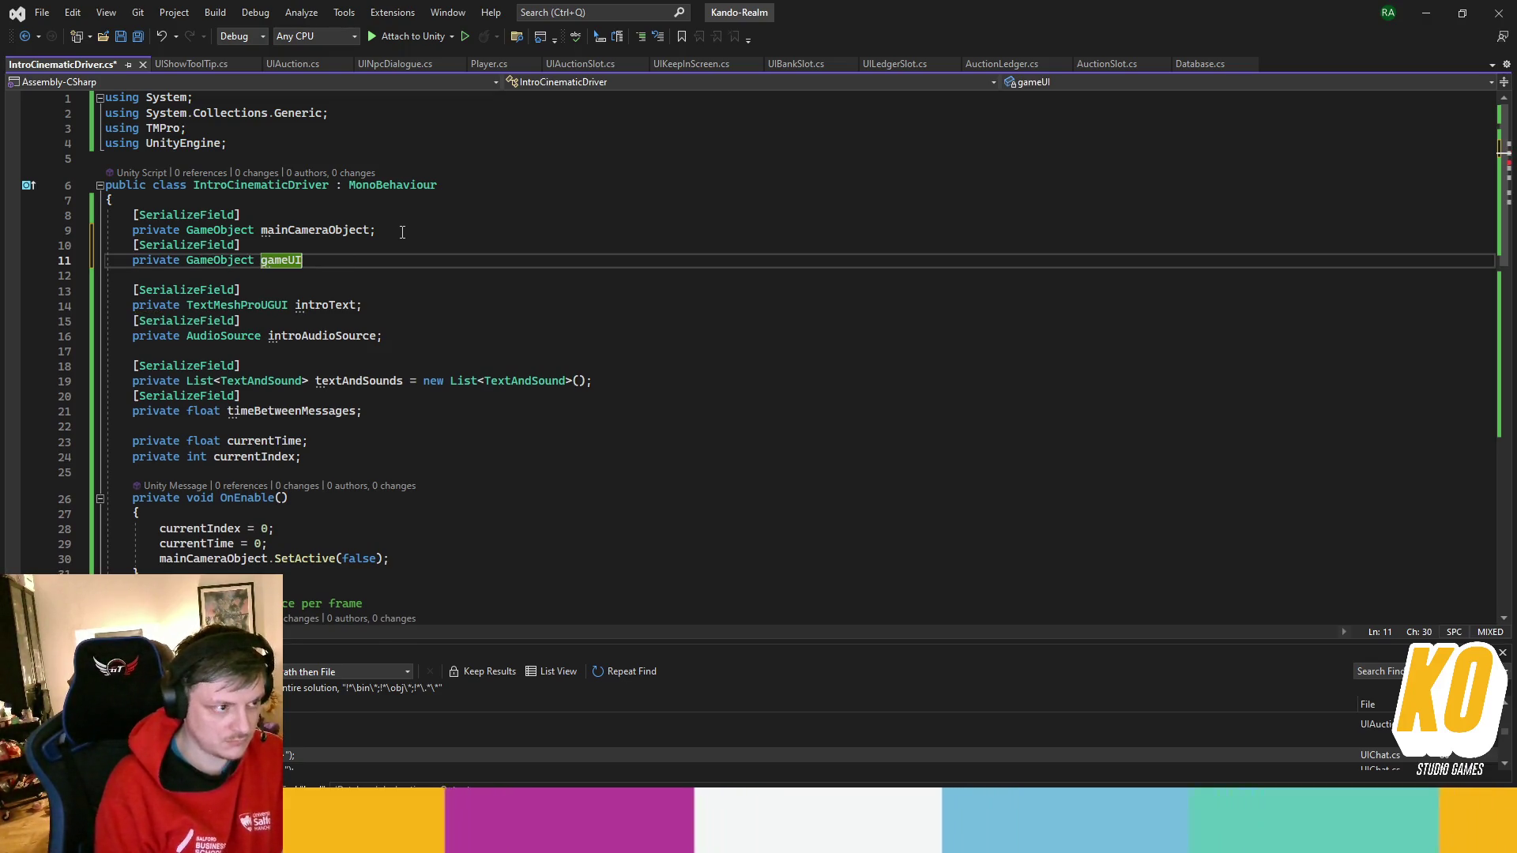
{"action": "type", "text": "Object;"}
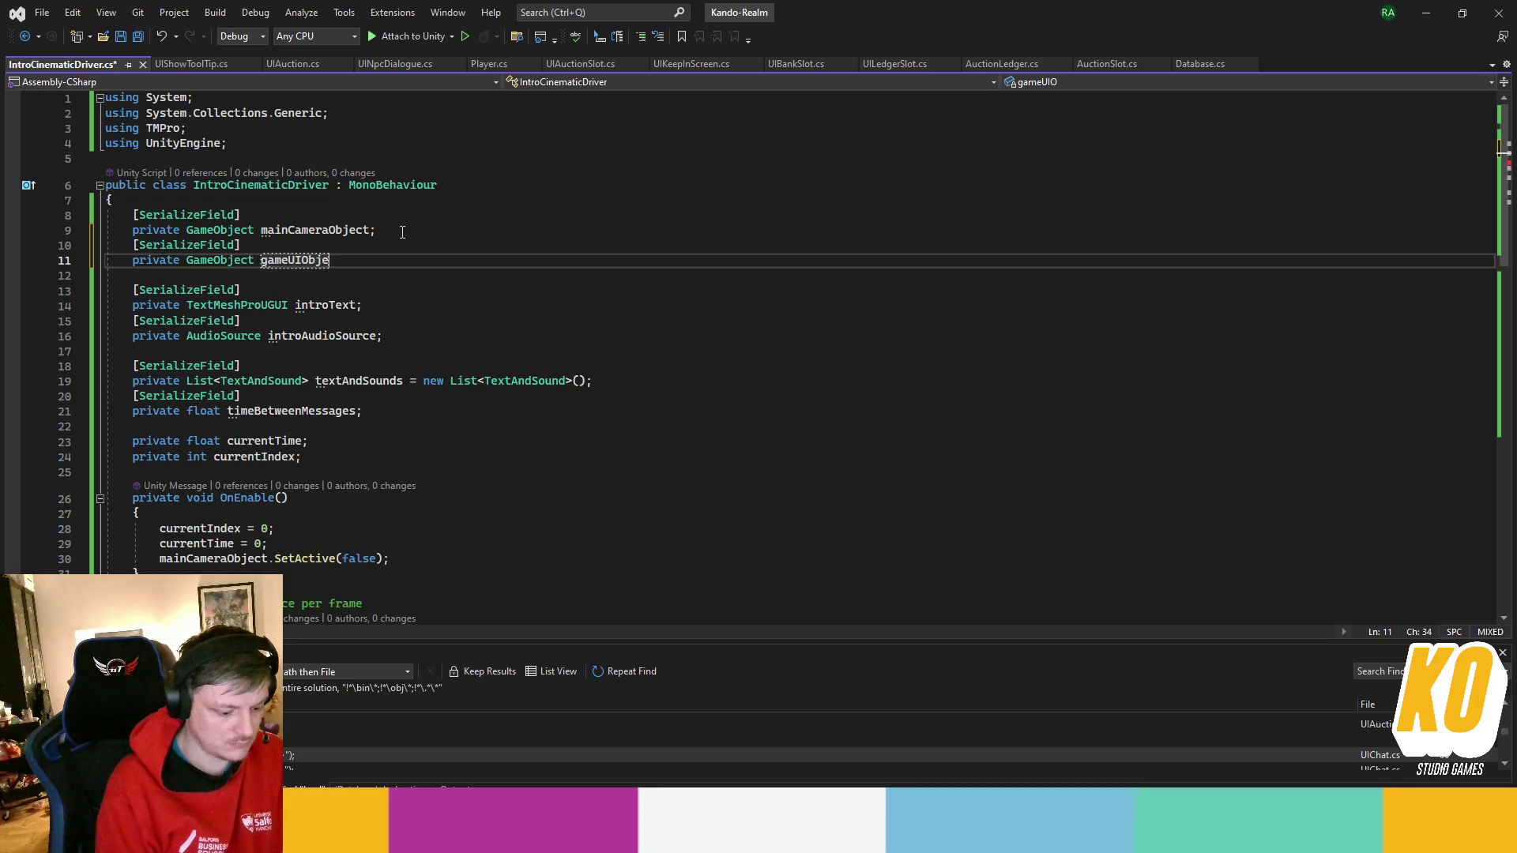
Step: Hide the game UI in OnEnable with gameUIObject.SetActive(false)
{"action": "scroll", "coordinate": [407, 234], "scroll_direction": "down", "scroll_amount": 9}
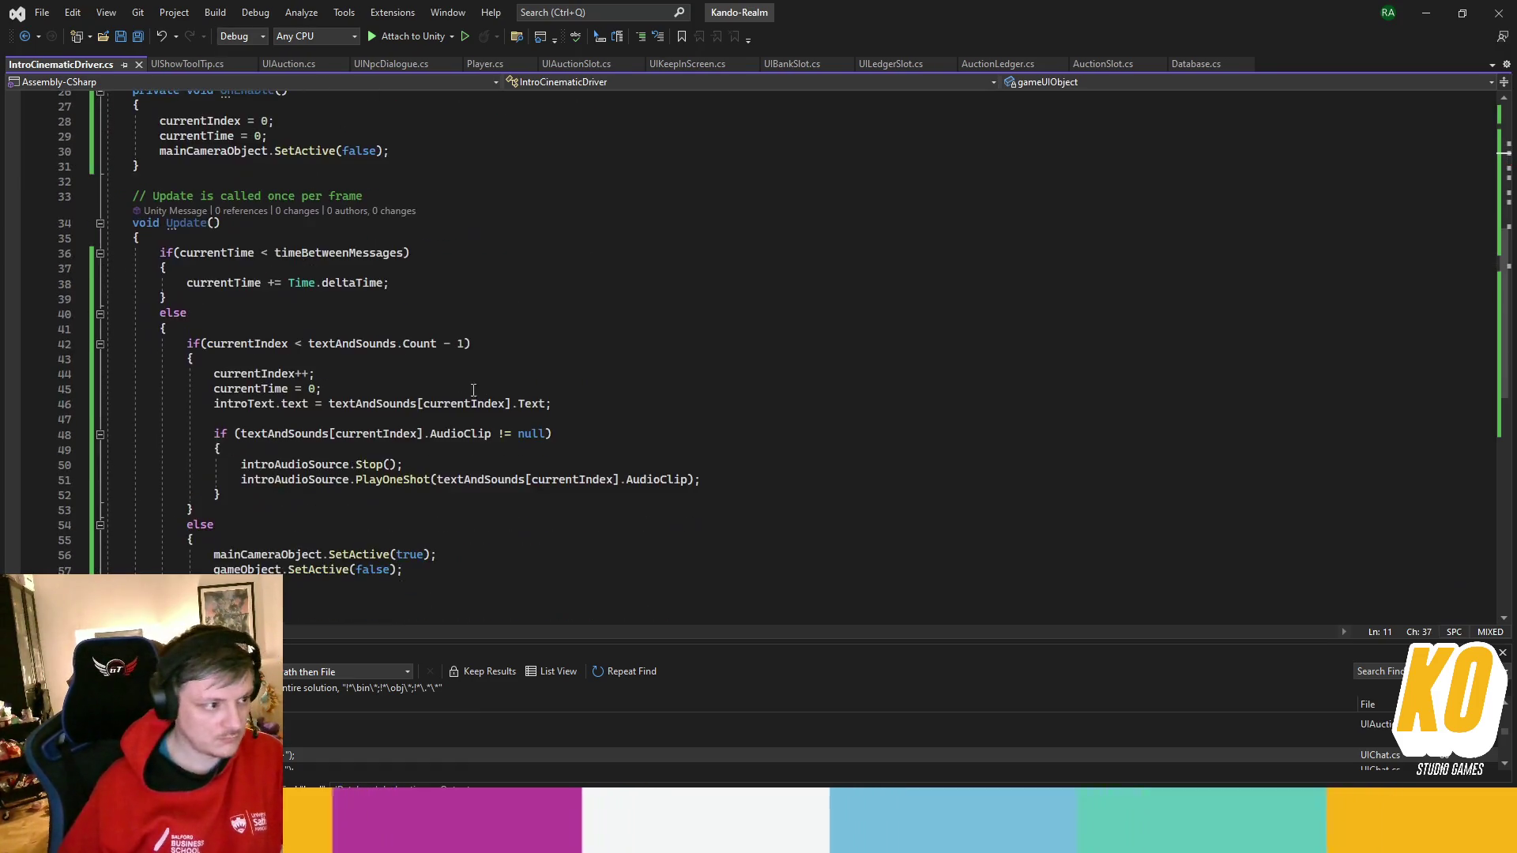
{"action": "scroll", "coordinate": [415, 237], "scroll_direction": "up", "scroll_amount": 2}
{"action": "left_click", "coordinate": [419, 240]}
{"action": "key", "text": "Return"}
{"action": "type", "text": "gameUIObject"}
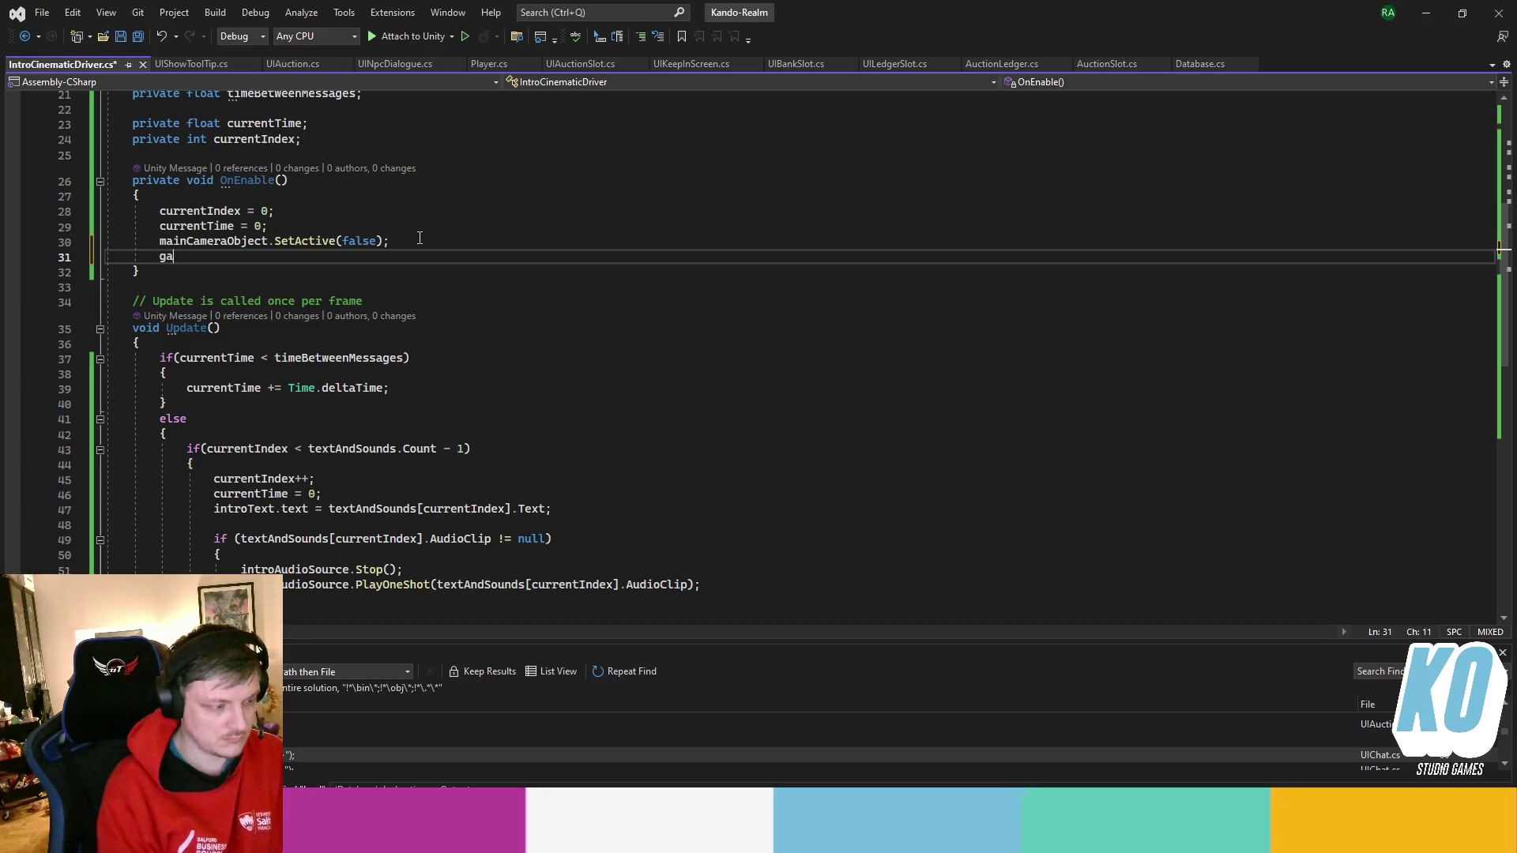
{"action": "key", "text": "Tab"}
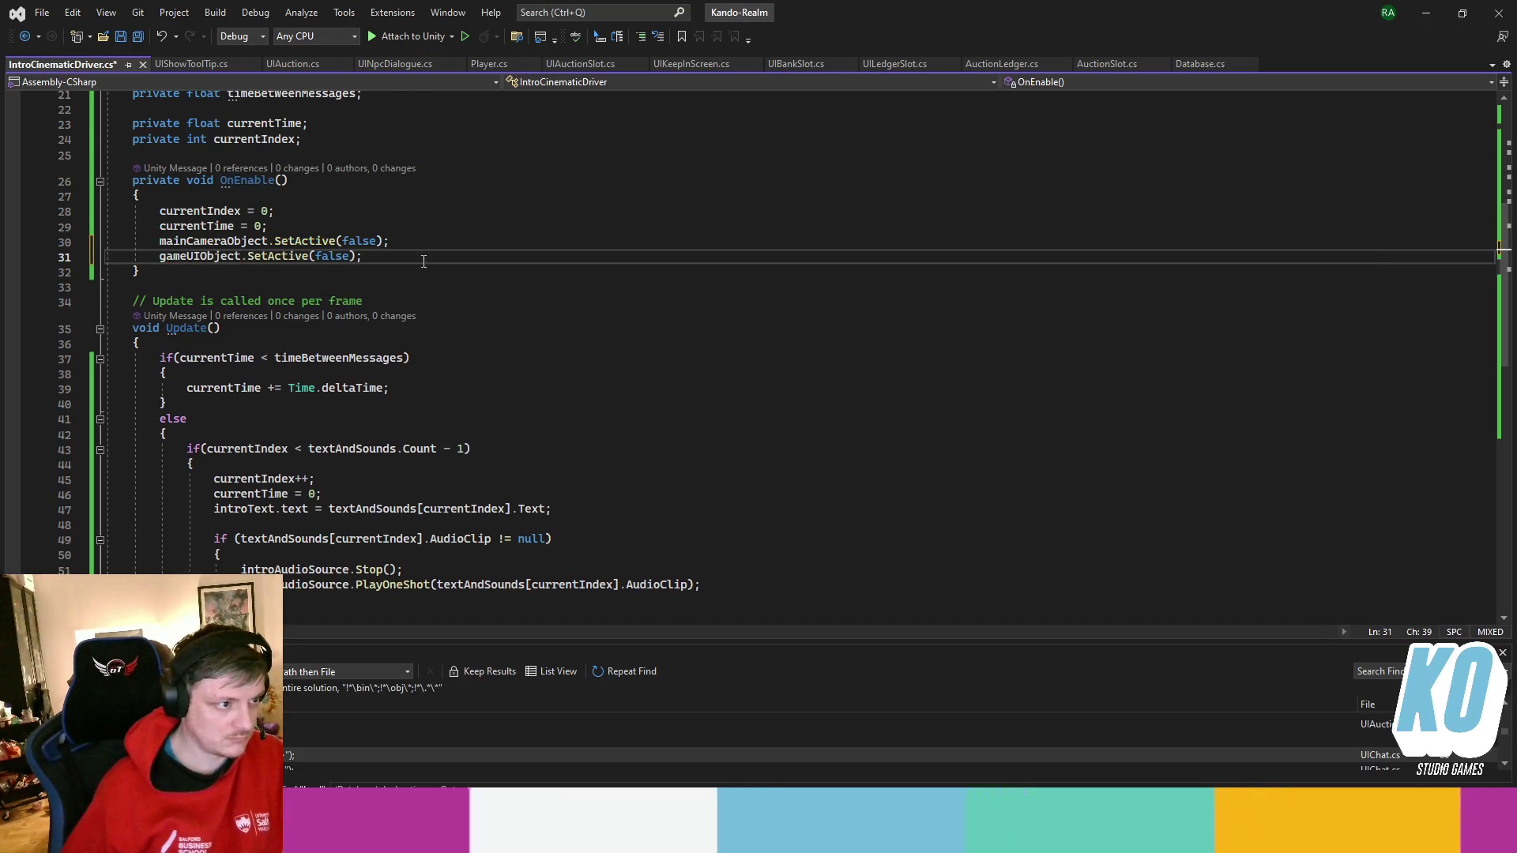
Step: Add gameUIObject.SetActive(true) after the camera reactivation in Update's final else block
{"action": "scroll", "coordinate": [446, 411], "scroll_direction": "down", "scroll_amount": 5}
{"action": "left_click", "coordinate": [463, 436]}
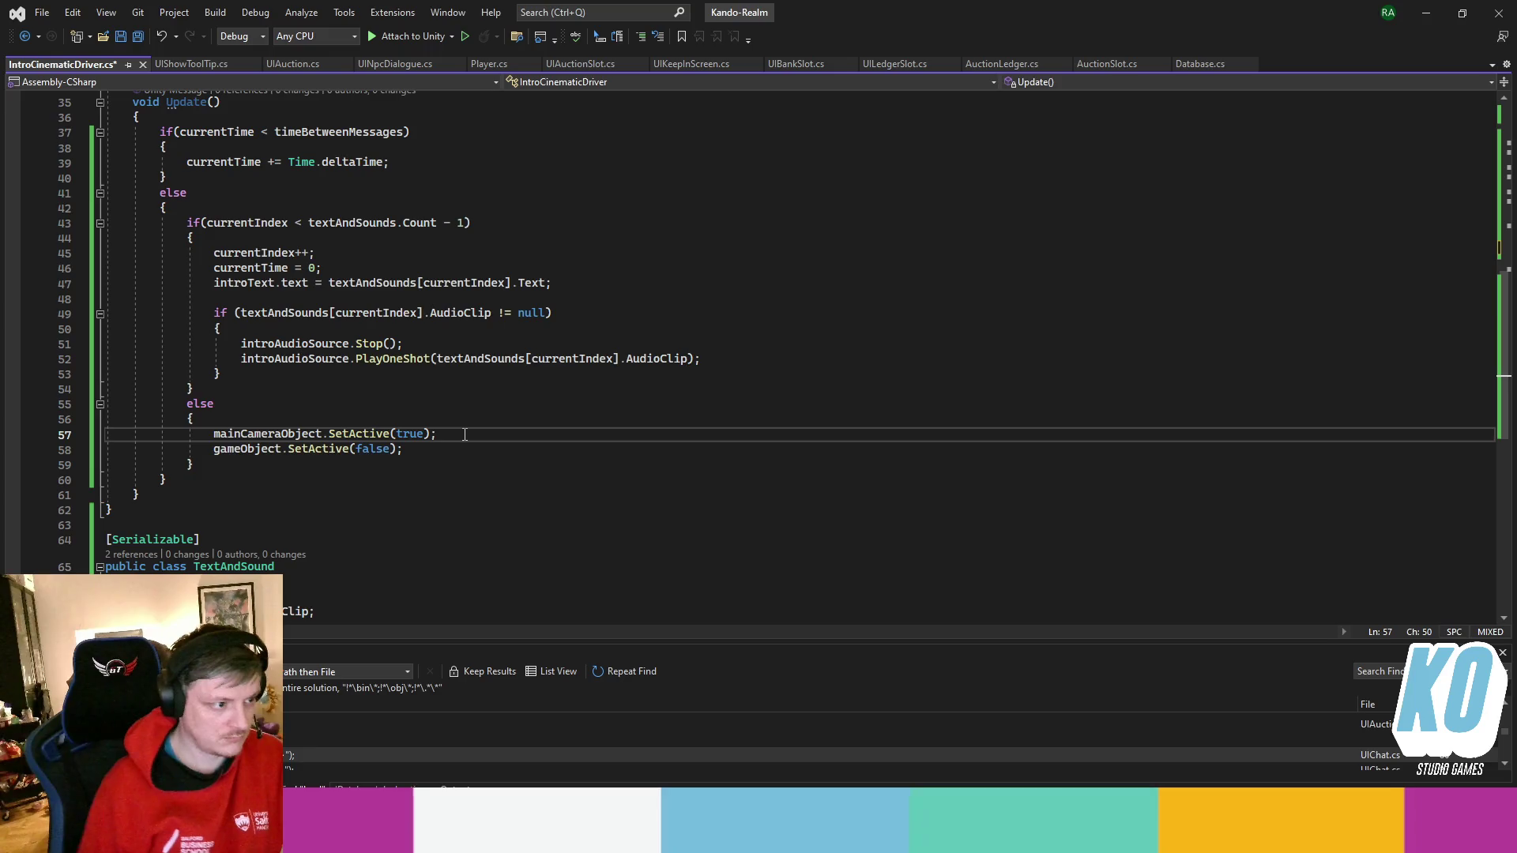
{"action": "key", "text": "Return"}
{"action": "type", "text": "meUIObject"}
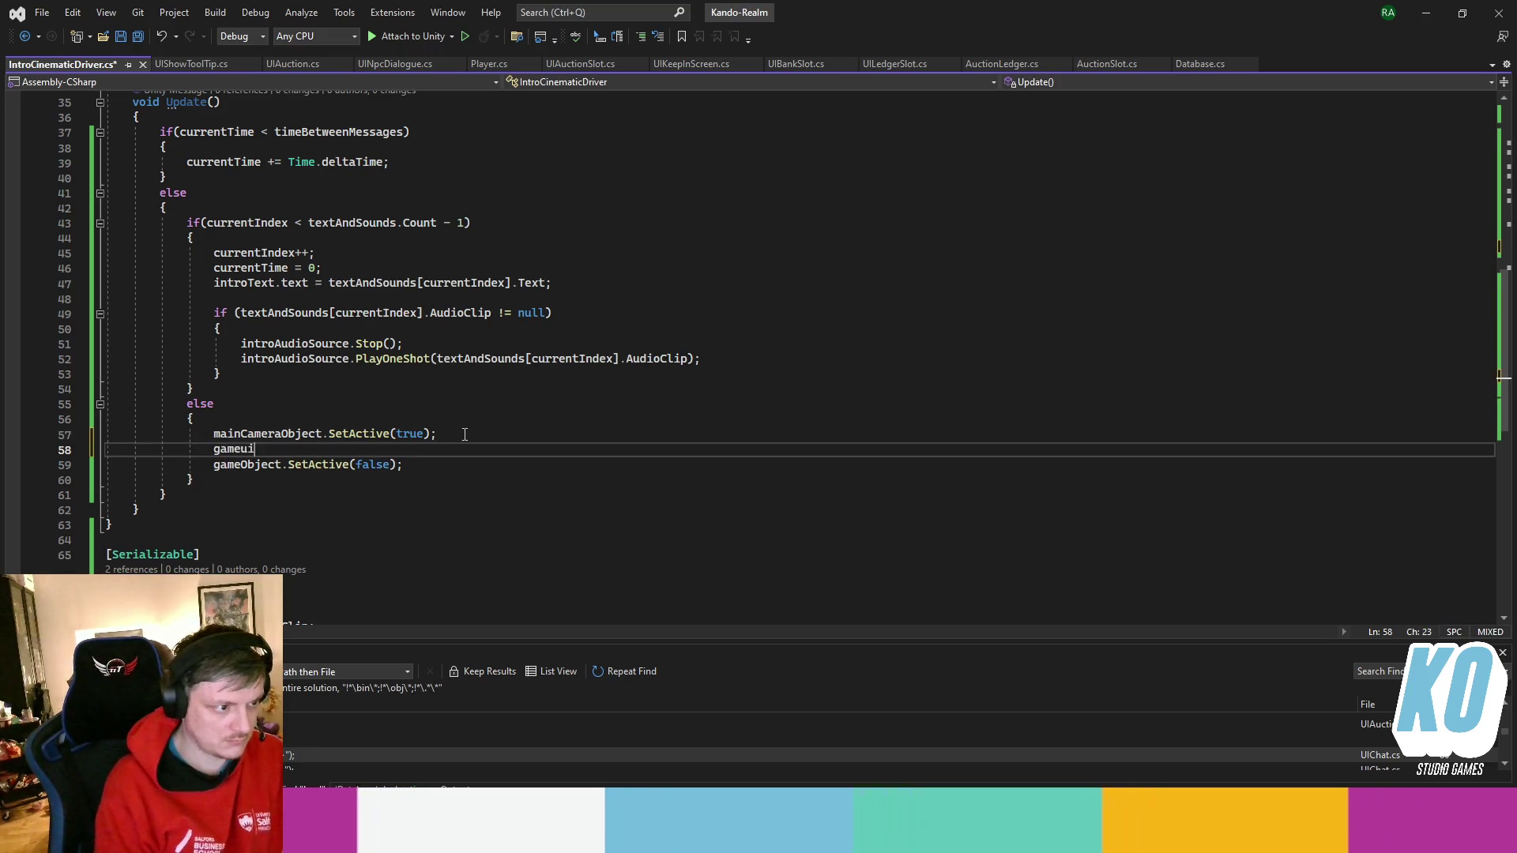
{"action": "type", "text": ".SetActive"}
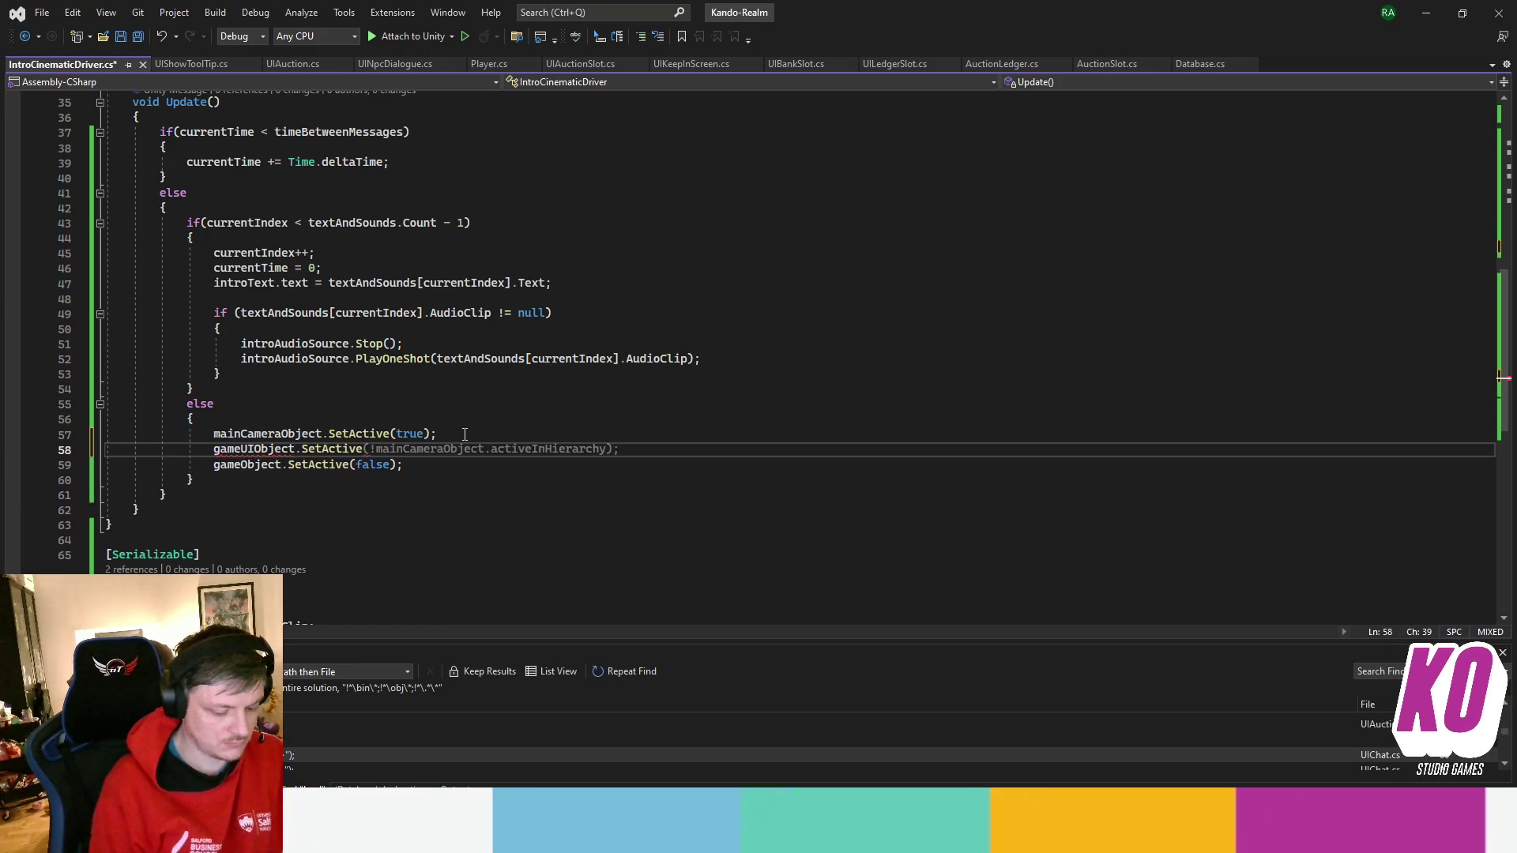
{"action": "type", "text": "(true );"}
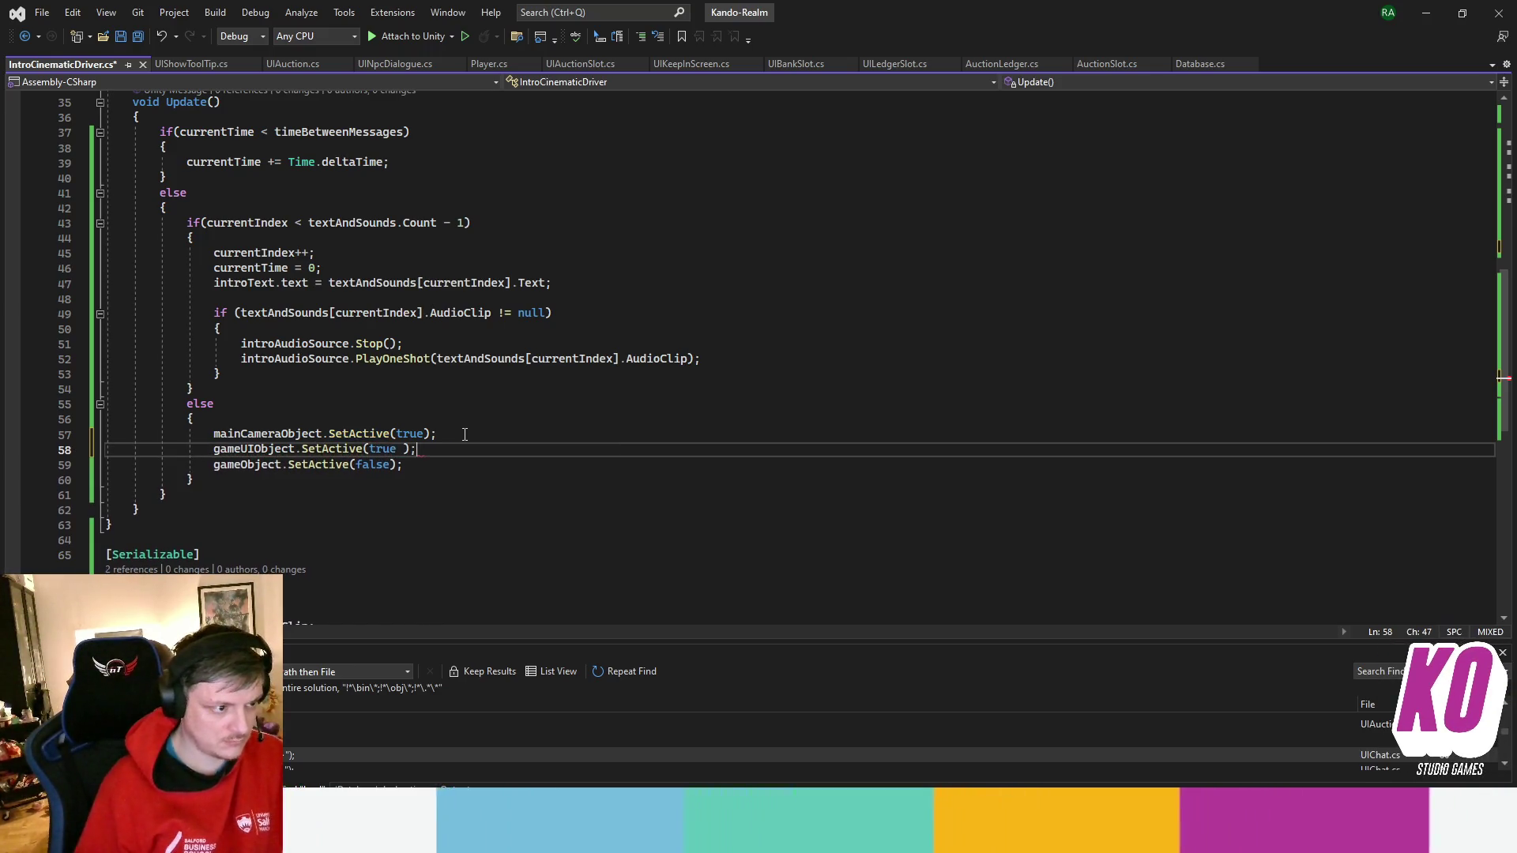
{"action": "key", "text": "Left"}
{"action": "key", "text": "Left"}
{"action": "key", "text": "BackSpace"}
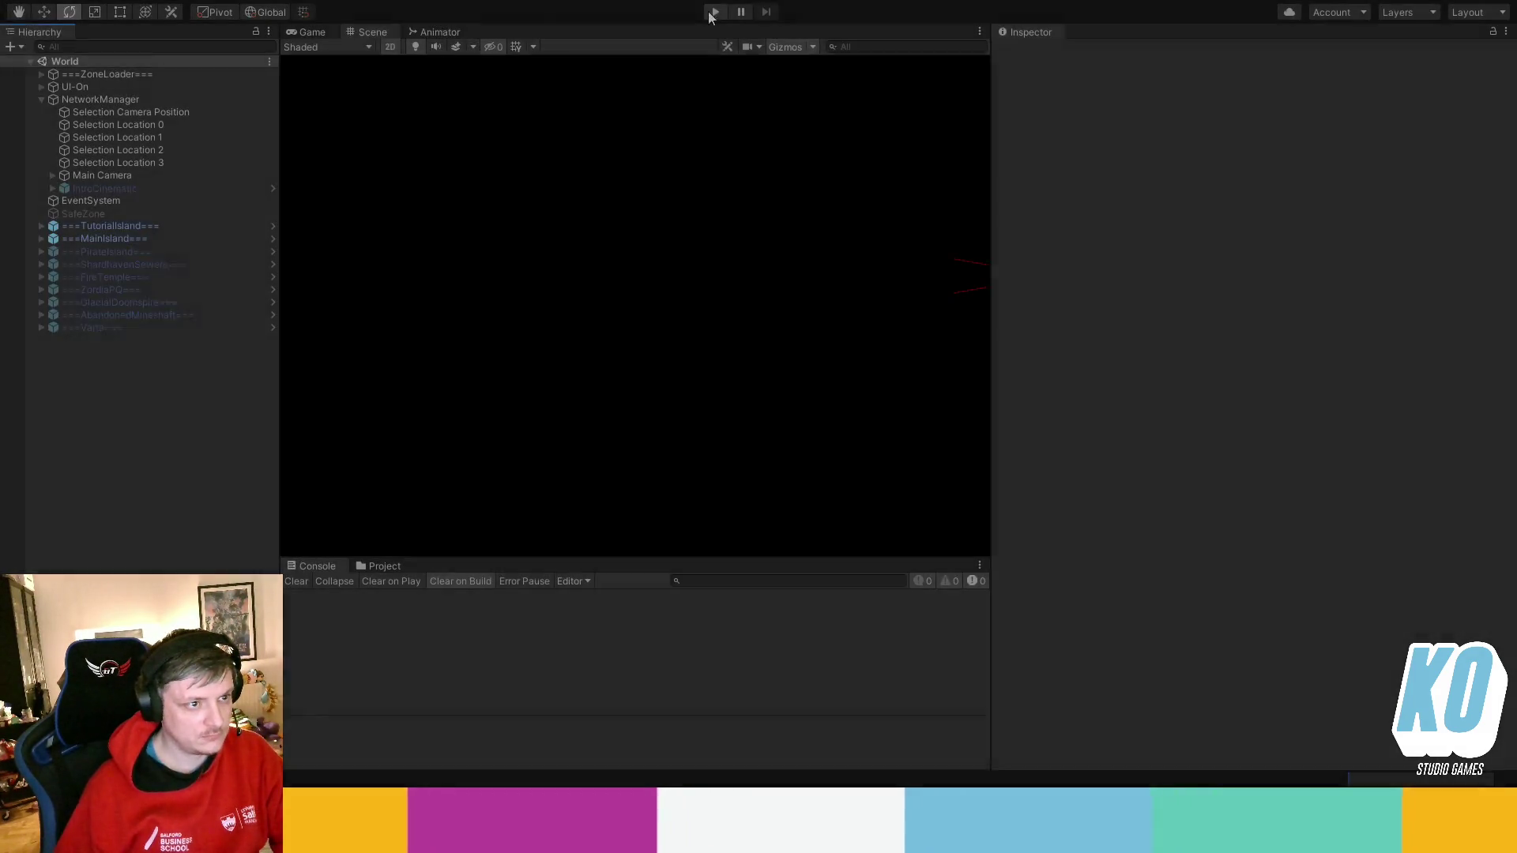
Step: Play the game and activate IntroCinematic in the Inspector to run the cinematic
{"action": "left_click", "coordinate": [707, 13]}
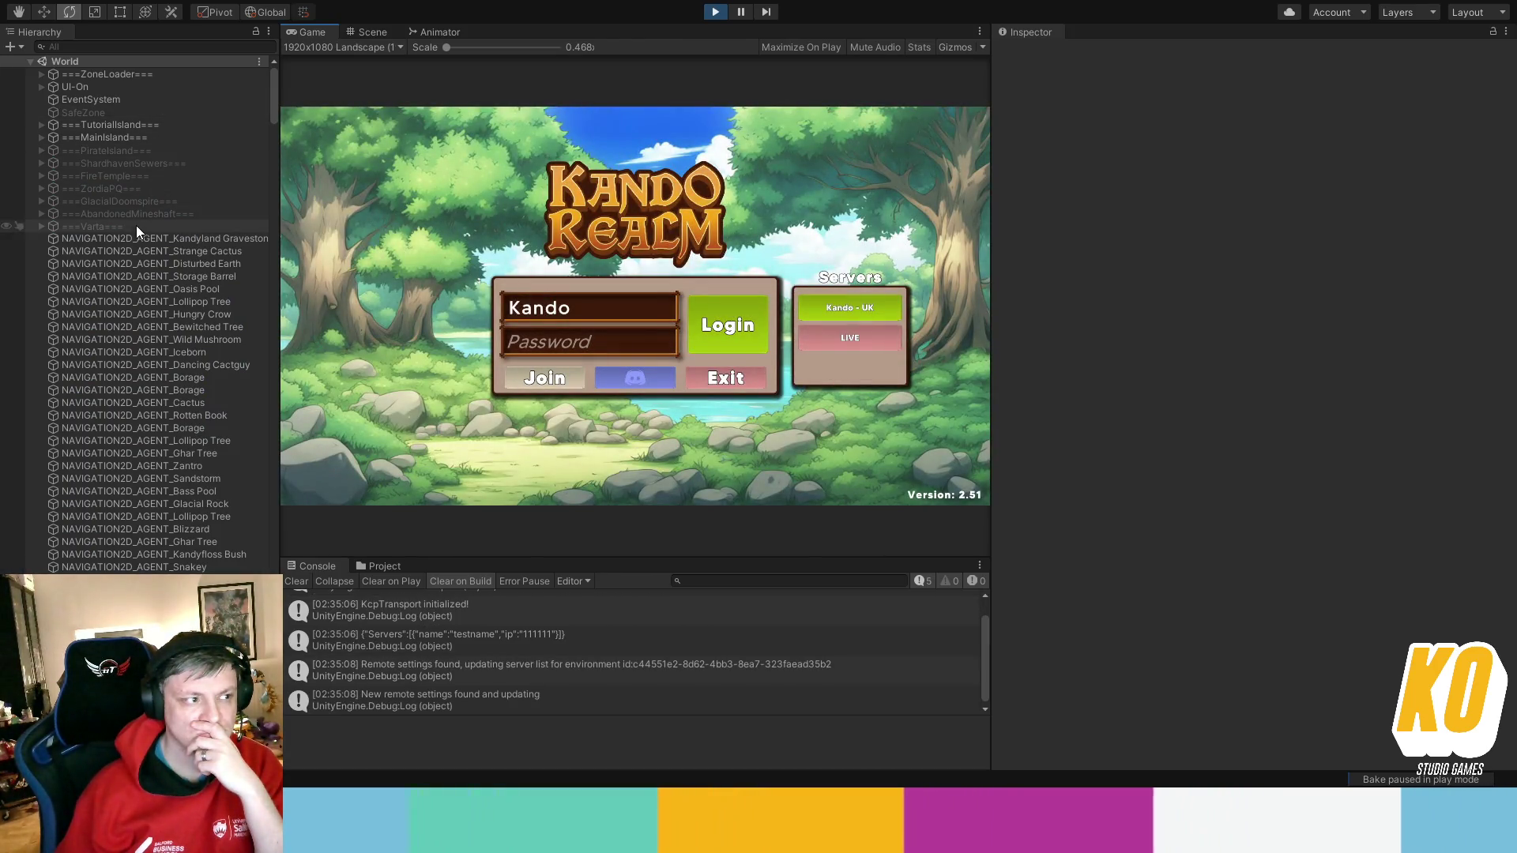
{"action": "scroll", "coordinate": [72, 444], "scroll_direction": "down", "scroll_amount": 20}
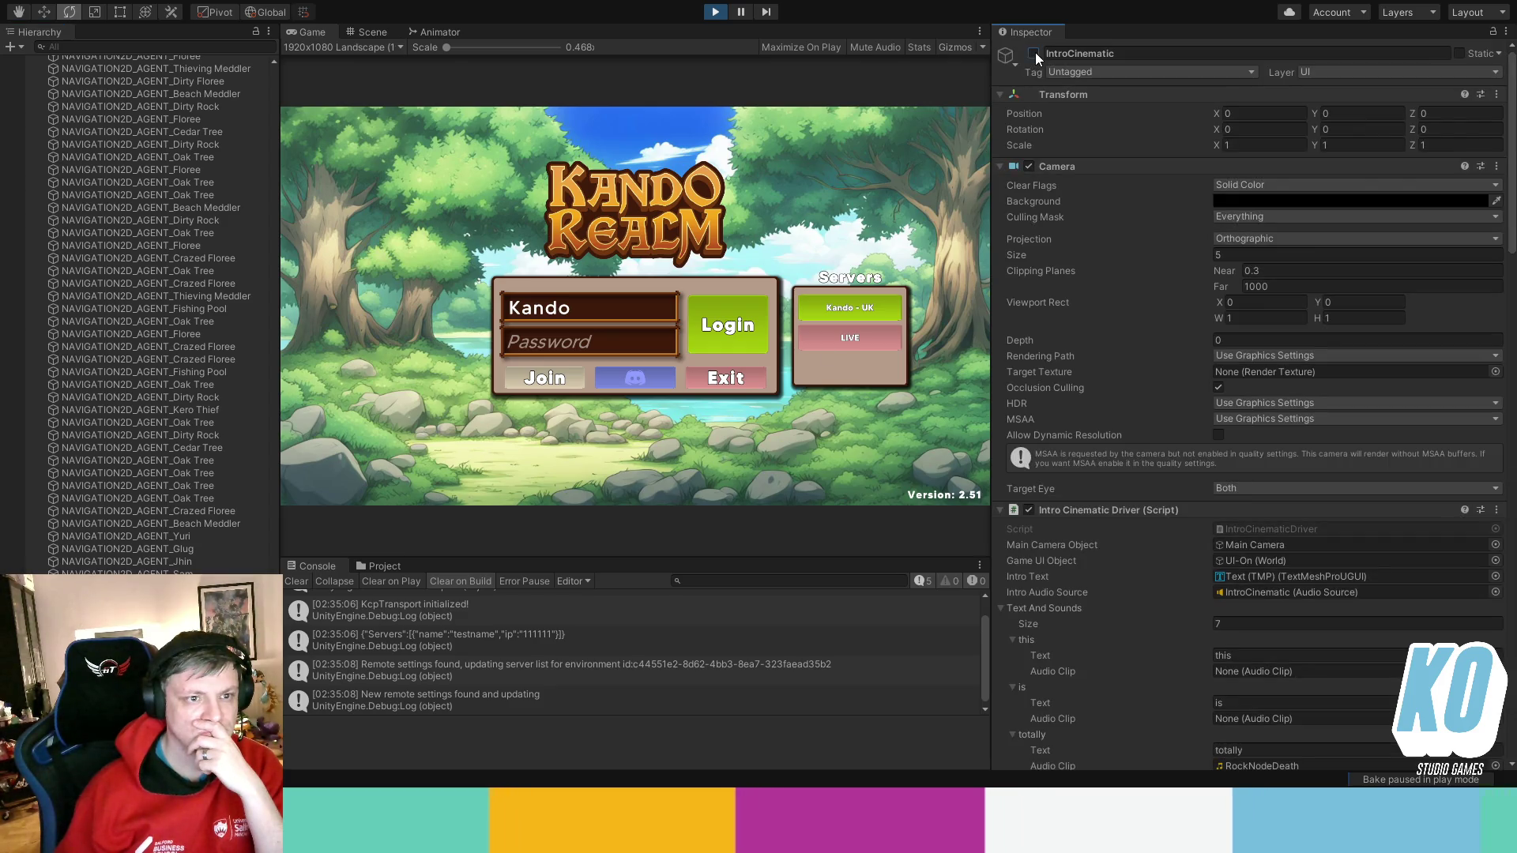
{"action": "left_click", "coordinate": [1033, 53]}
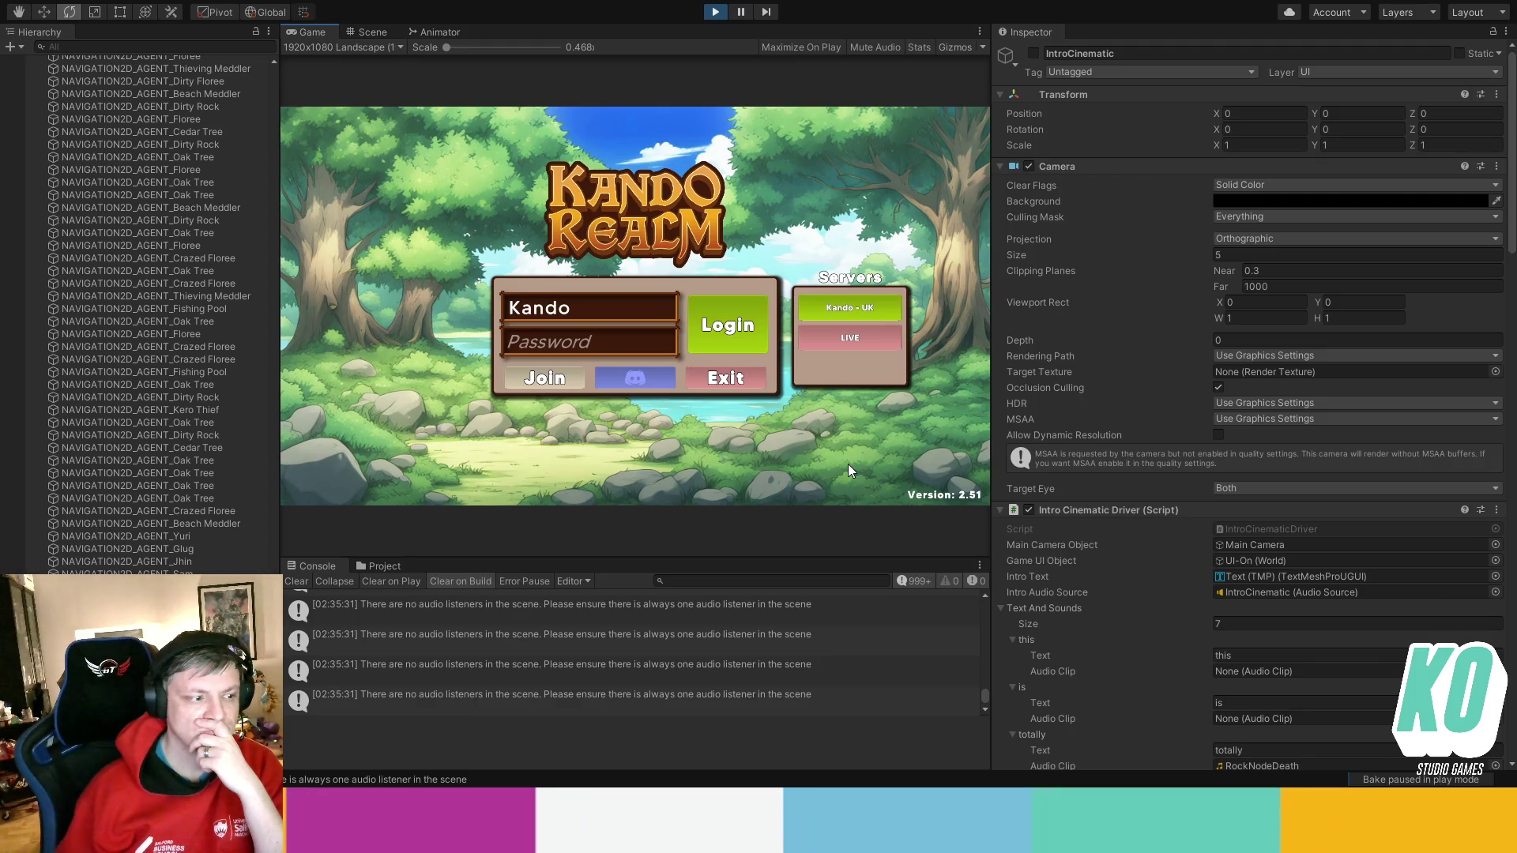
Step: Re-enable IntroCinematic to replay the intro cinematic through its 'test' caption
{"action": "left_click", "coordinate": [1033, 54]}
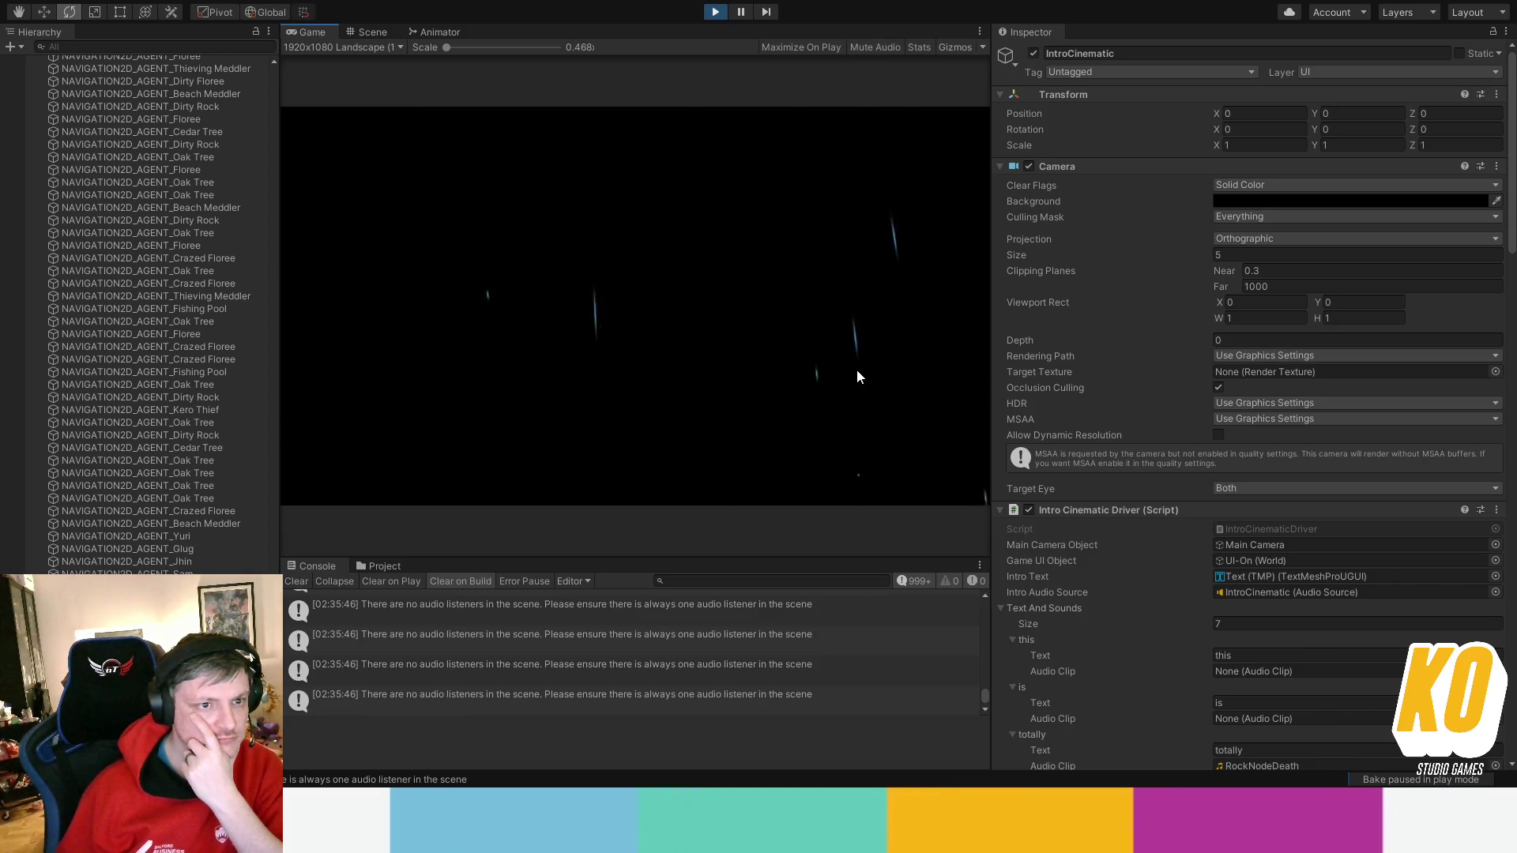
{"action": "scroll", "coordinate": [1081, 498], "scroll_direction": "down", "scroll_amount": 10}
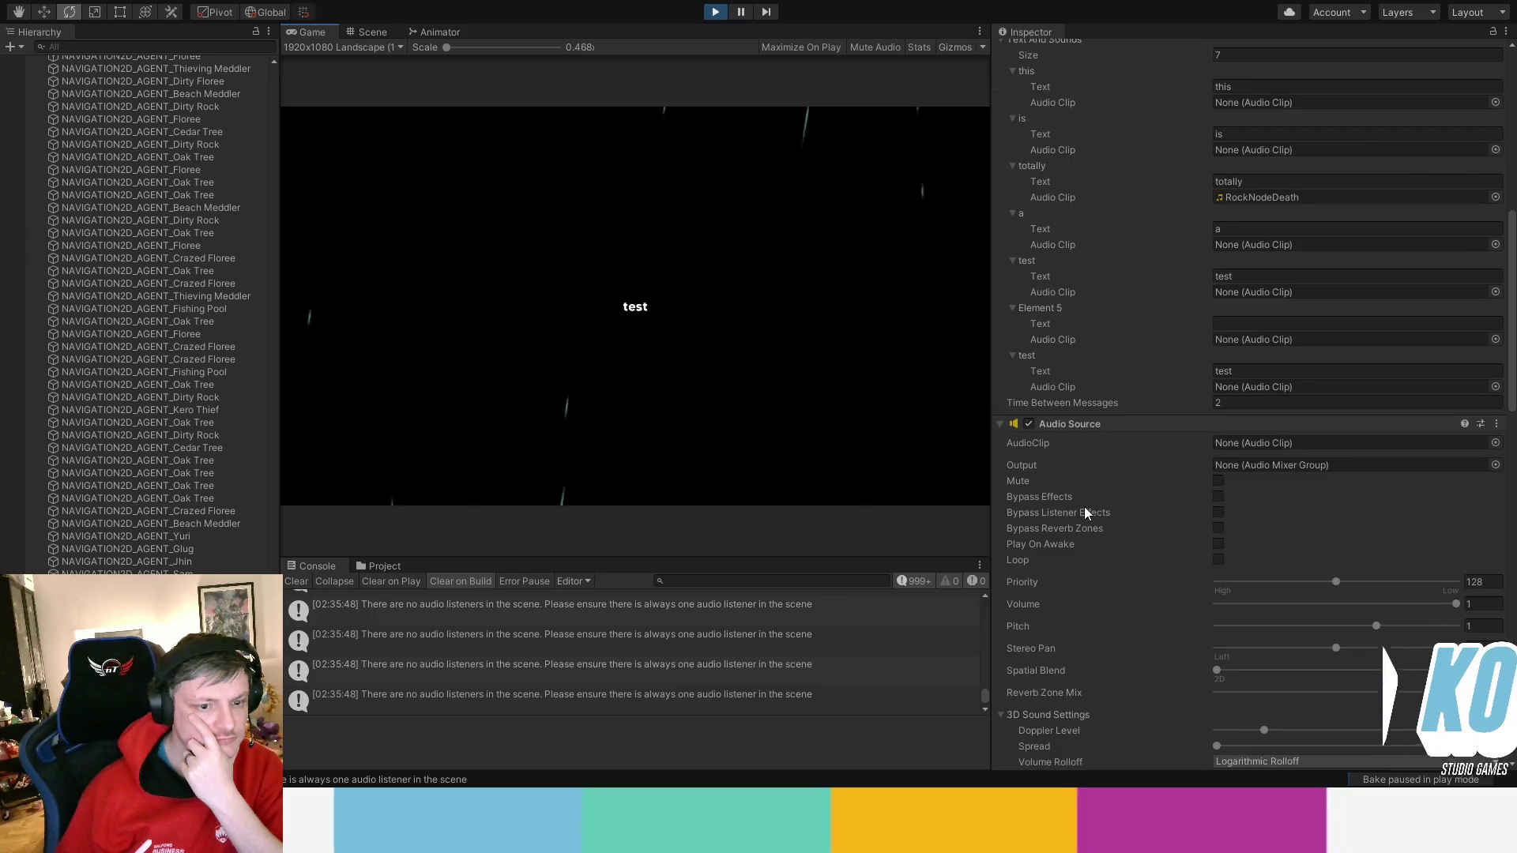
{"action": "scroll", "coordinate": [1085, 510], "scroll_direction": "down", "scroll_amount": 6}
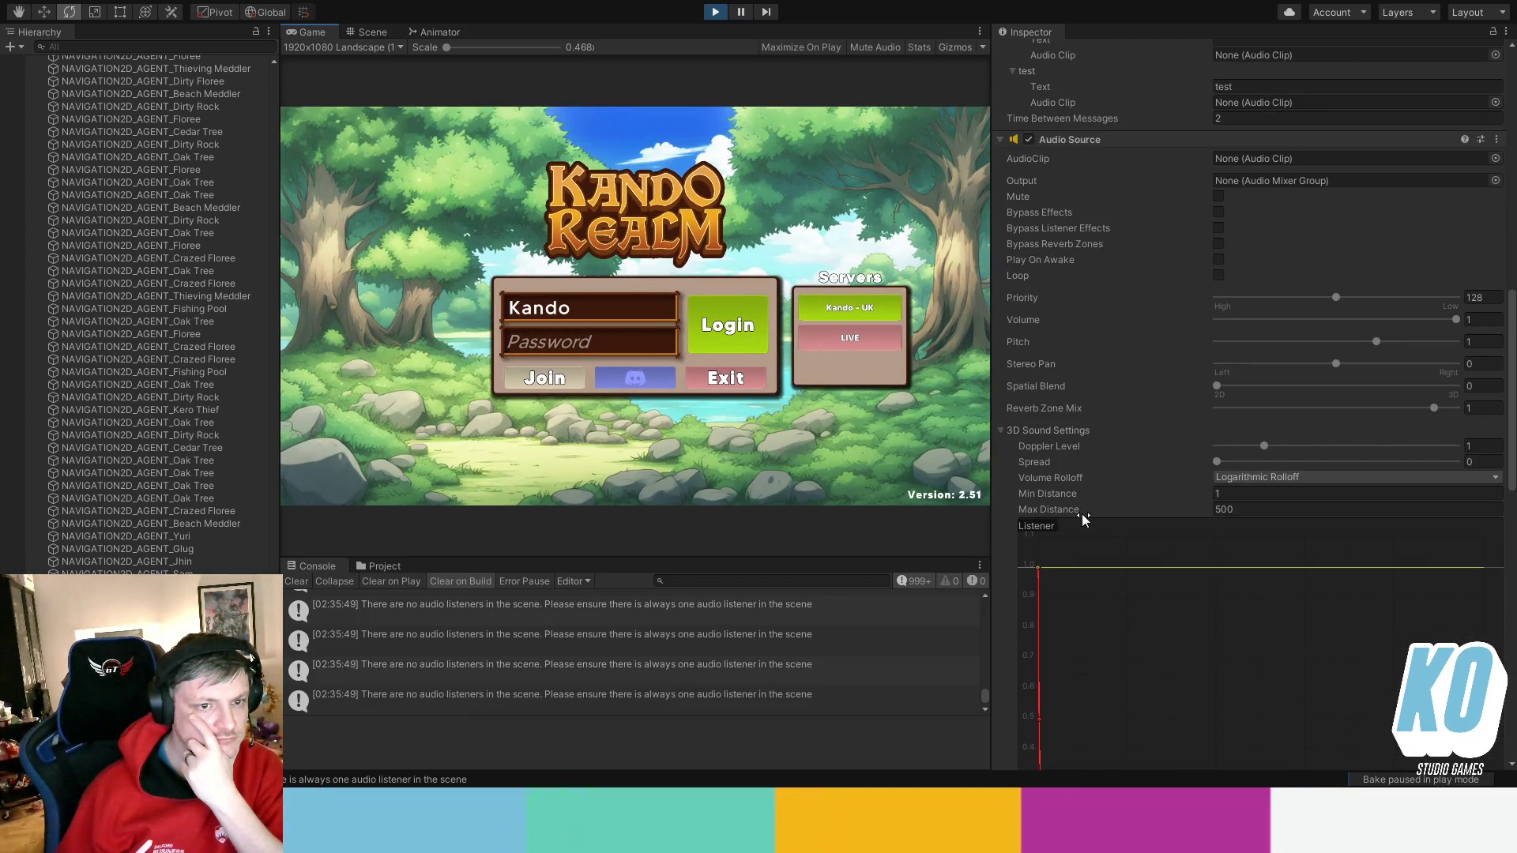
{"action": "scroll", "coordinate": [1082, 514], "scroll_direction": "up", "scroll_amount": 6}
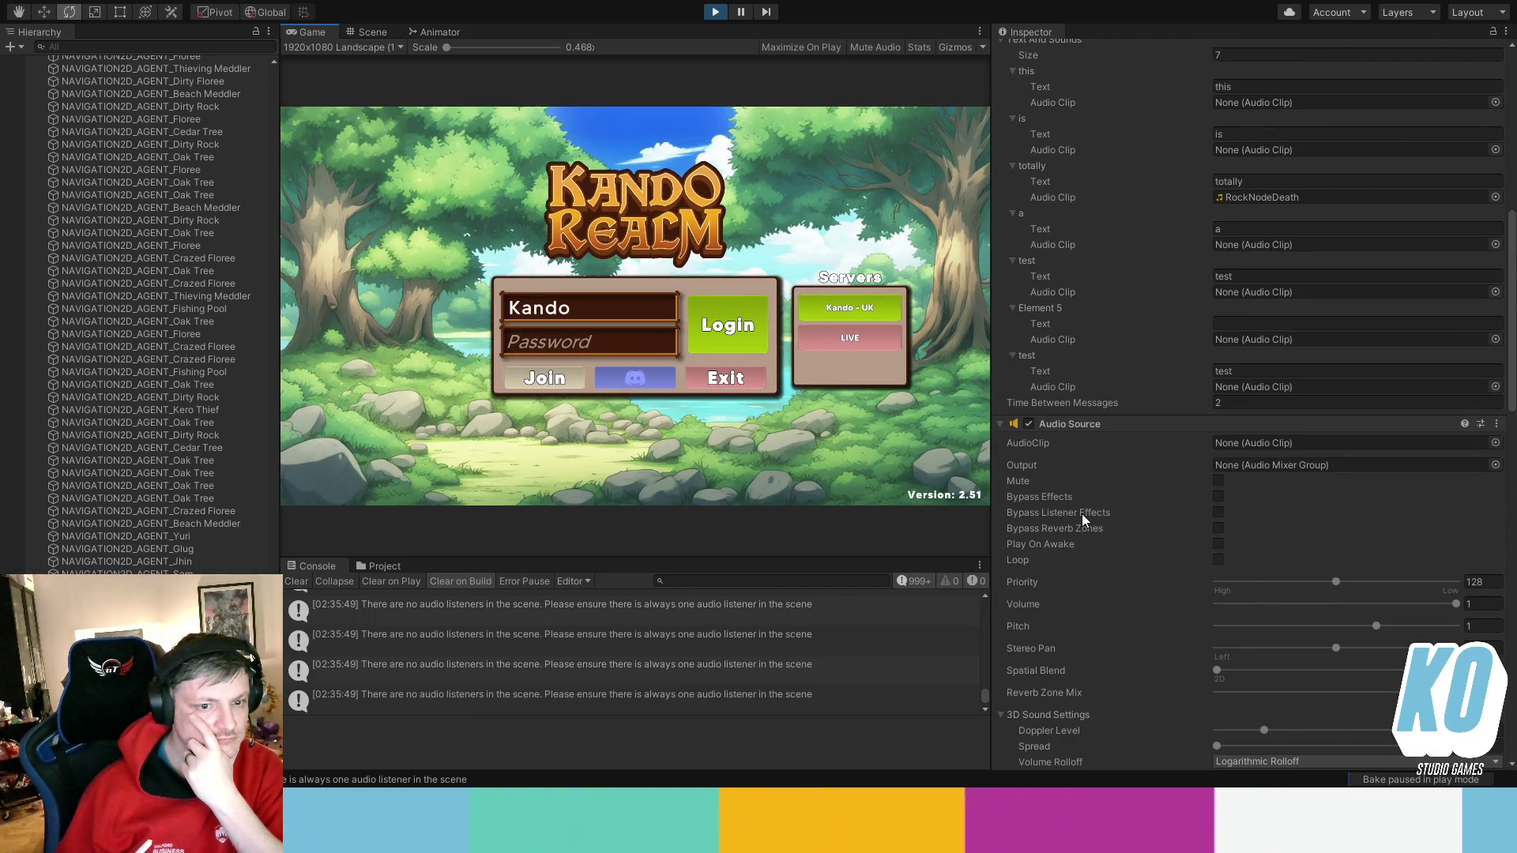
{"action": "scroll", "coordinate": [1082, 513], "scroll_direction": "up", "scroll_amount": 3}
Step: Review the Inspector's Audio Source settings and the Console's no-audio-listener warning
{"action": "scroll", "coordinate": [1098, 505], "scroll_direction": "down", "scroll_amount": 15}
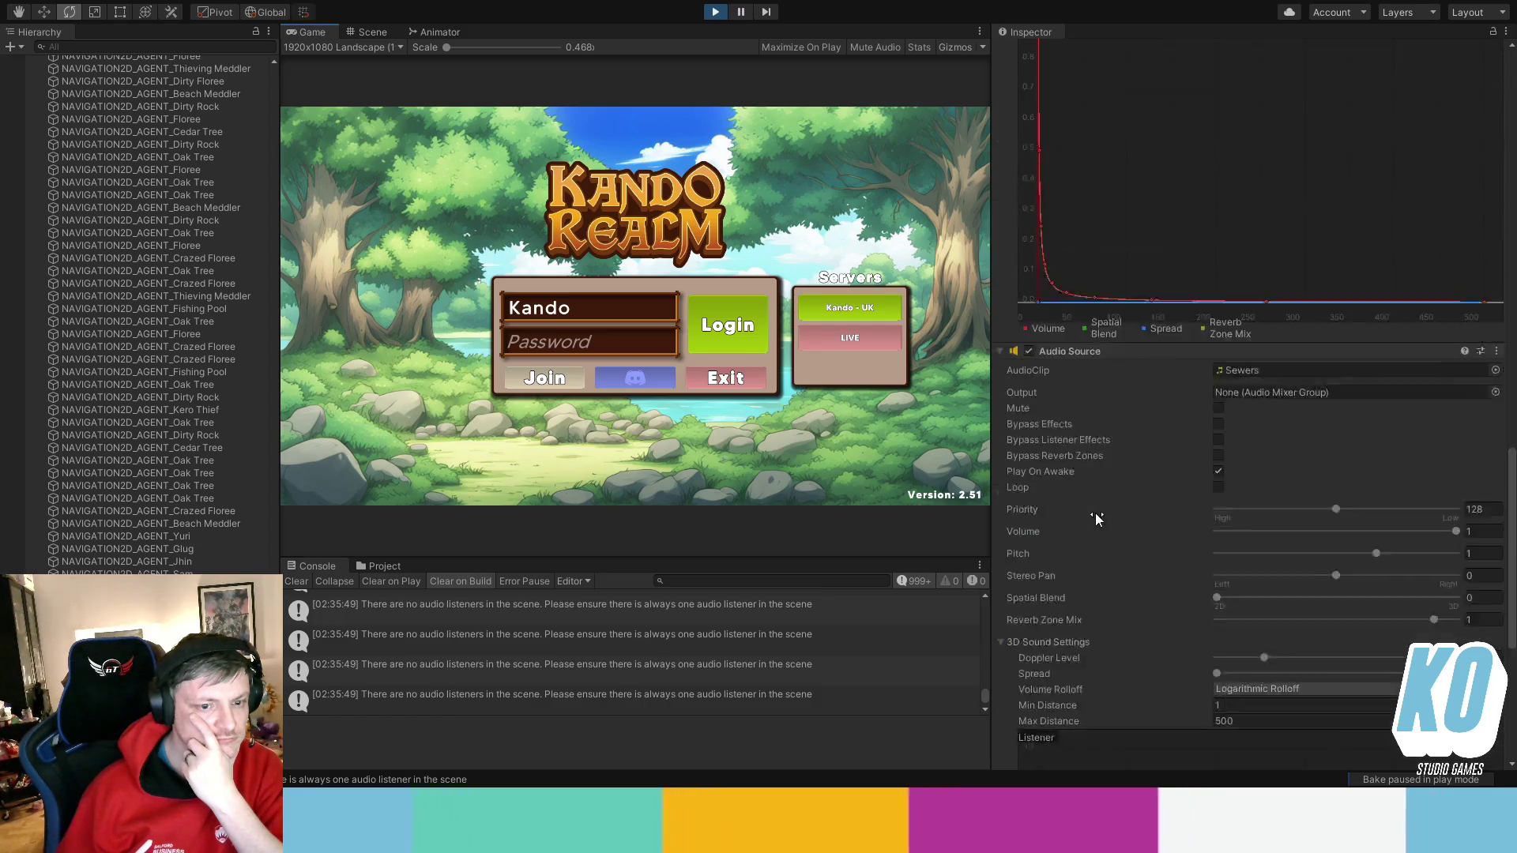
{"action": "scroll", "coordinate": [1086, 513], "scroll_direction": "down", "scroll_amount": 3}
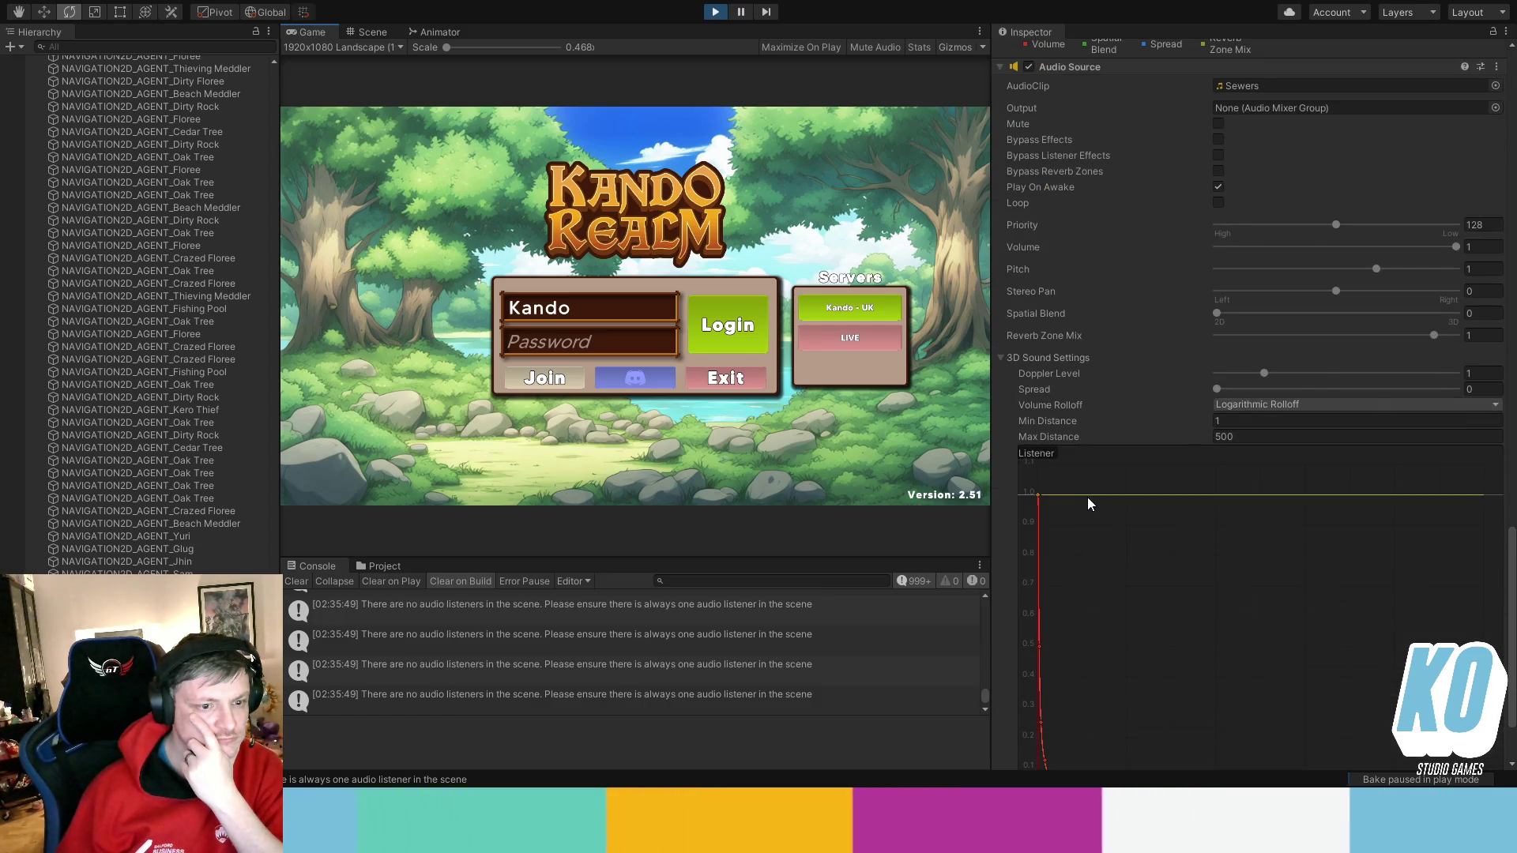
{"action": "scroll", "coordinate": [1087, 496], "scroll_direction": "up", "scroll_amount": 3}
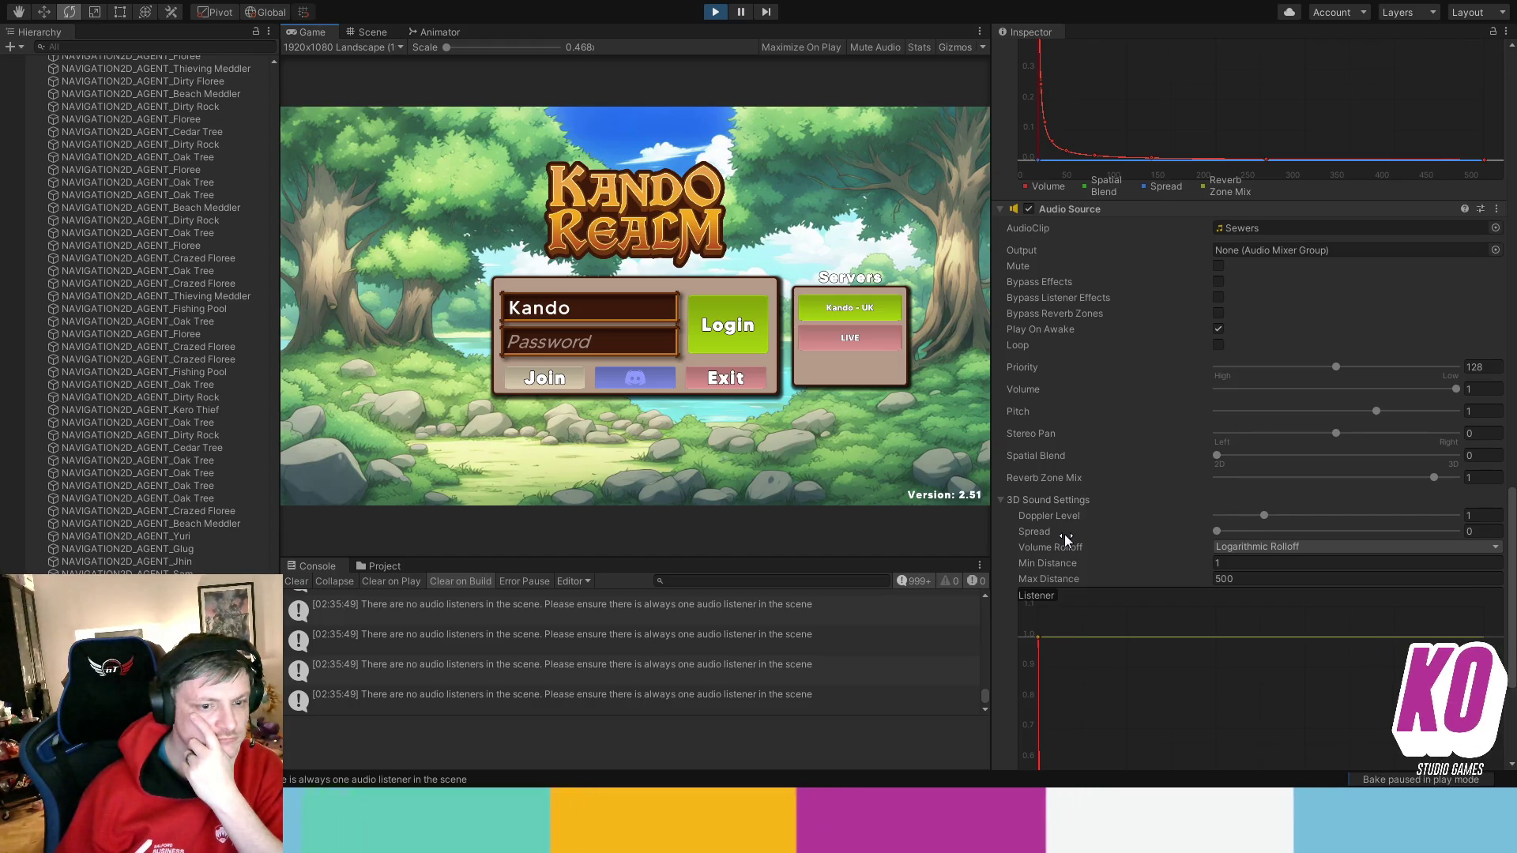
{"action": "scroll", "coordinate": [1050, 535], "scroll_direction": "down", "scroll_amount": 2}
{"action": "scroll", "coordinate": [1011, 541], "scroll_direction": "down", "scroll_amount": 3}
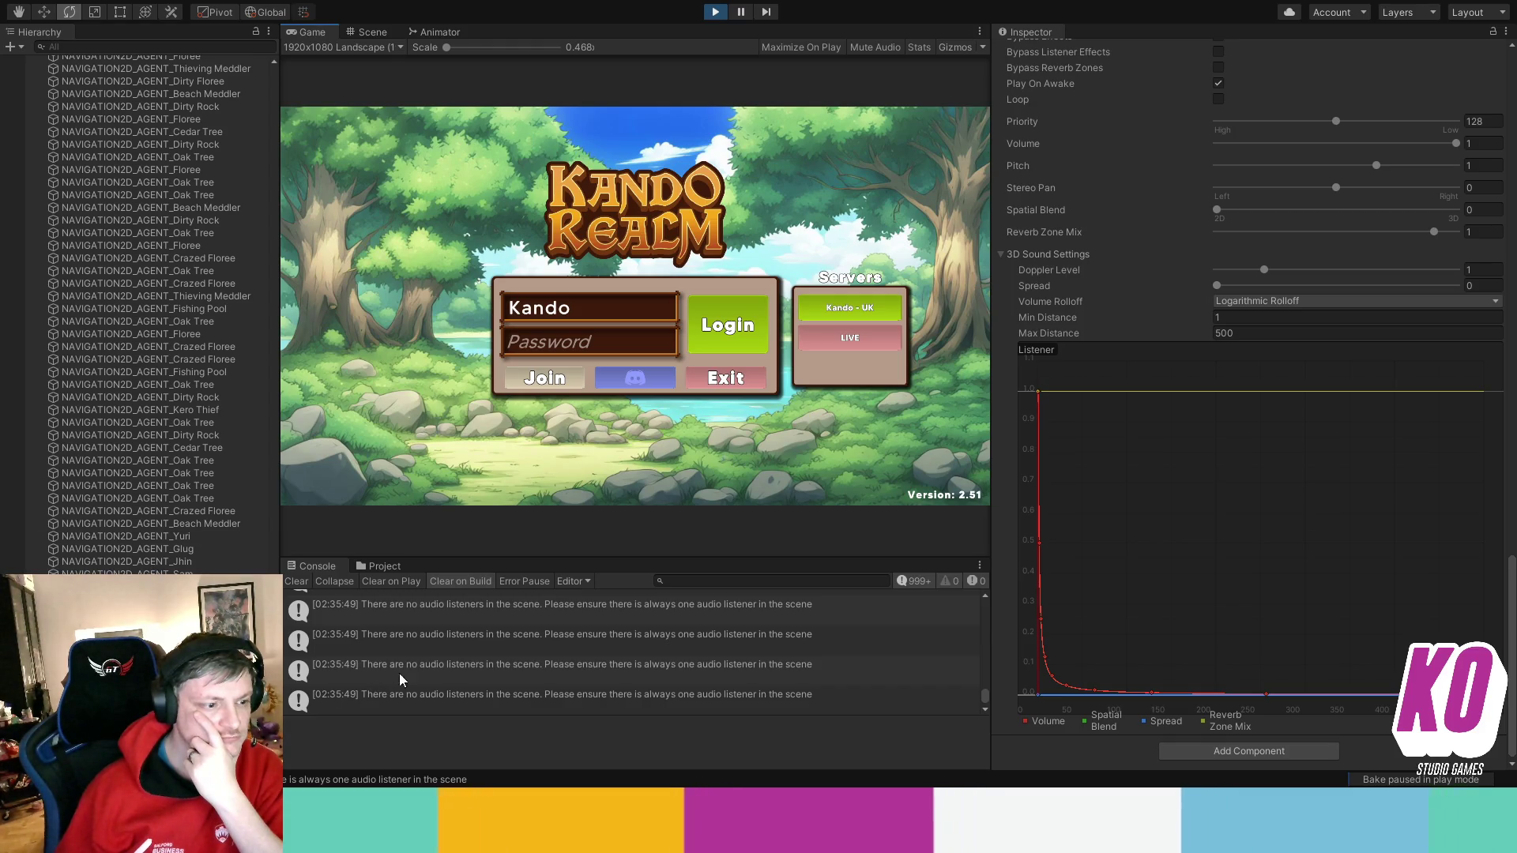
{"action": "left_click", "coordinate": [446, 652]}
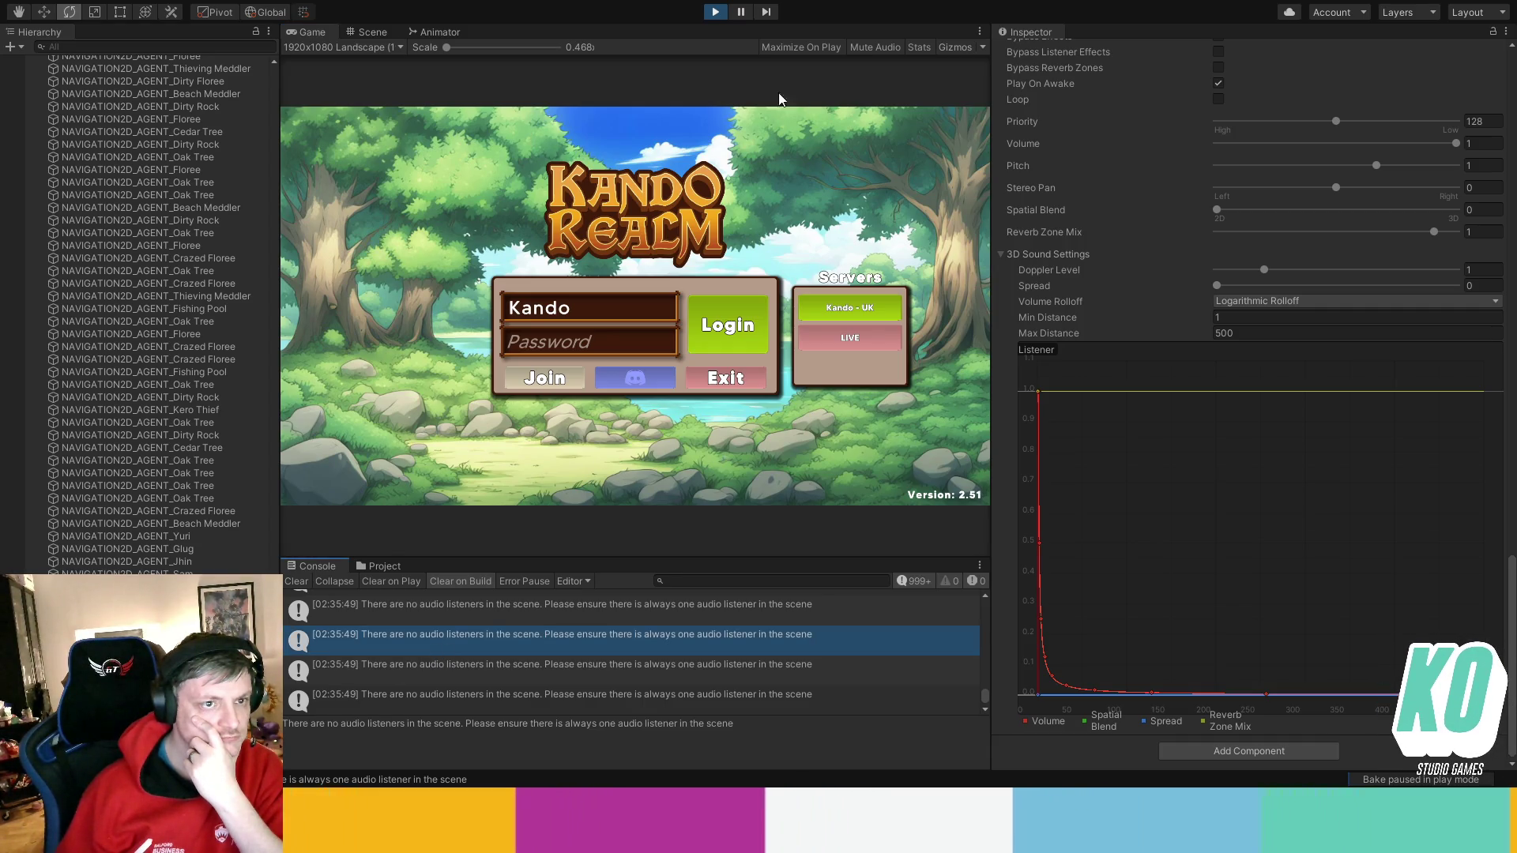
{"action": "scroll", "coordinate": [1038, 296], "scroll_direction": "up", "scroll_amount": 15}
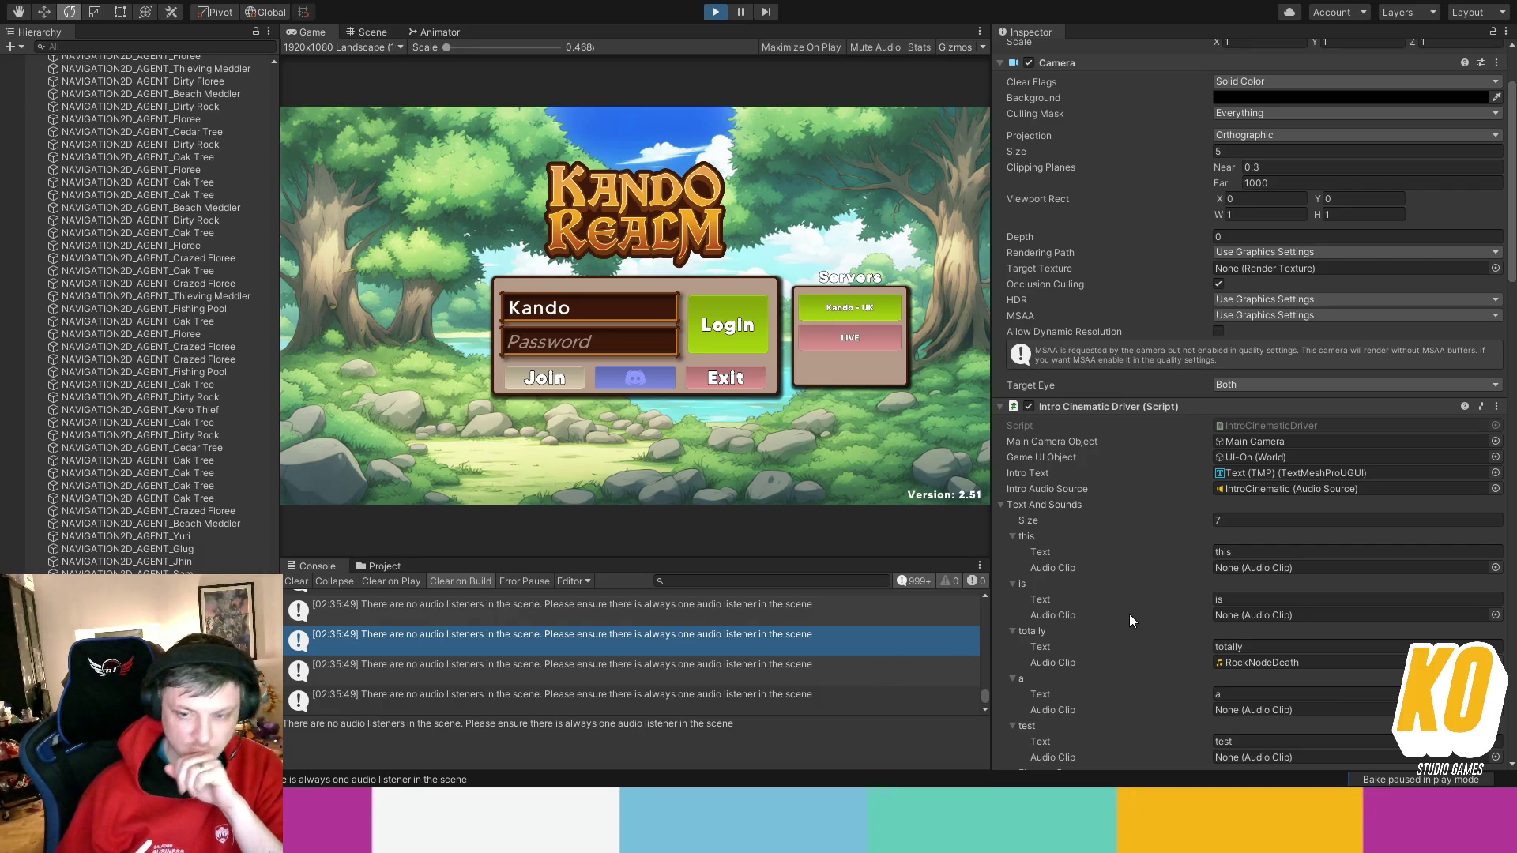
Step: Exit play mode and reselect IntroCinematic to view its driver settings at the top
{"action": "key", "text": "ctrl+p"}
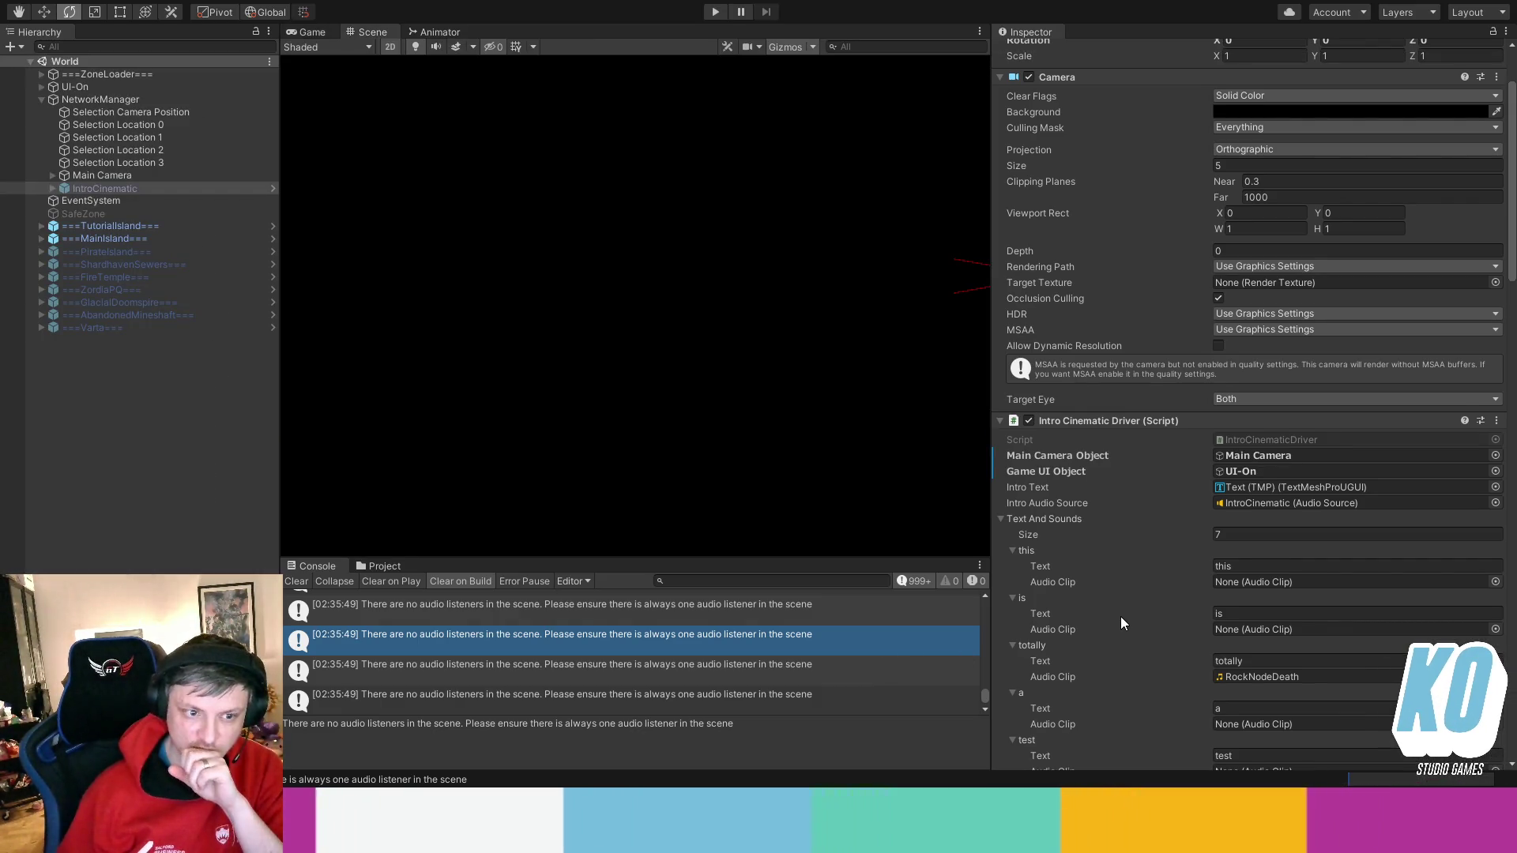
{"action": "left_click", "coordinate": [105, 188]}
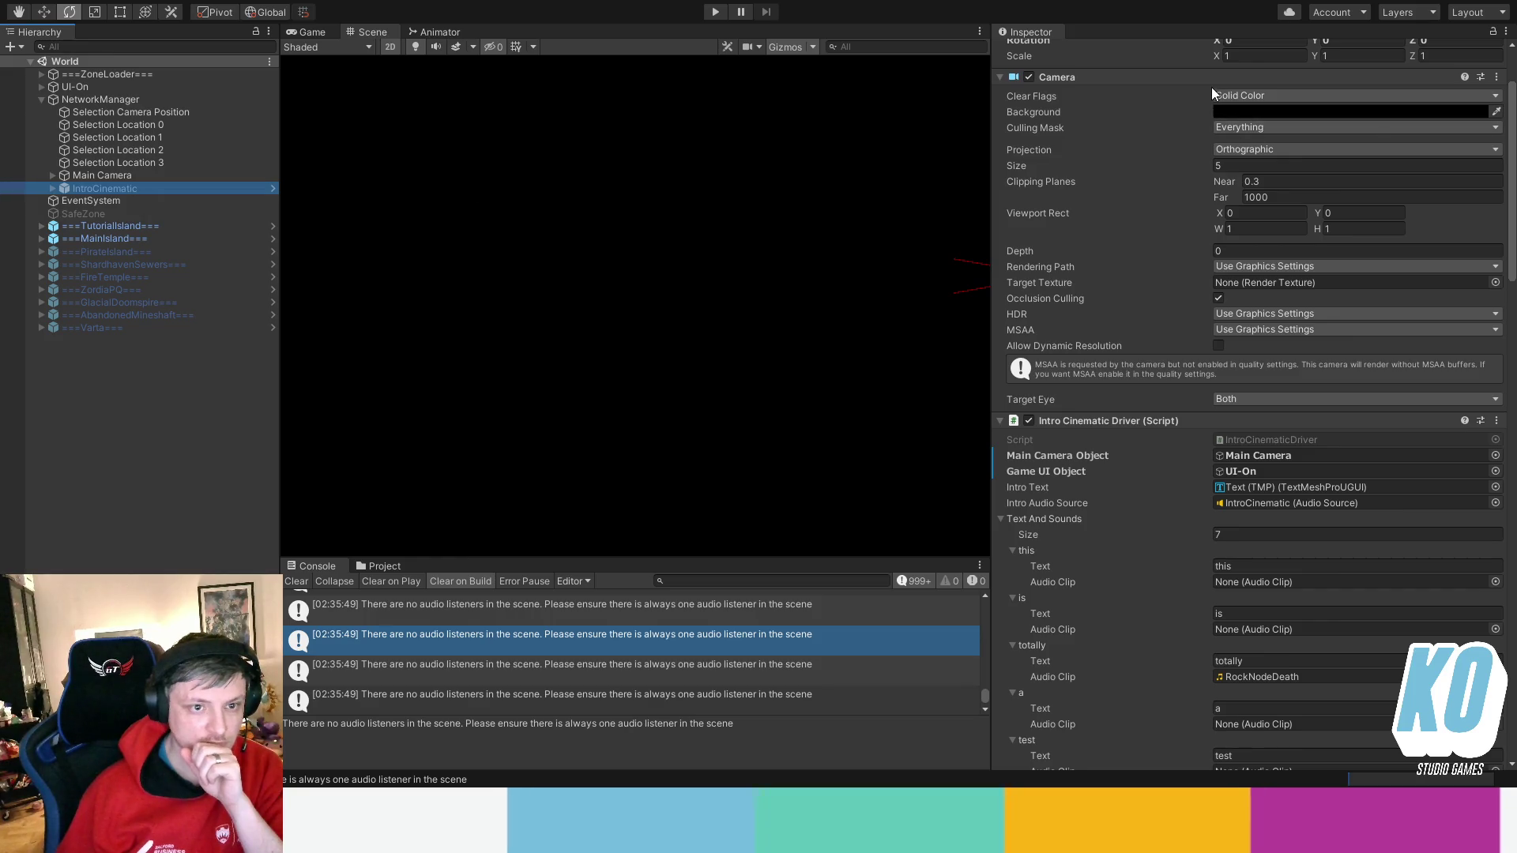
{"action": "scroll", "coordinate": [1213, 91], "scroll_direction": "up", "scroll_amount": 3}
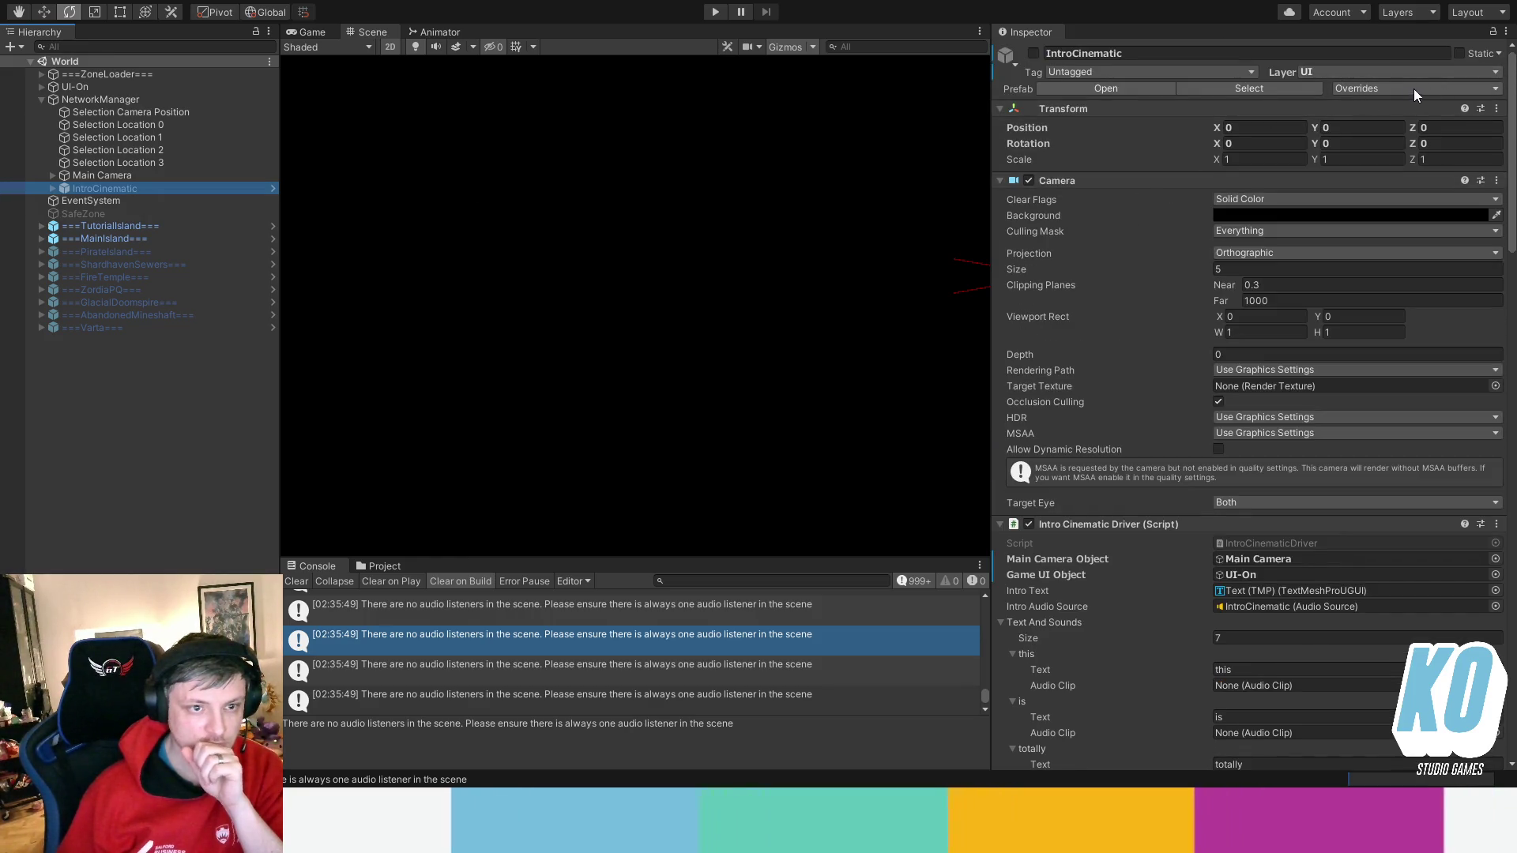
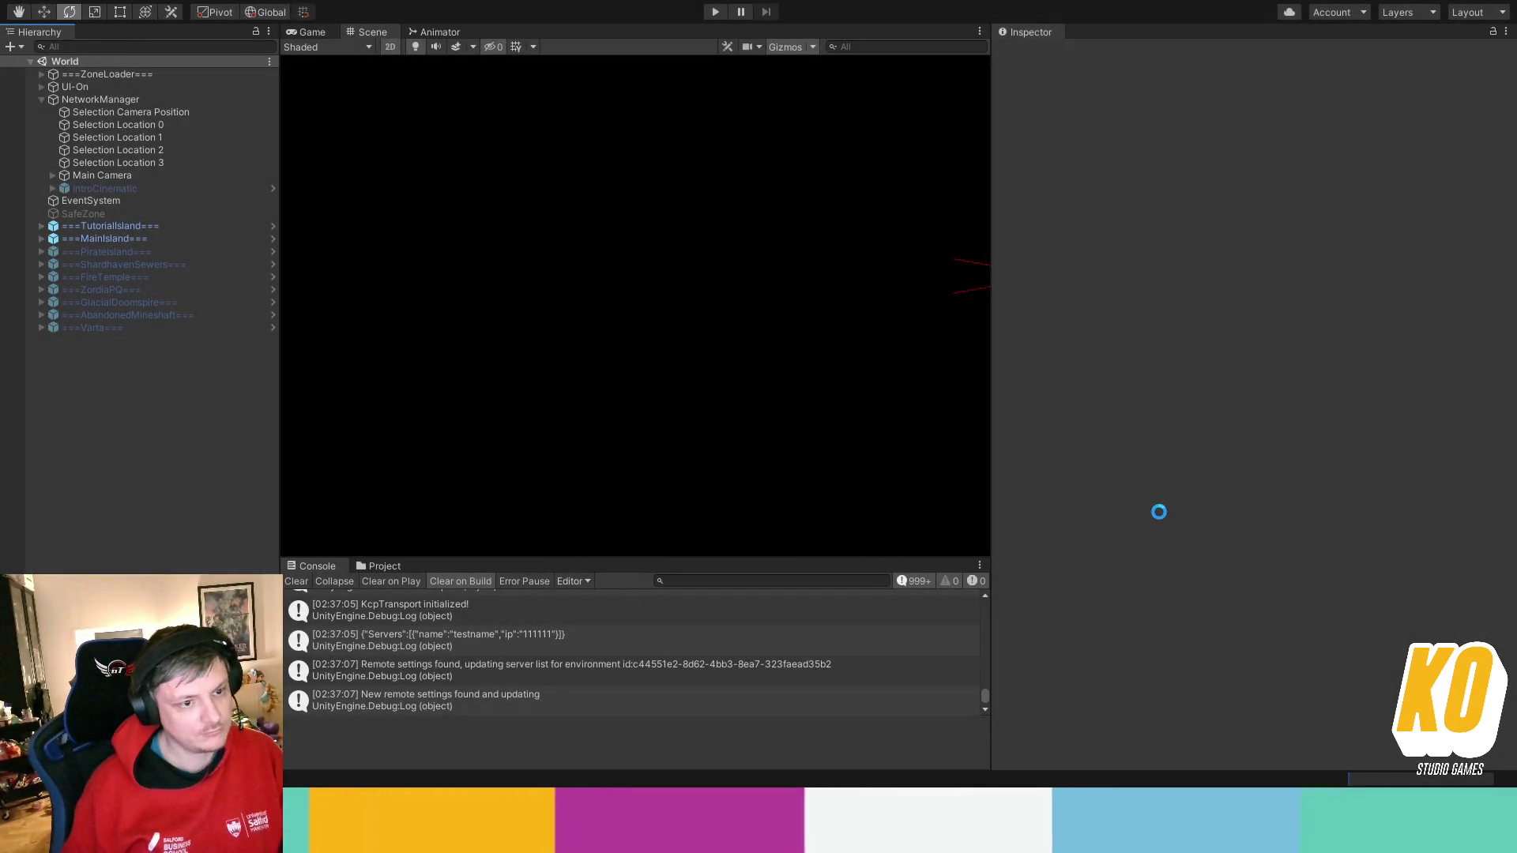
Step: Clear the old log messages from the Console so its counter reads 0
{"action": "left_click", "coordinate": [294, 581]}
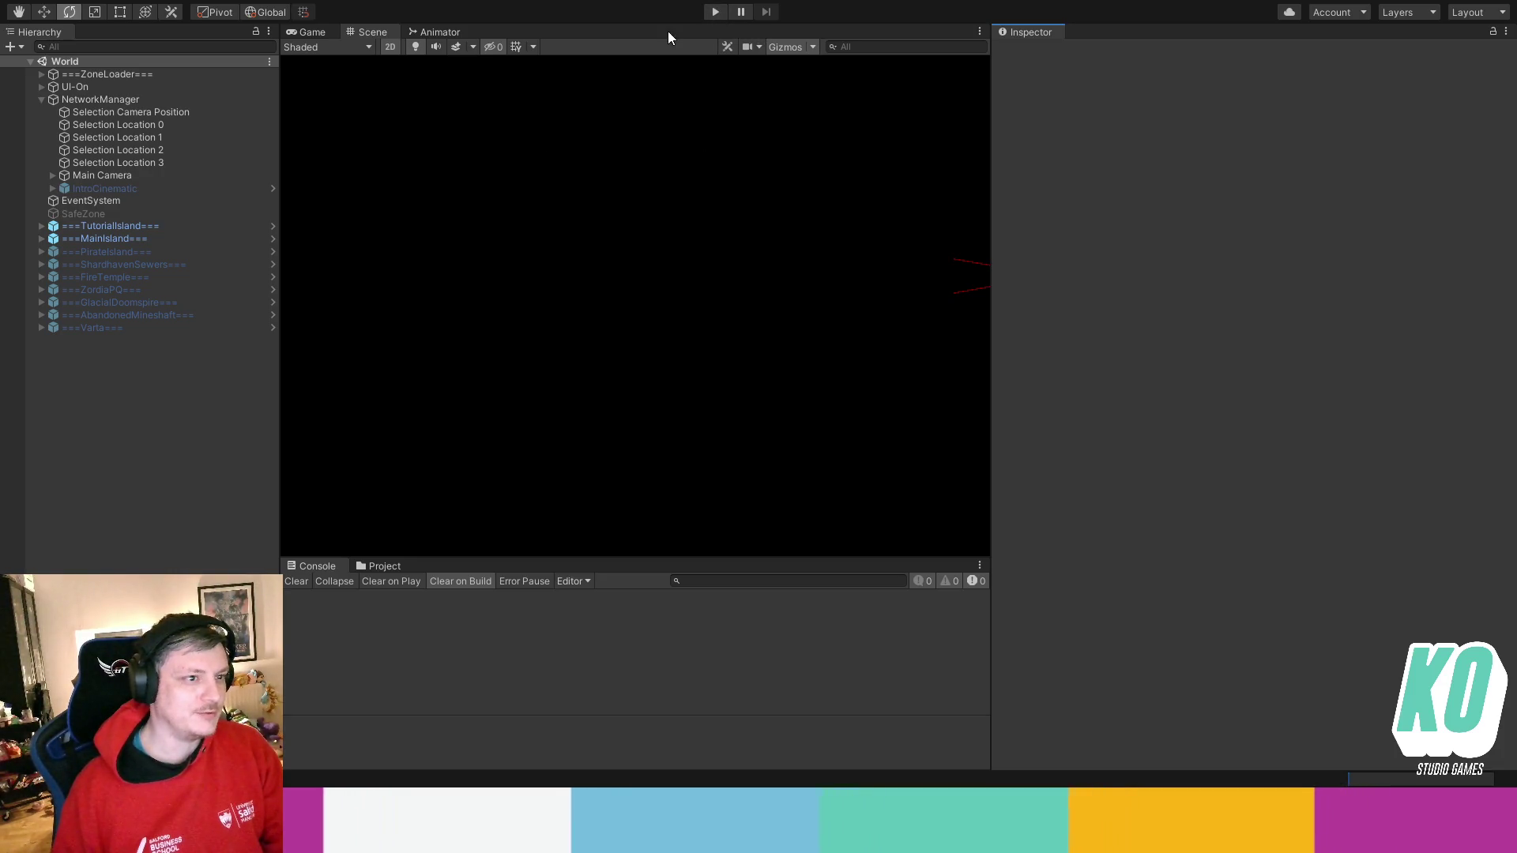
Step: Run the game from the Game view and restore the full editor layout around the login screen
{"action": "left_click", "coordinate": [308, 33]}
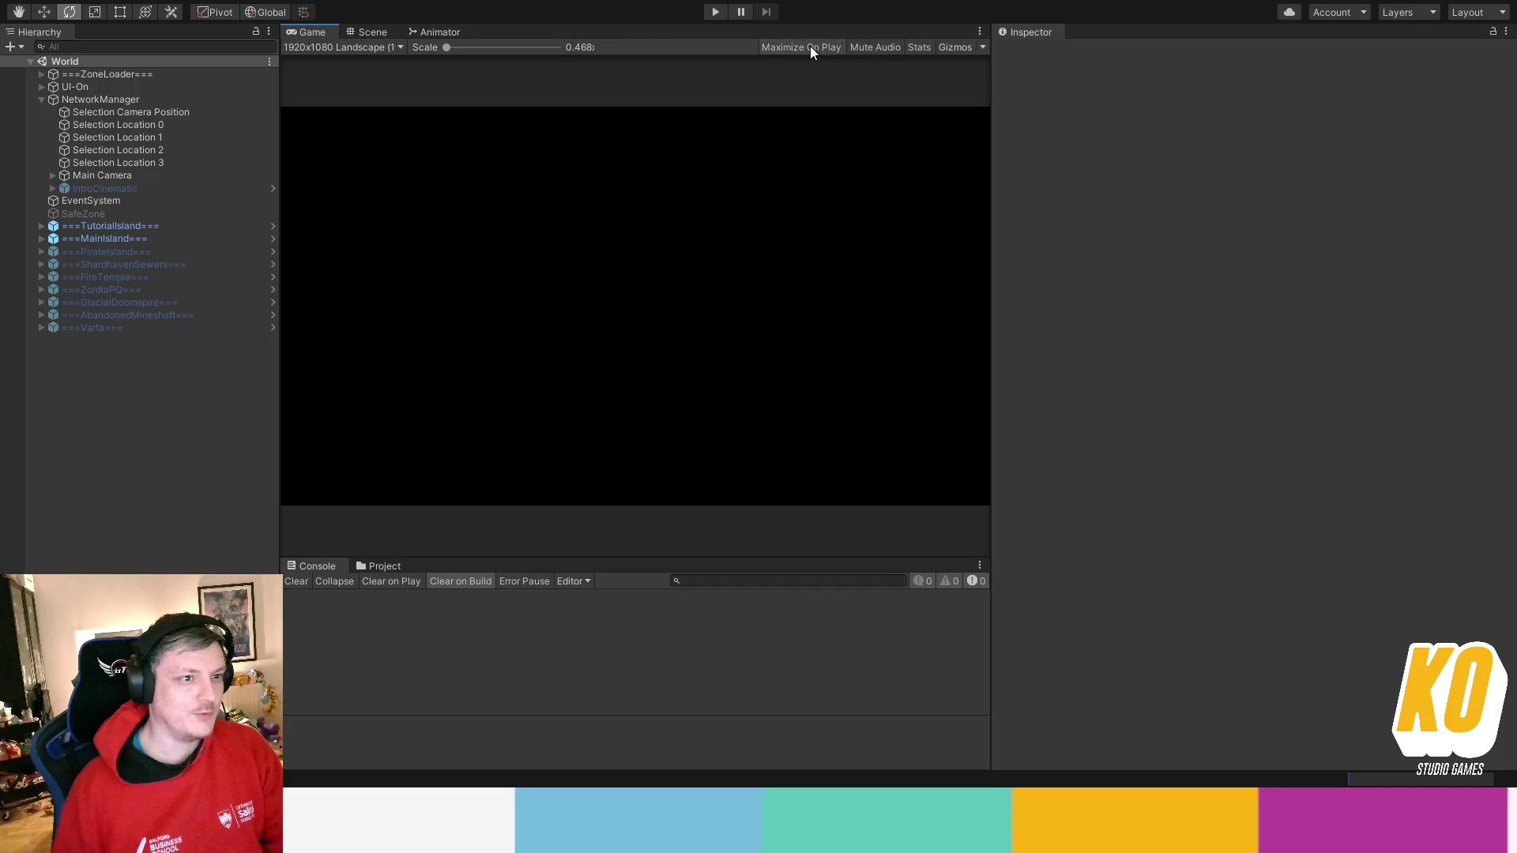
{"action": "left_click", "coordinate": [721, 12]}
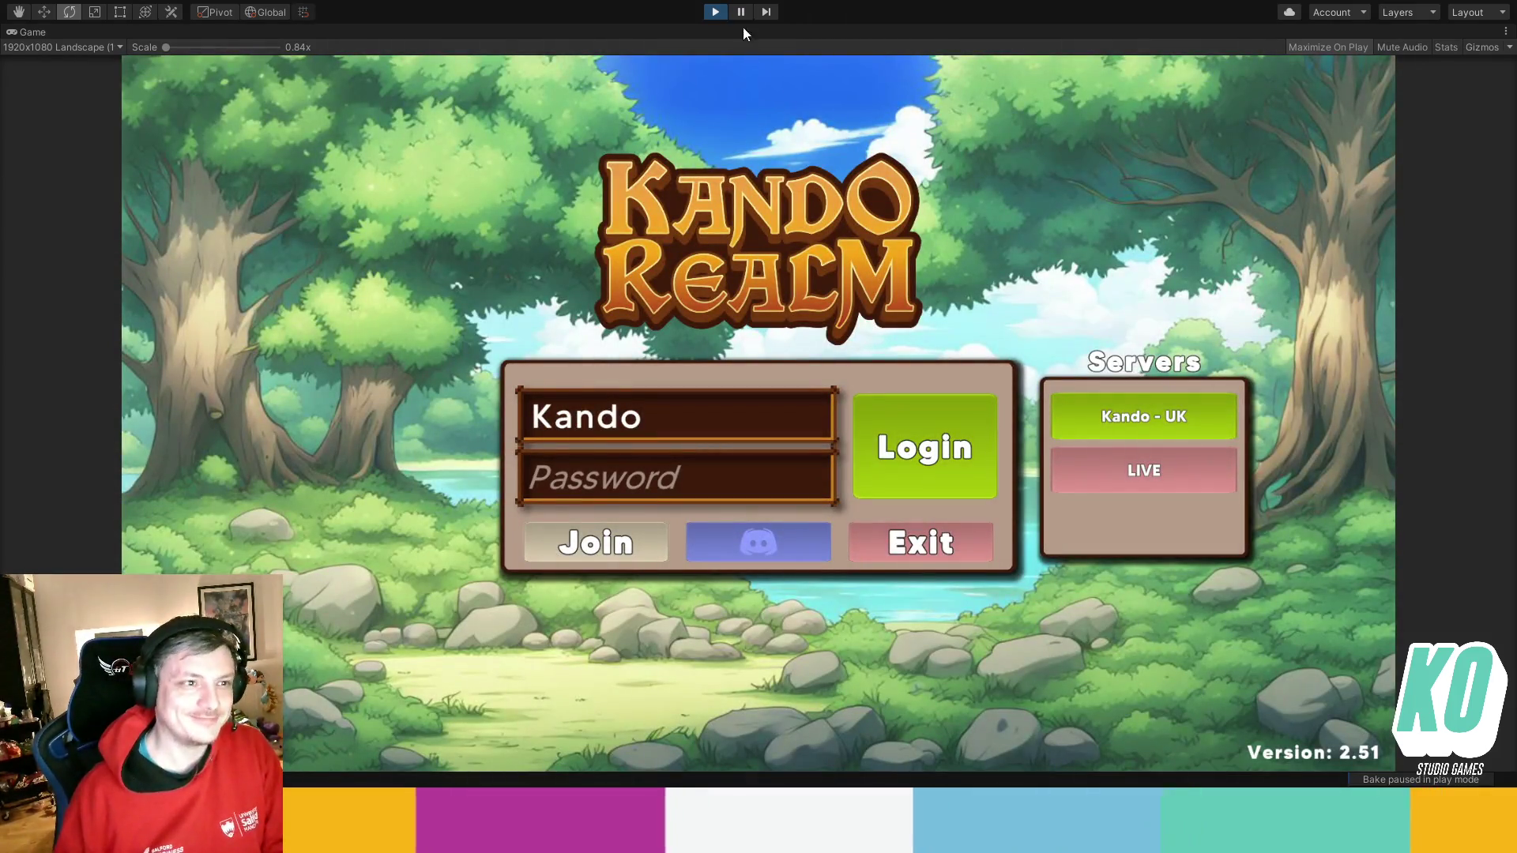
{"action": "key", "text": "shift+space"}
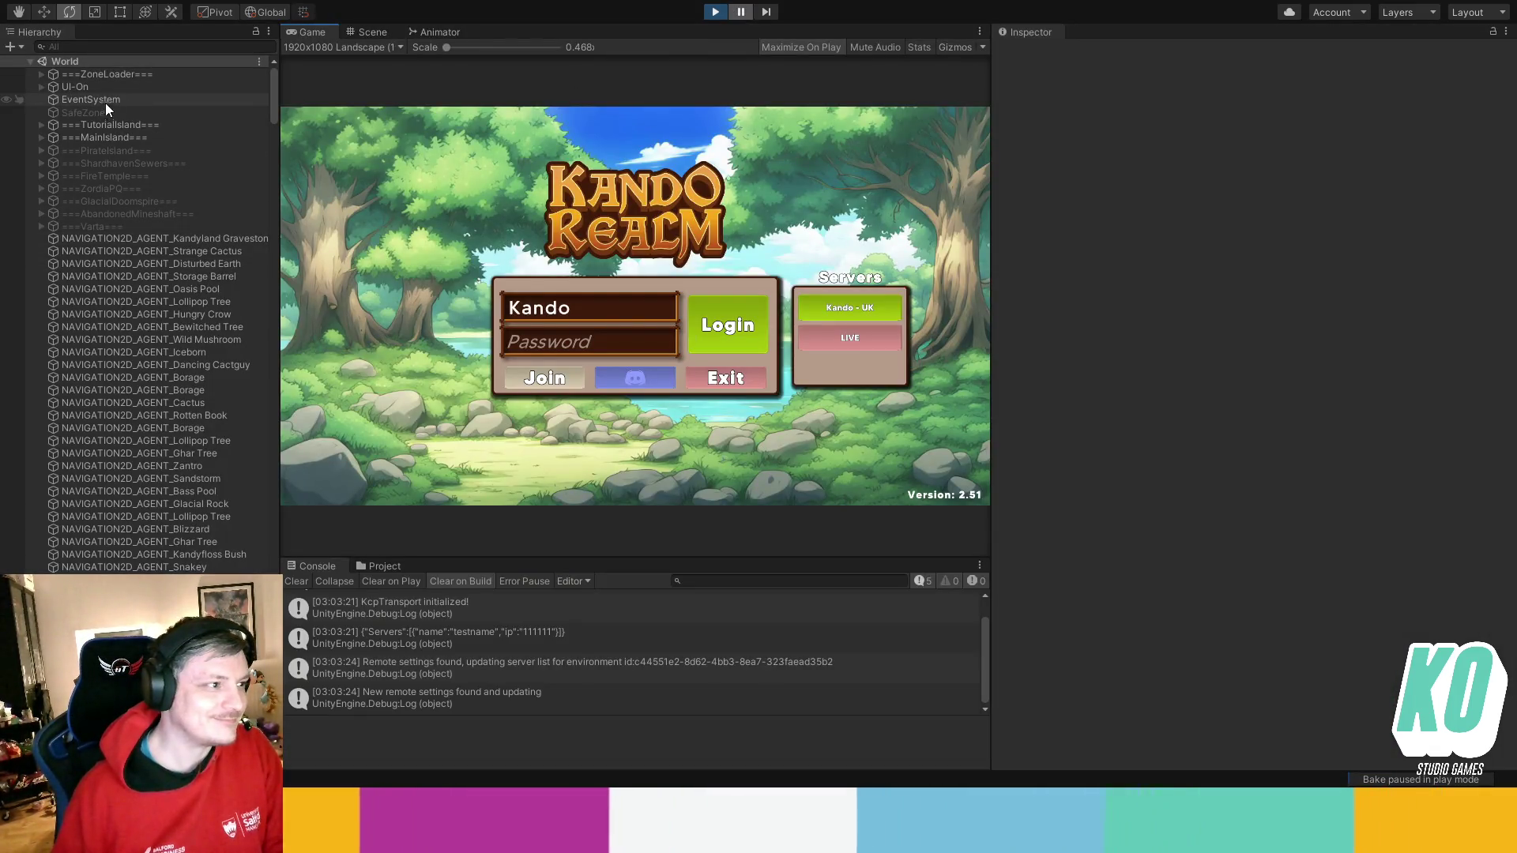
Step: Enable the IntroCinematic object and resume the game so the intro story text plays
{"action": "left_click_drag", "start_coordinate": [272, 101], "coordinate": [283, 379]}
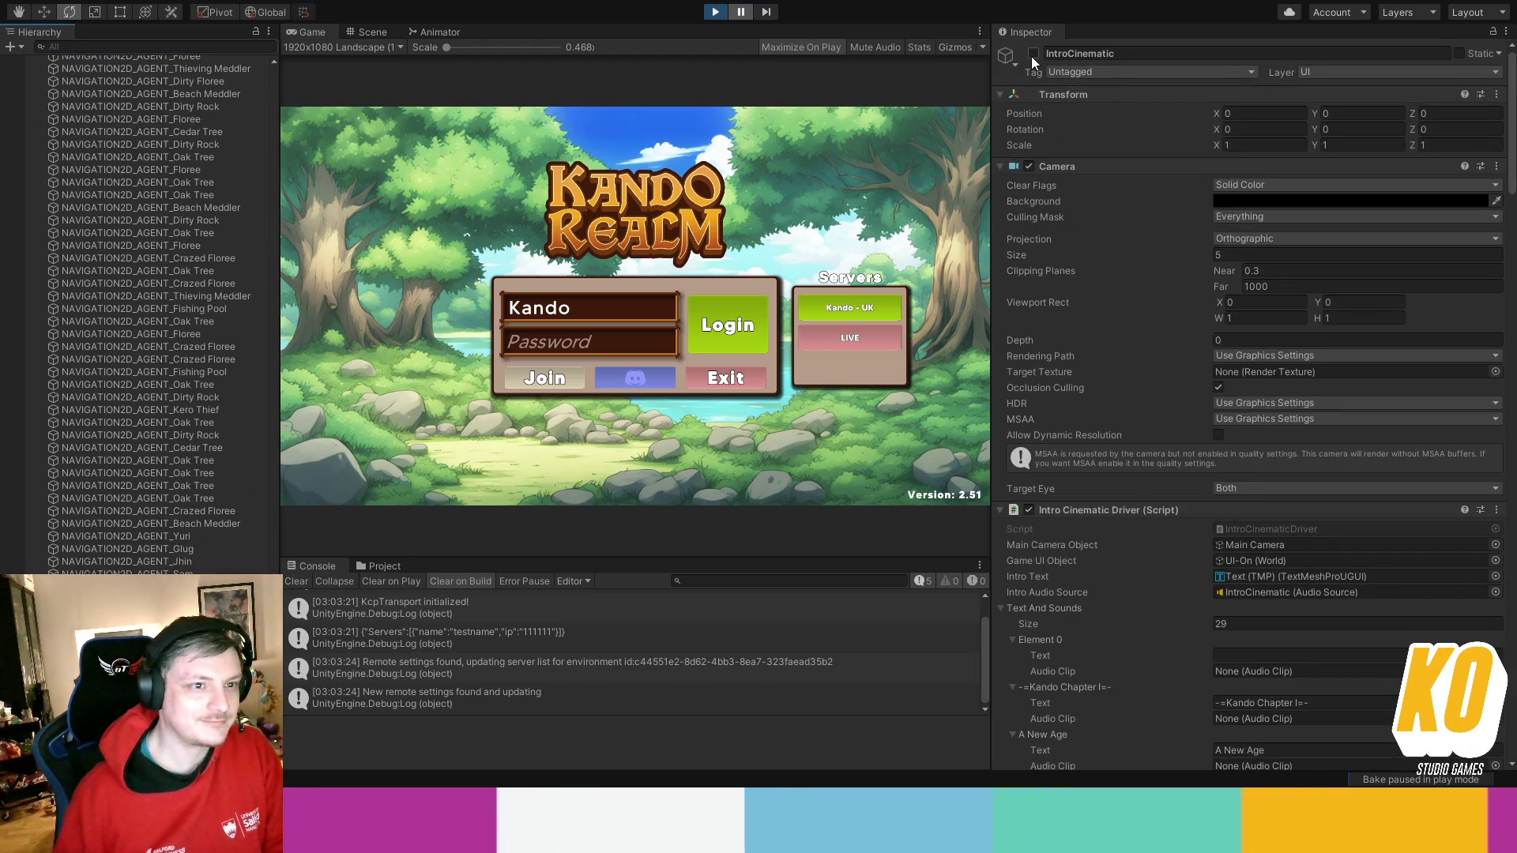
{"action": "left_click", "coordinate": [1033, 54]}
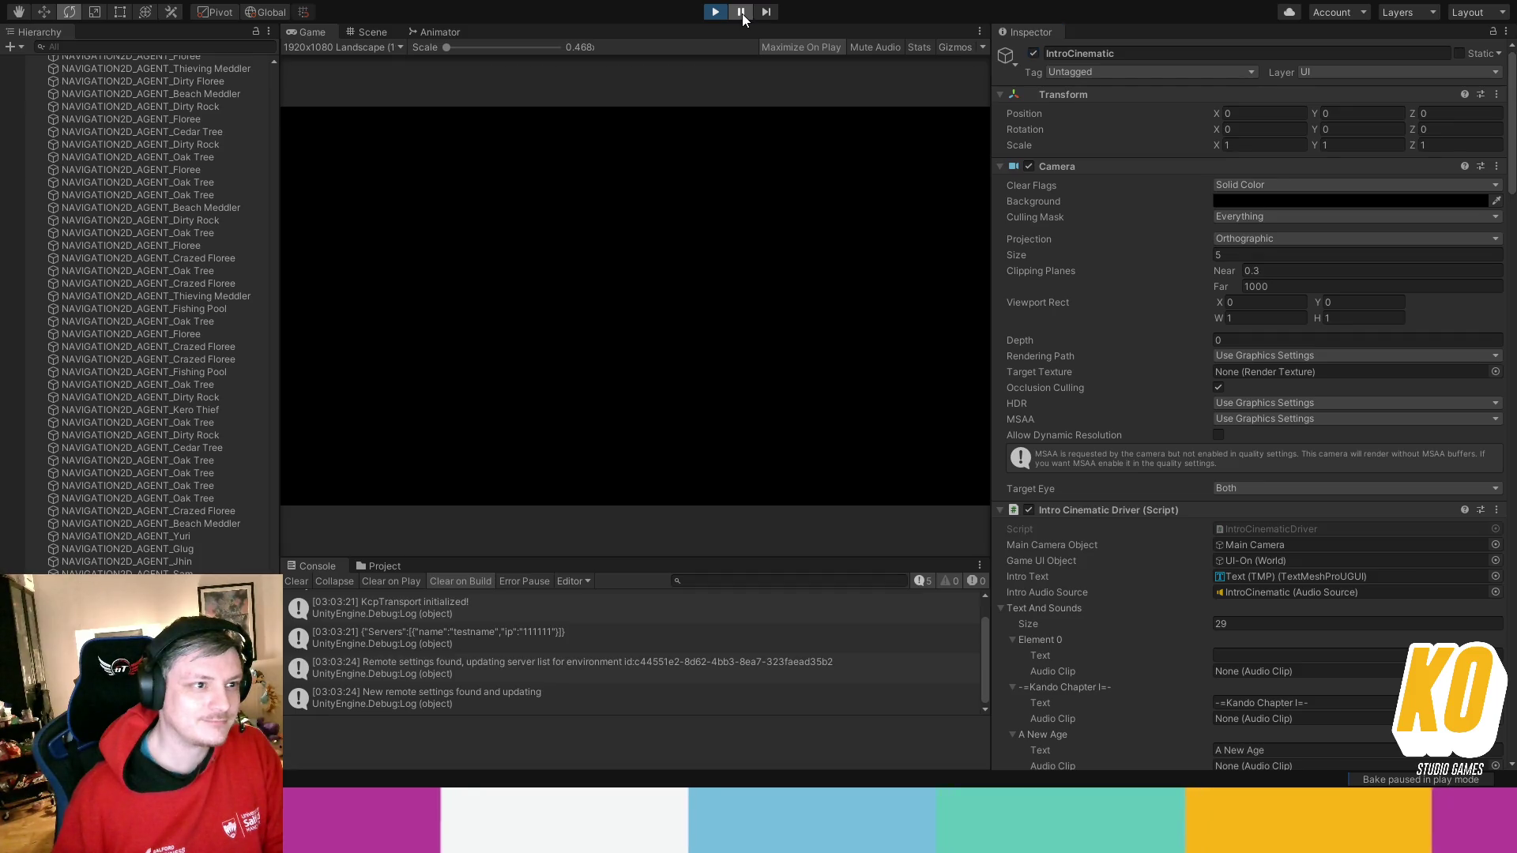
{"action": "left_click", "coordinate": [742, 12]}
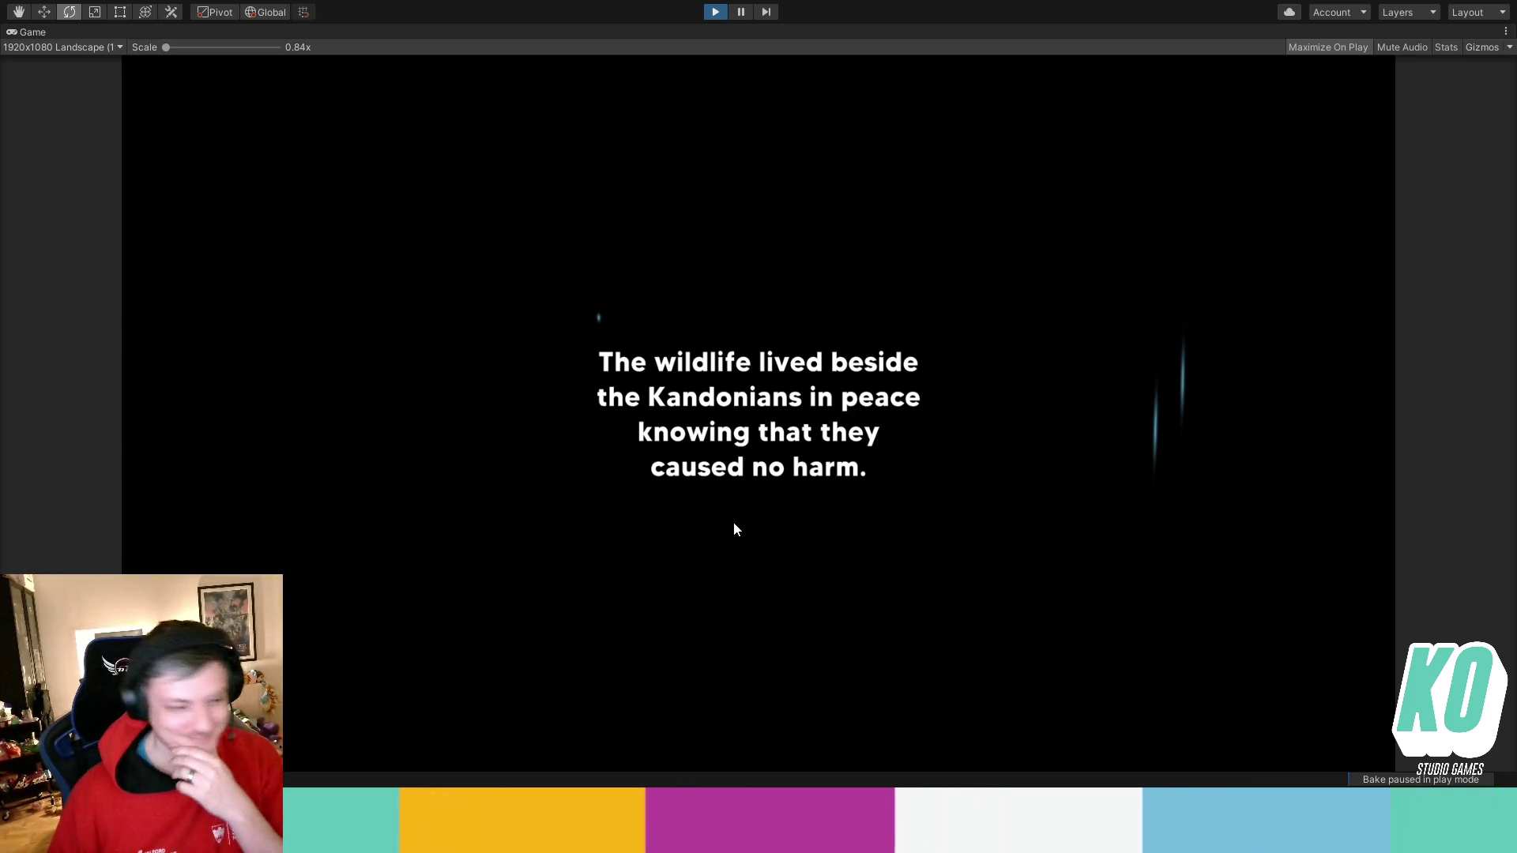
Step: Stop play mode and open the IntroCinematic prefab for editing with nothing selected
{"action": "key", "text": "ctrl+p"}
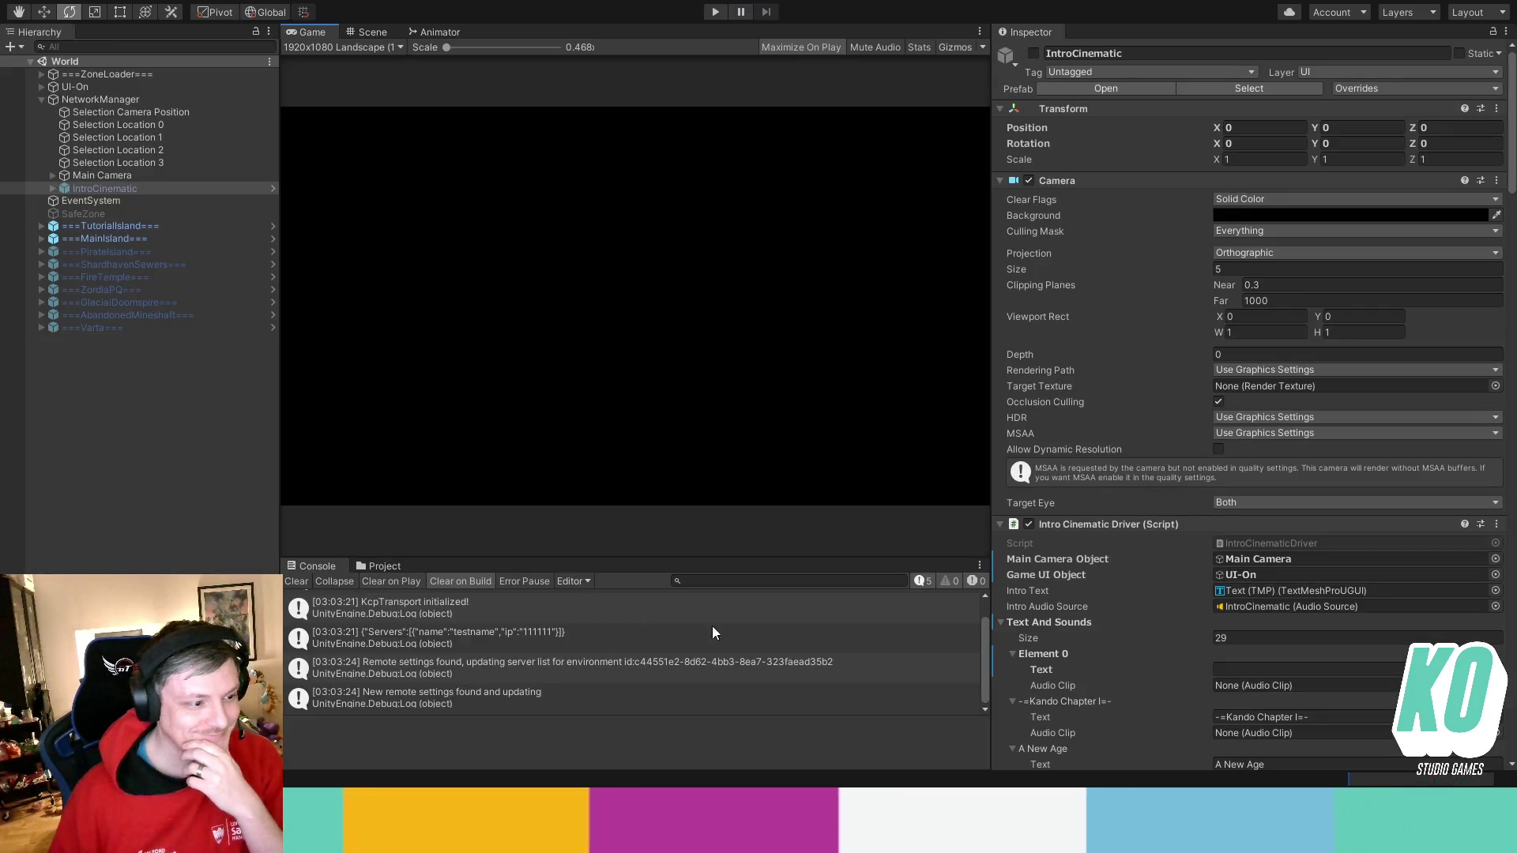
{"action": "scroll", "coordinate": [1193, 610], "scroll_direction": "down", "scroll_amount": 10}
{"action": "scroll", "coordinate": [1186, 605], "scroll_direction": "up", "scroll_amount": 10}
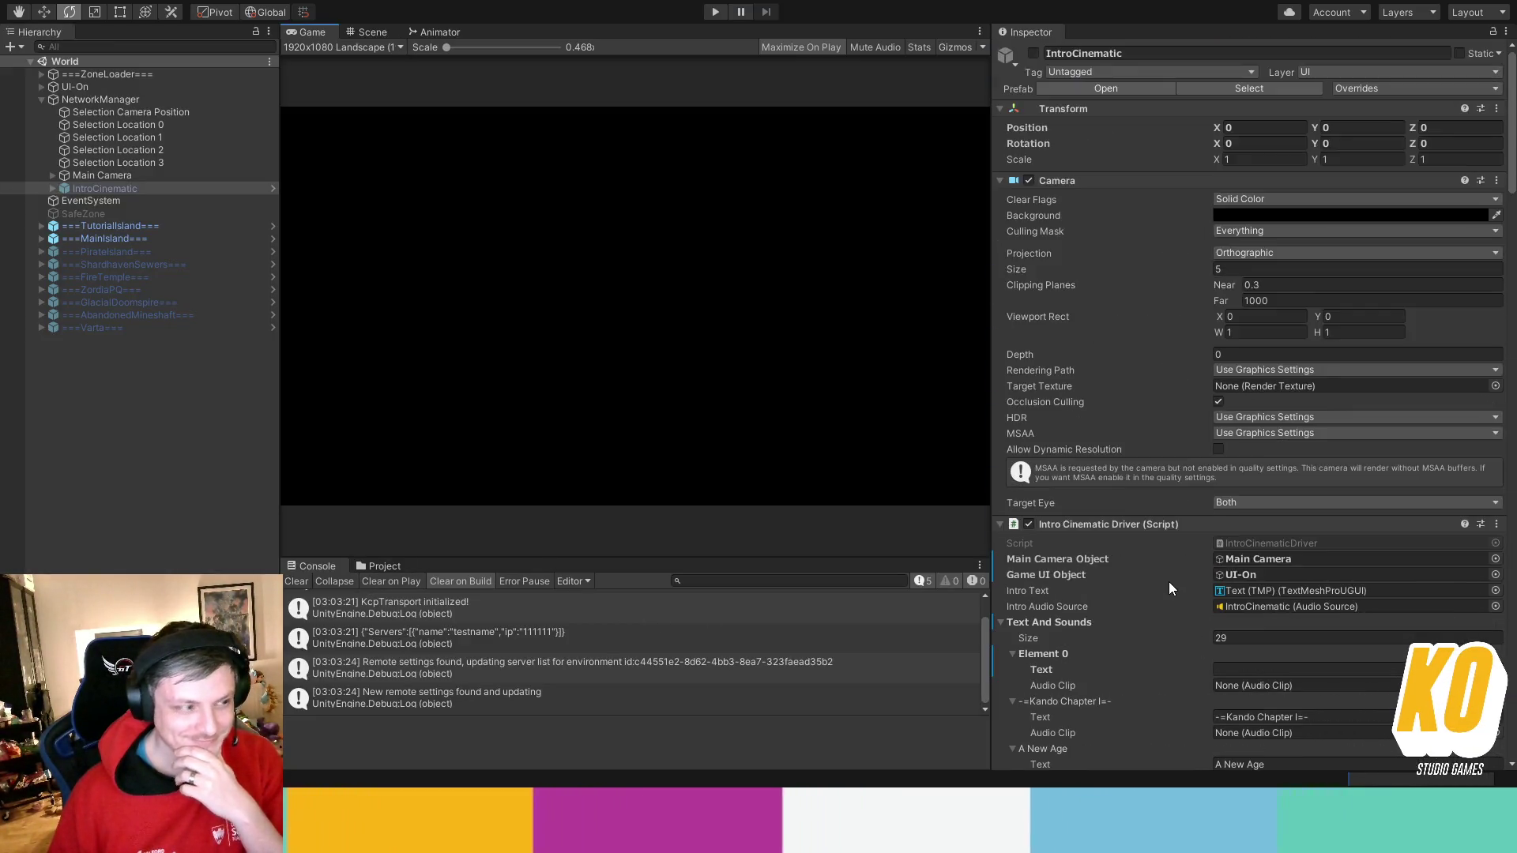
{"action": "left_click", "coordinate": [1113, 89]}
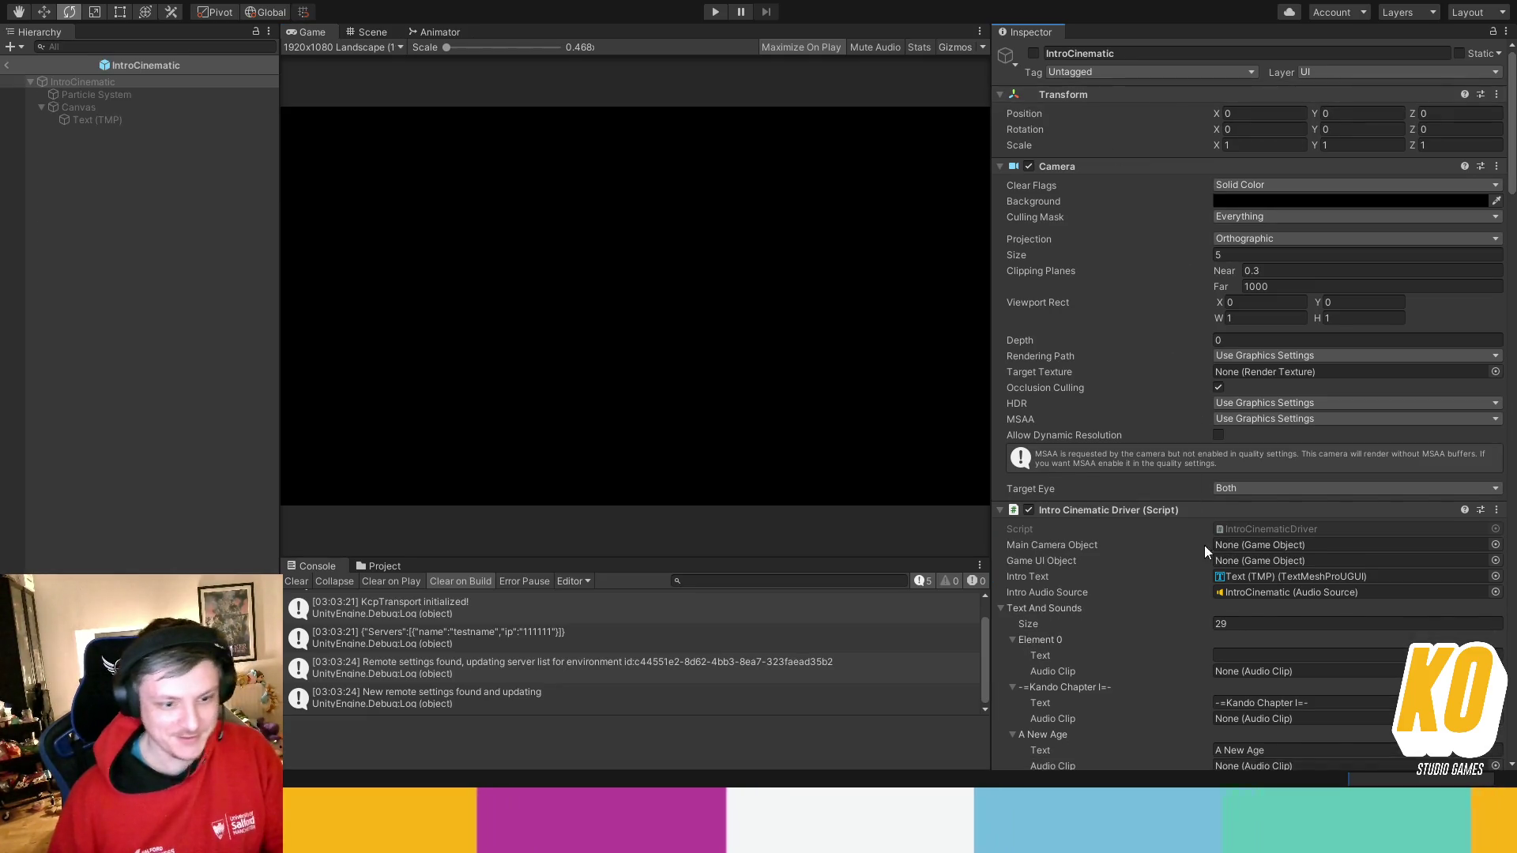
{"action": "scroll", "coordinate": [1206, 547], "scroll_direction": "down", "scroll_amount": 20}
{"action": "scroll", "coordinate": [1209, 506], "scroll_direction": "up", "scroll_amount": 5}
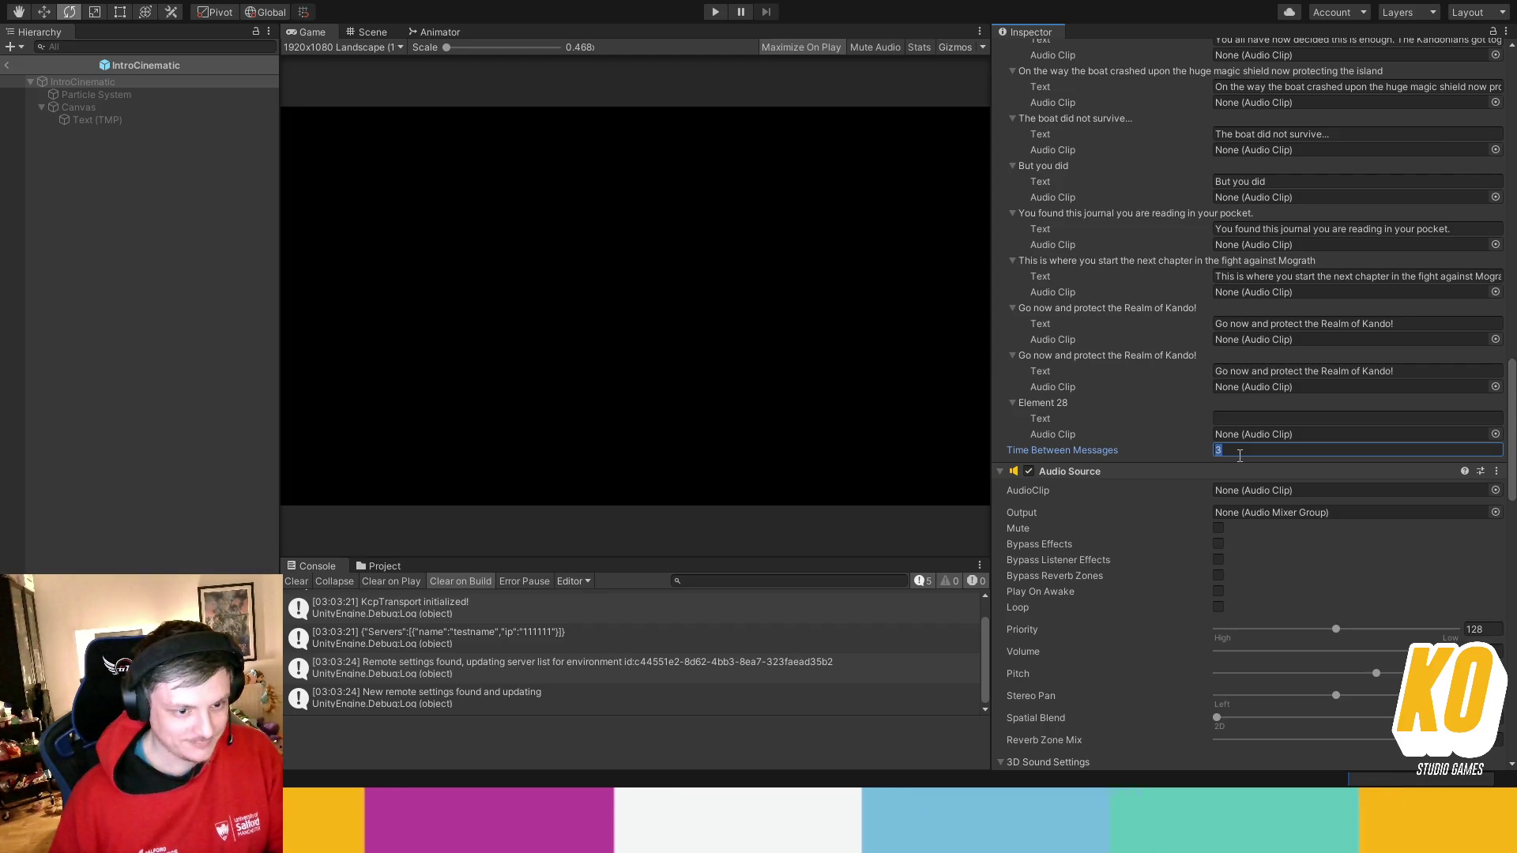
{"action": "left_click", "coordinate": [125, 371]}
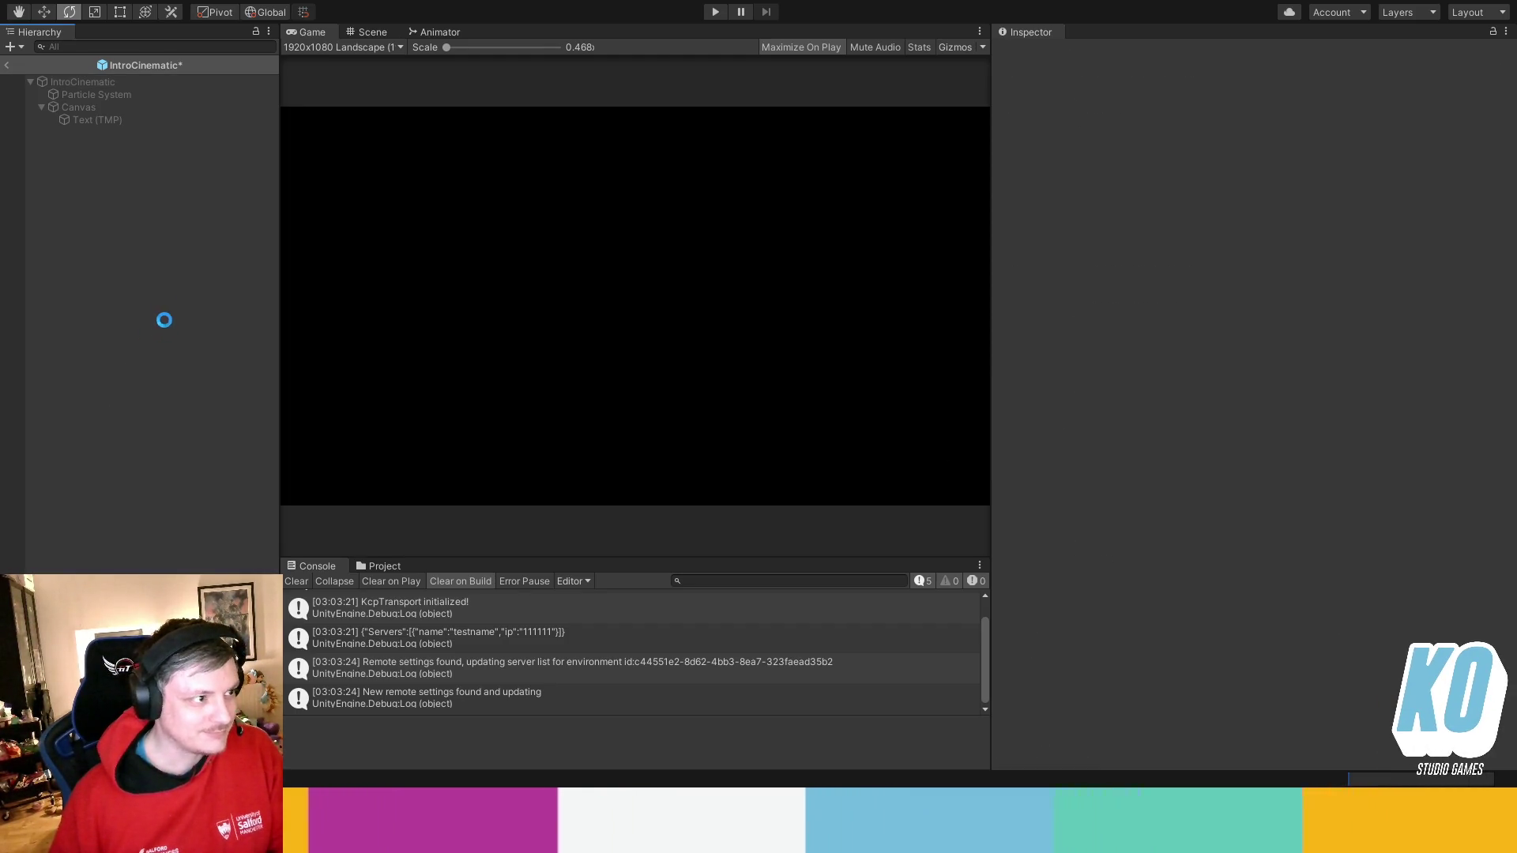
Step: Return to the World scene, run another play test, then reopen the IntroCinematic prefab
{"action": "left_click", "coordinate": [9, 67]}
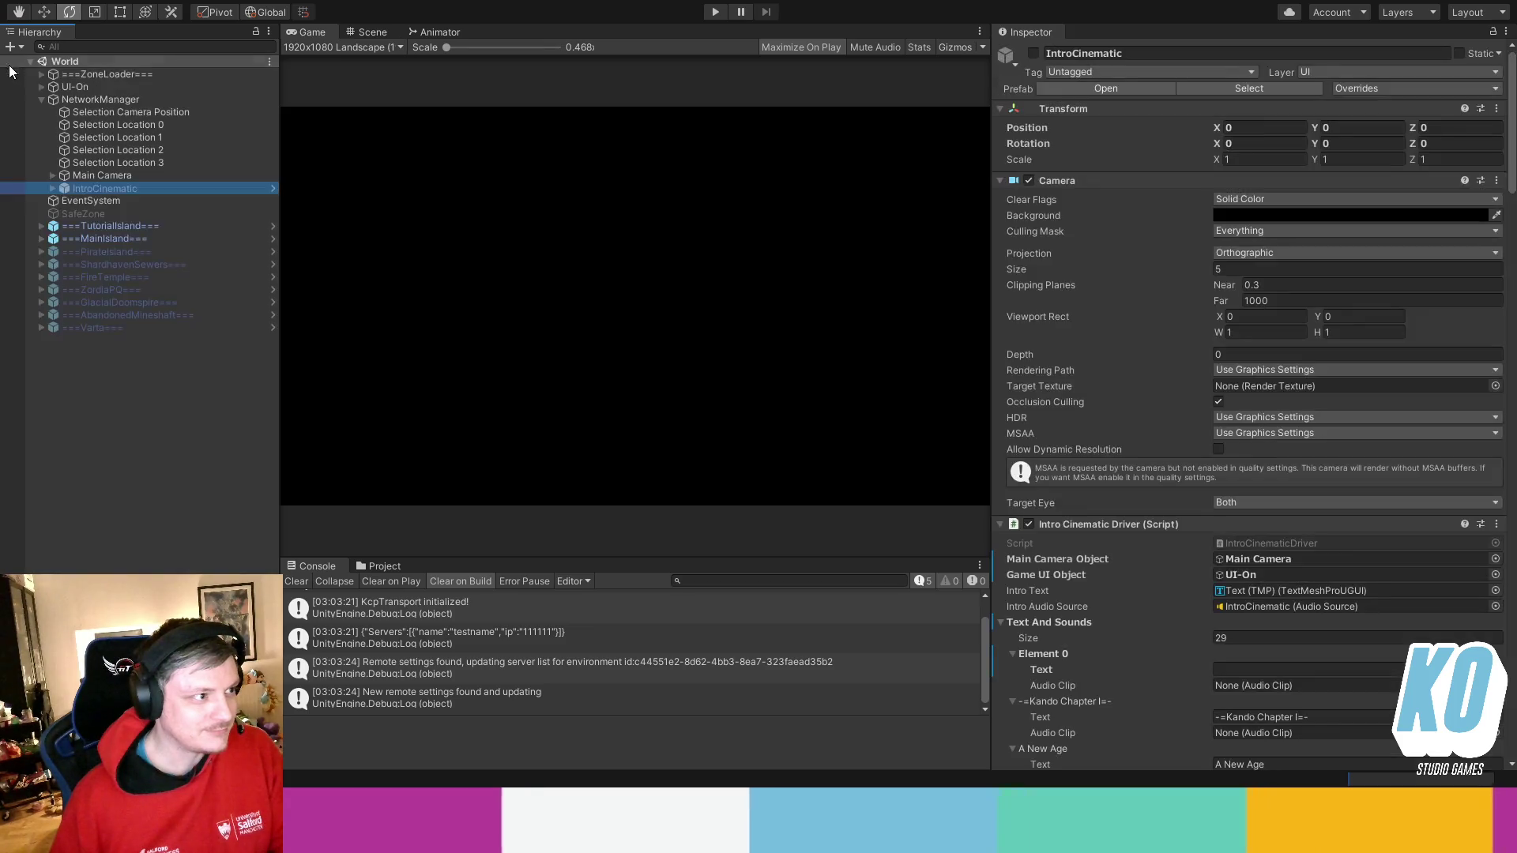
{"action": "left_click", "coordinate": [705, 12]}
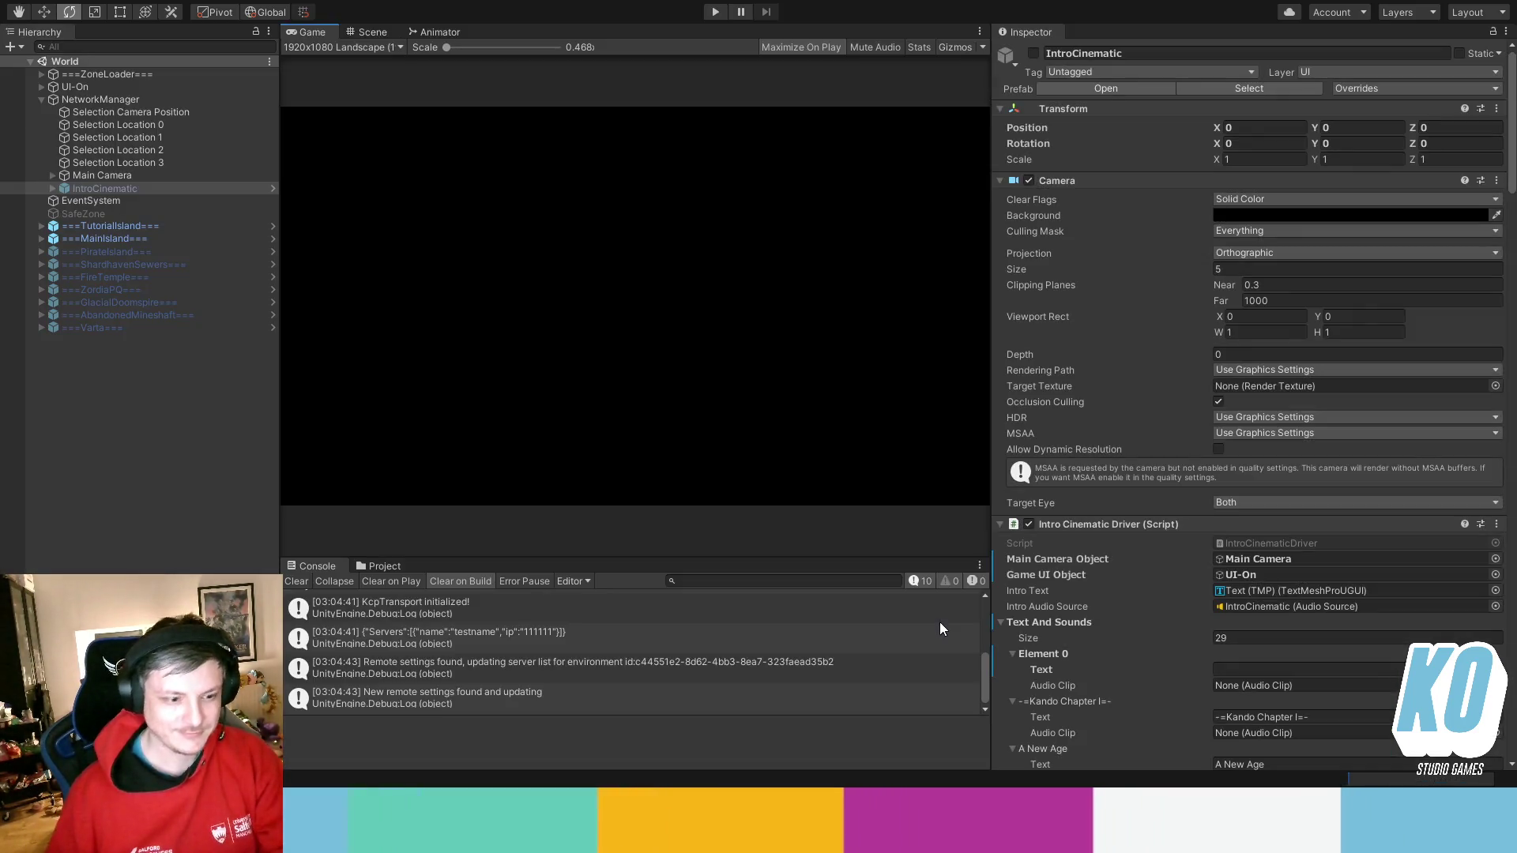
{"action": "scroll", "coordinate": [1196, 613], "scroll_direction": "down", "scroll_amount": 5}
{"action": "scroll", "coordinate": [1211, 538], "scroll_direction": "up", "scroll_amount": 3}
{"action": "scroll", "coordinate": [1210, 537], "scroll_direction": "up", "scroll_amount": 10}
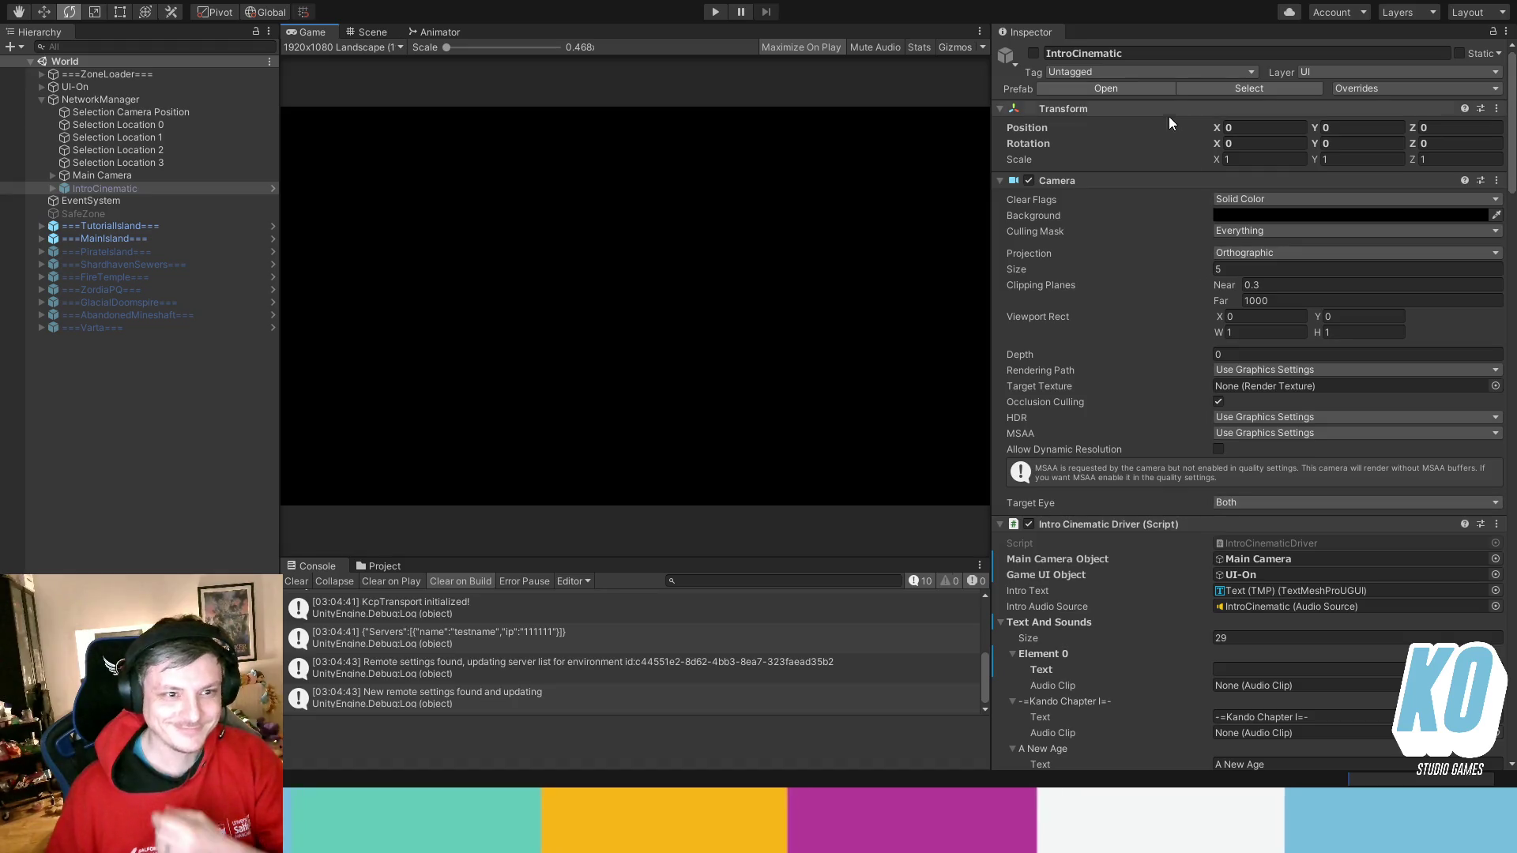
{"action": "left_click", "coordinate": [1059, 87]}
Step: Set the IntroCinematic prefab's Time Between Messages to 8 and return to the World scene
{"action": "scroll", "coordinate": [1248, 480], "scroll_direction": "down", "scroll_amount": 10}
{"action": "scroll", "coordinate": [1188, 562], "scroll_direction": "down", "scroll_amount": 10}
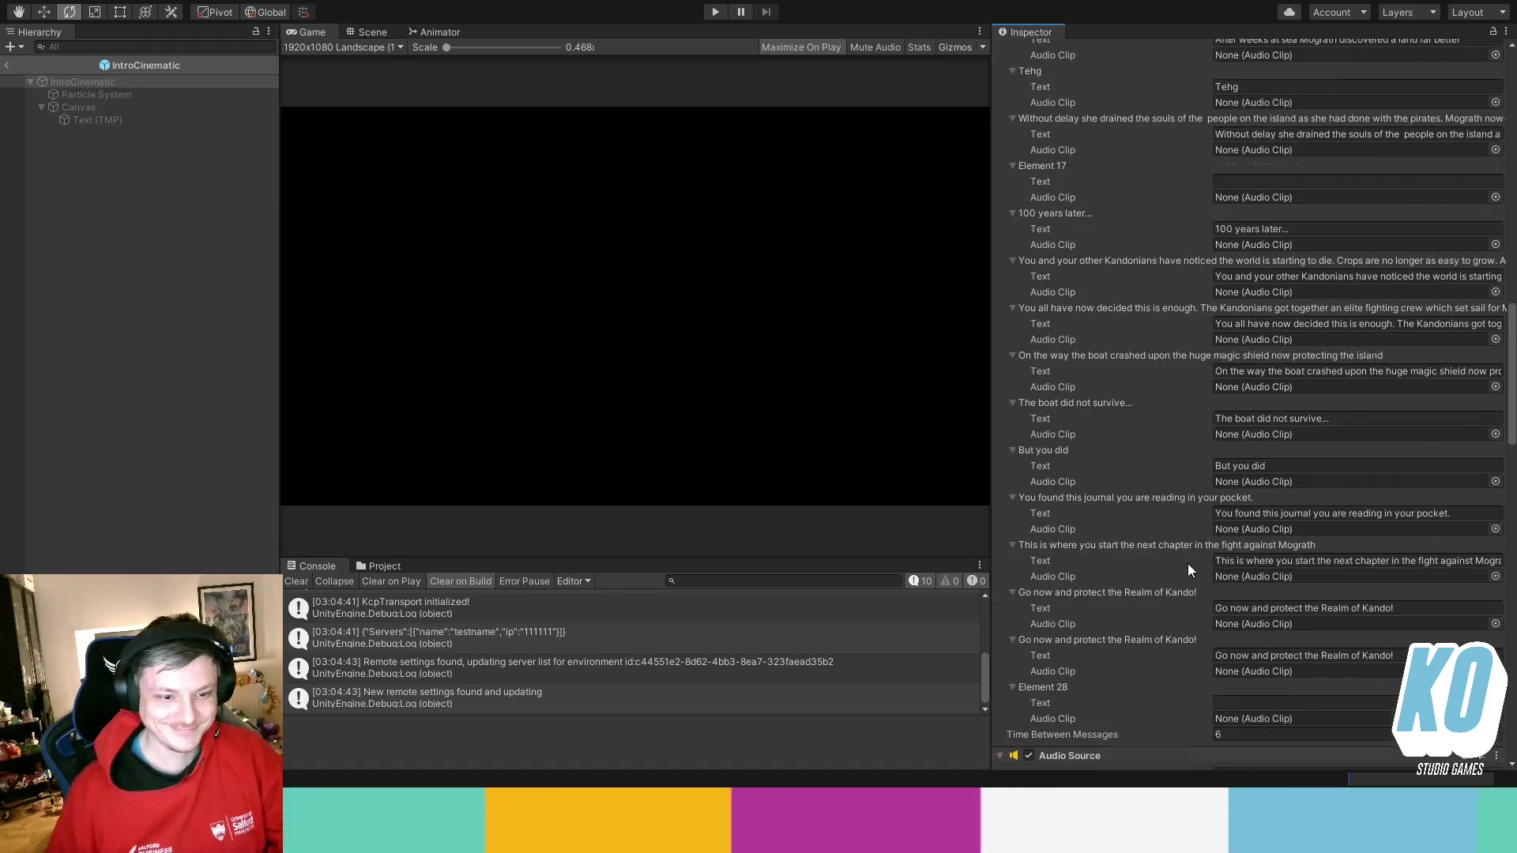
{"action": "left_click", "coordinate": [1254, 450]}
{"action": "type", "text": "8"}
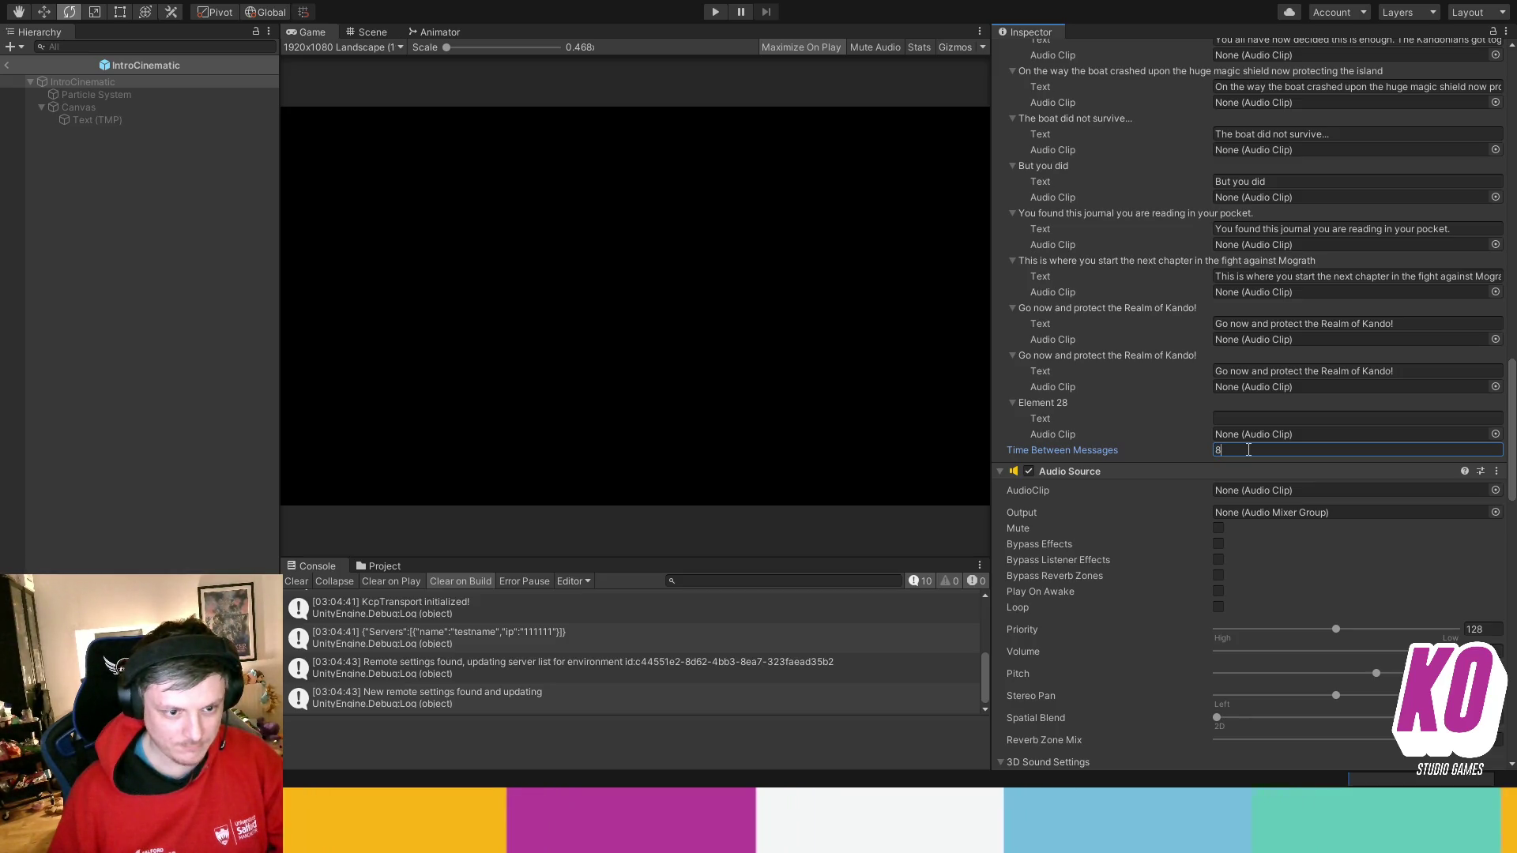
{"action": "left_click", "coordinate": [220, 367]}
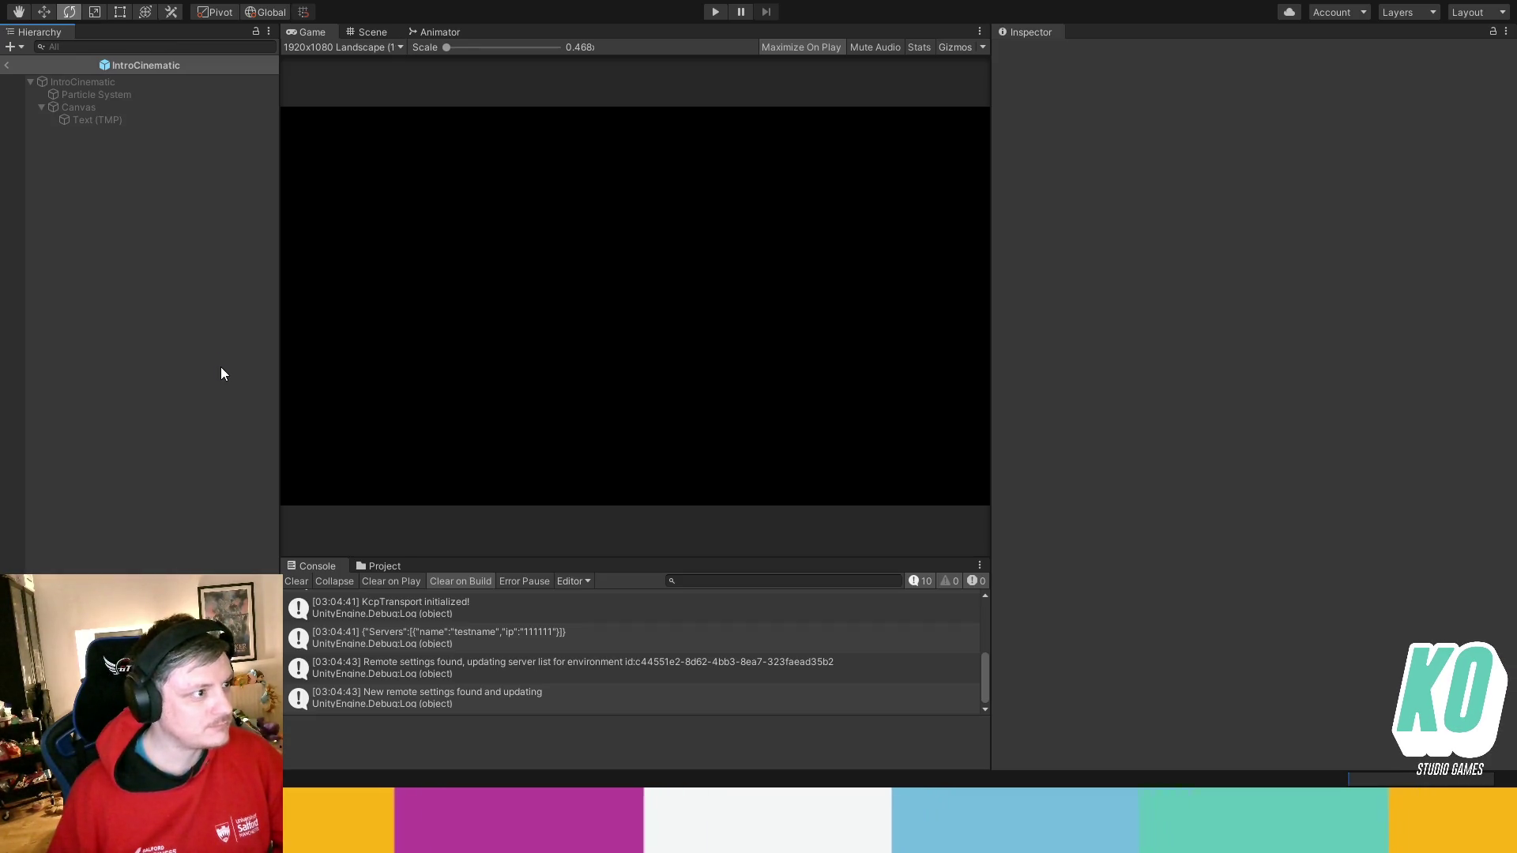
{"action": "left_click", "coordinate": [74, 82]}
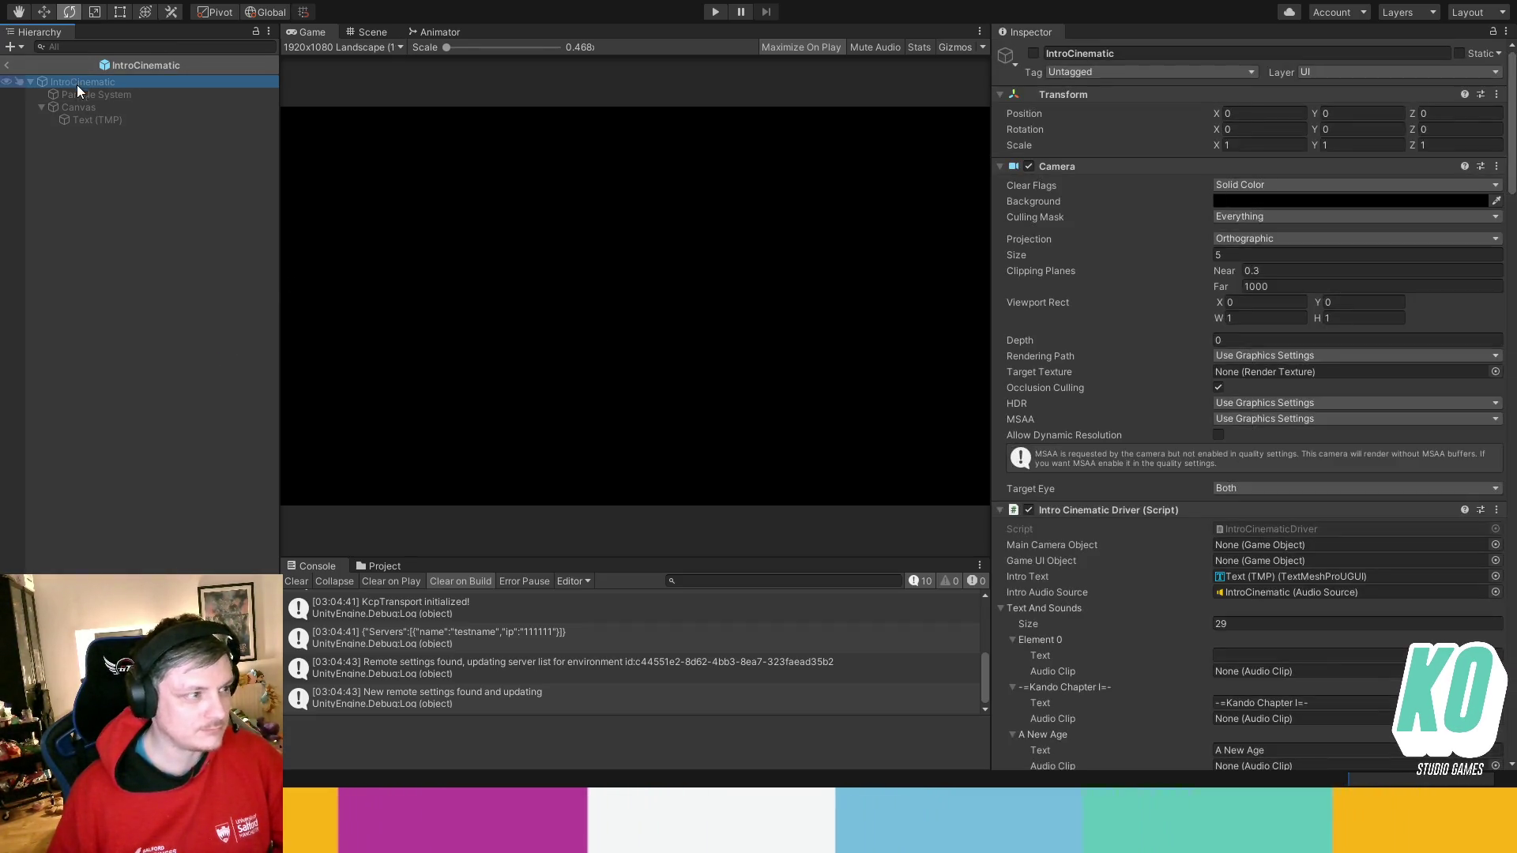
{"action": "scroll", "coordinate": [1174, 472], "scroll_direction": "down", "scroll_amount": 10}
{"action": "scroll", "coordinate": [1136, 433], "scroll_direction": "down", "scroll_amount": 6}
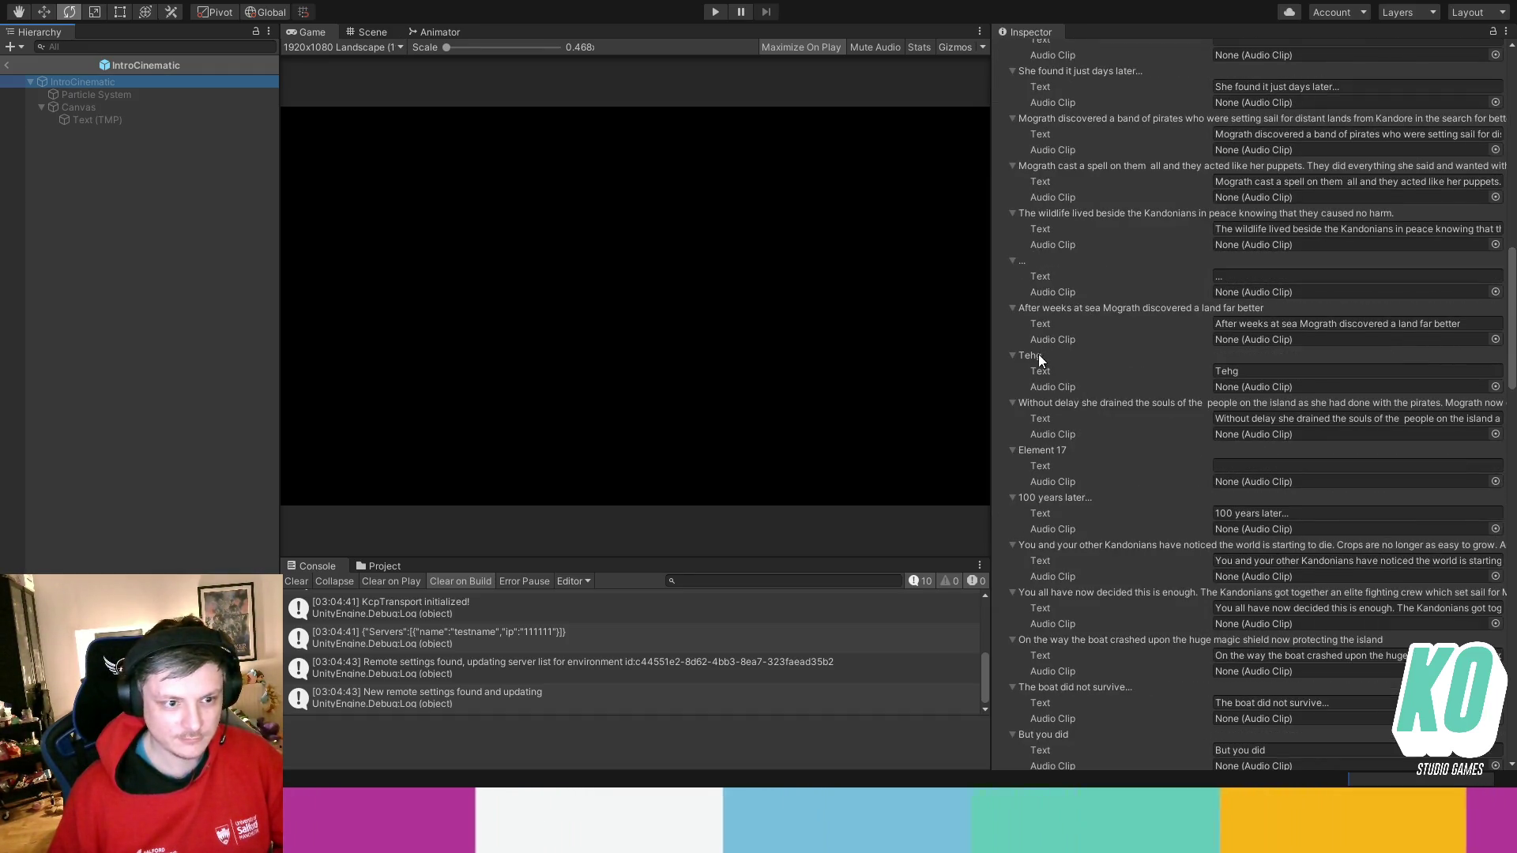
{"action": "scroll", "coordinate": [1187, 336], "scroll_direction": "up", "scroll_amount": 15}
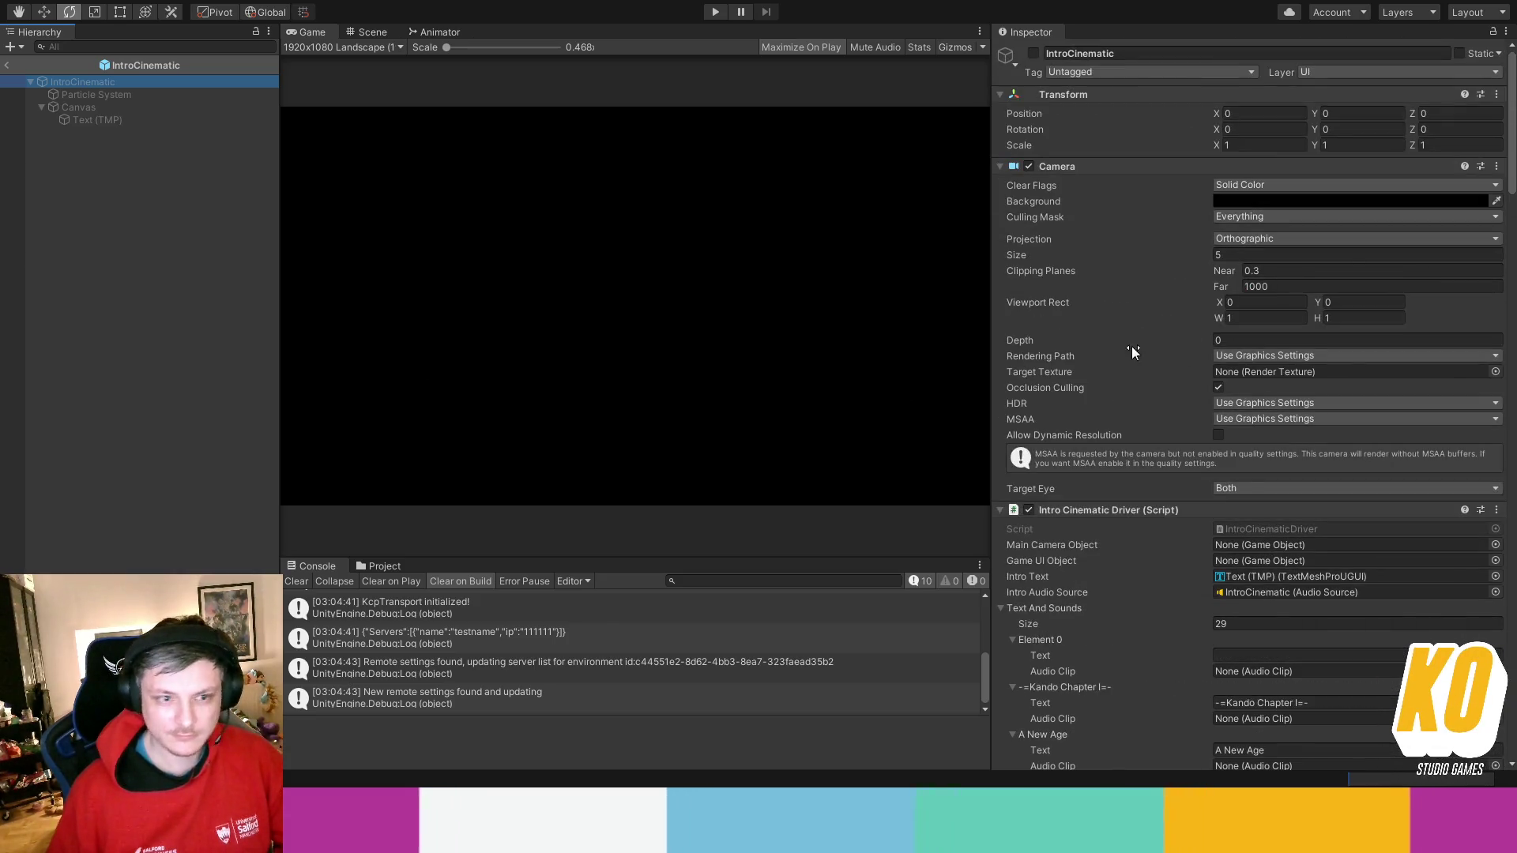
{"action": "left_click", "coordinate": [7, 65]}
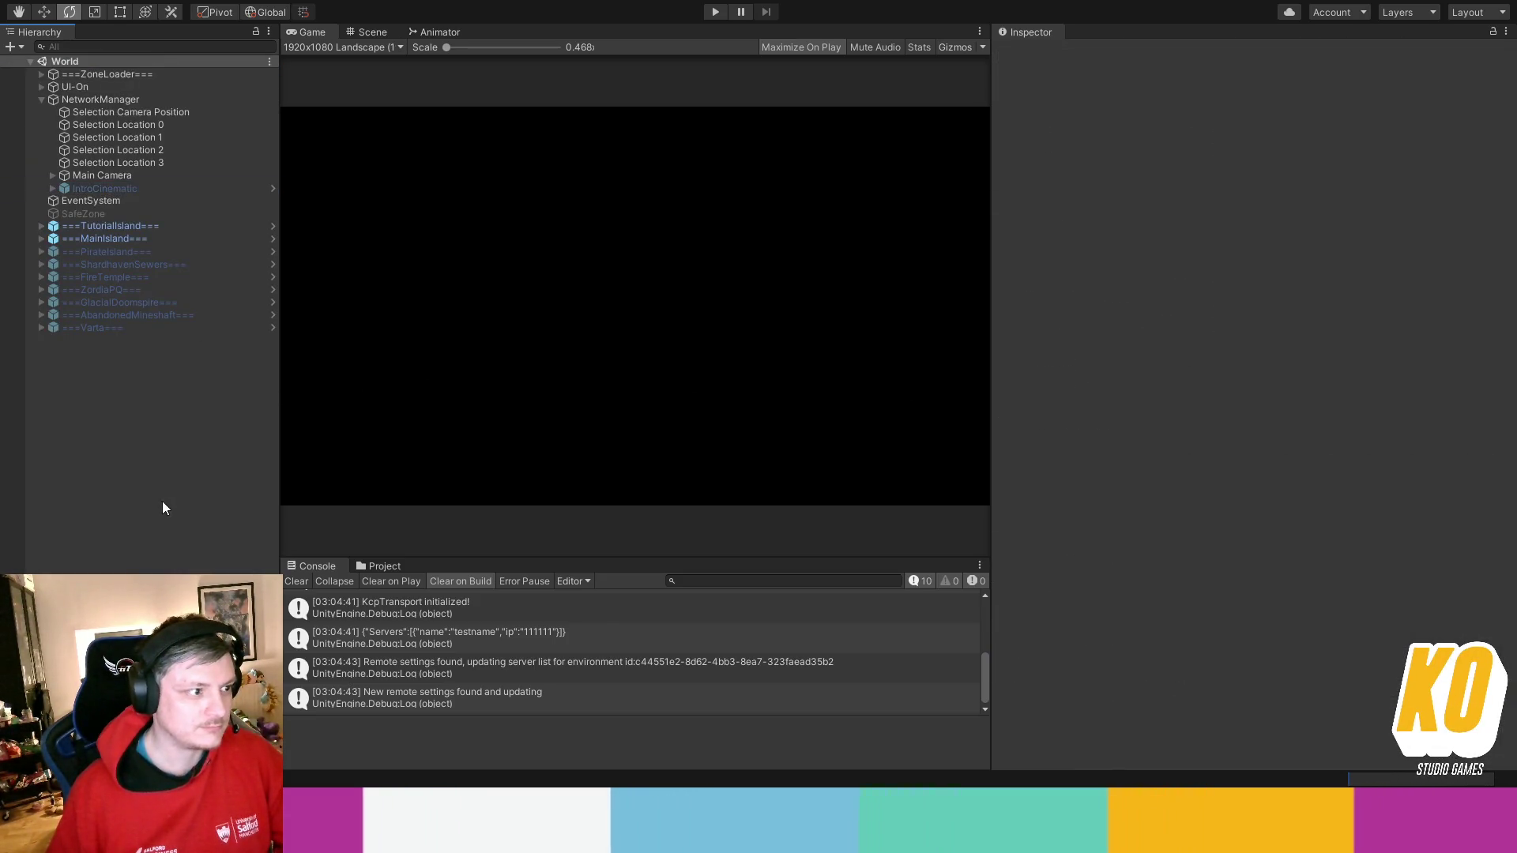
Step: Play the game, pause it, enable IntroCinematic, watch the rain cinematic, then stop playing
{"action": "left_click", "coordinate": [715, 15]}
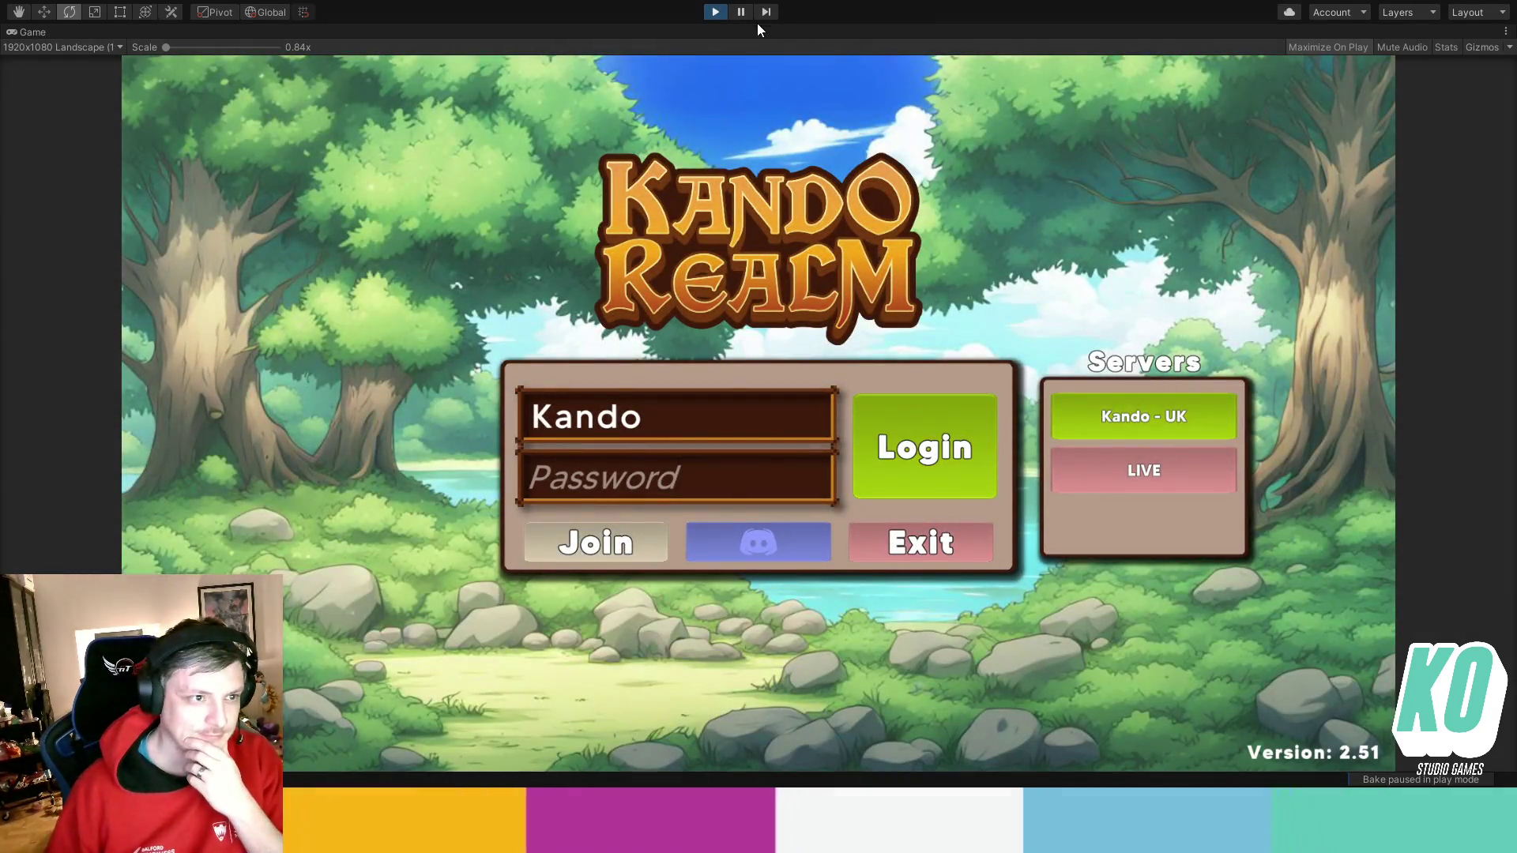
{"action": "left_click", "coordinate": [740, 11]}
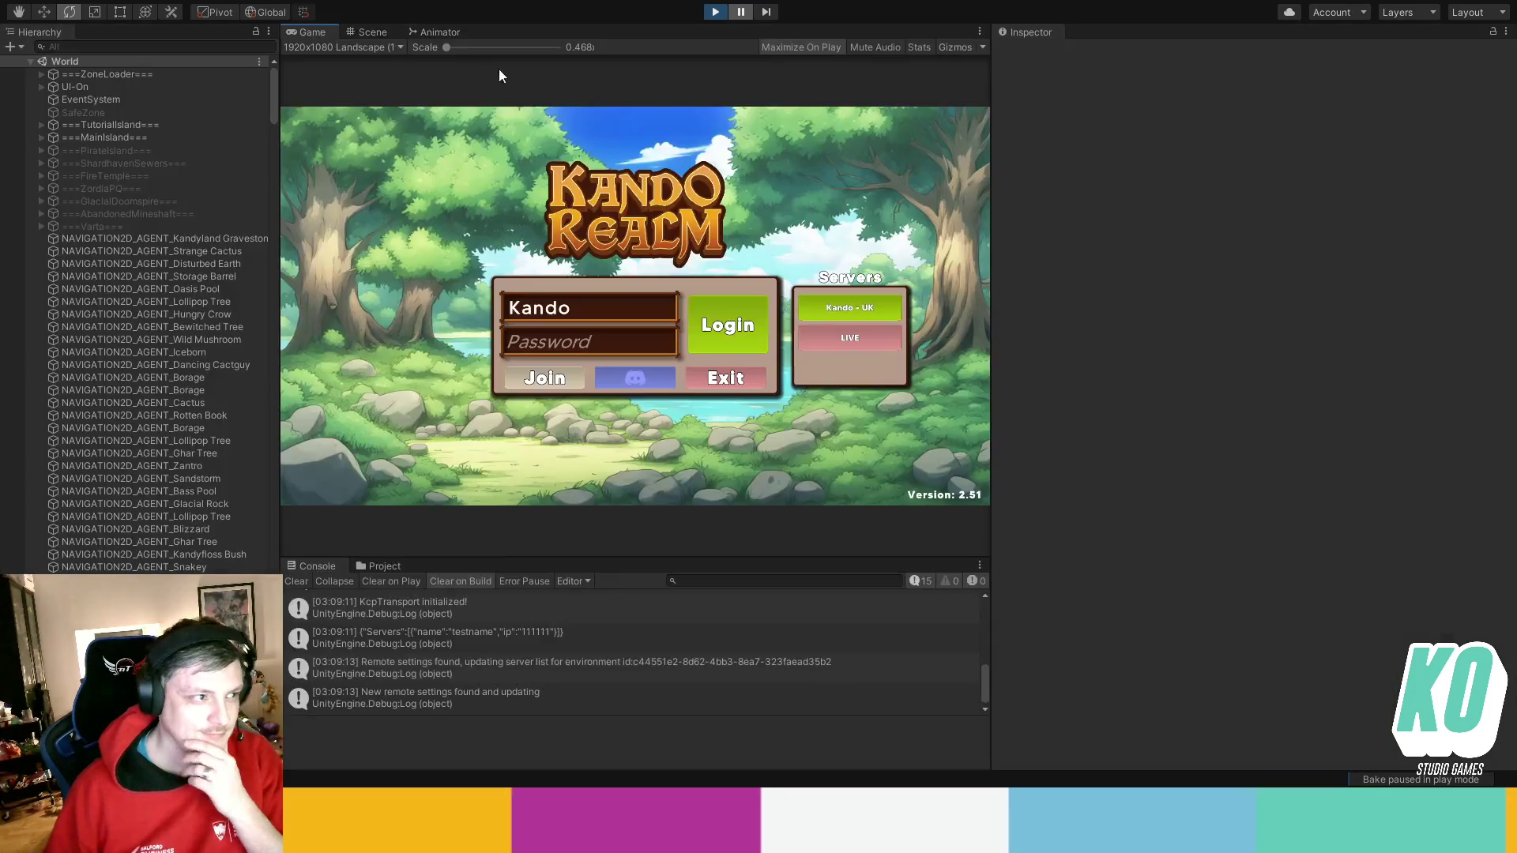
{"action": "left_click", "coordinate": [204, 49]}
{"action": "scroll", "coordinate": [273, 84], "scroll_direction": "down", "scroll_amount": 10}
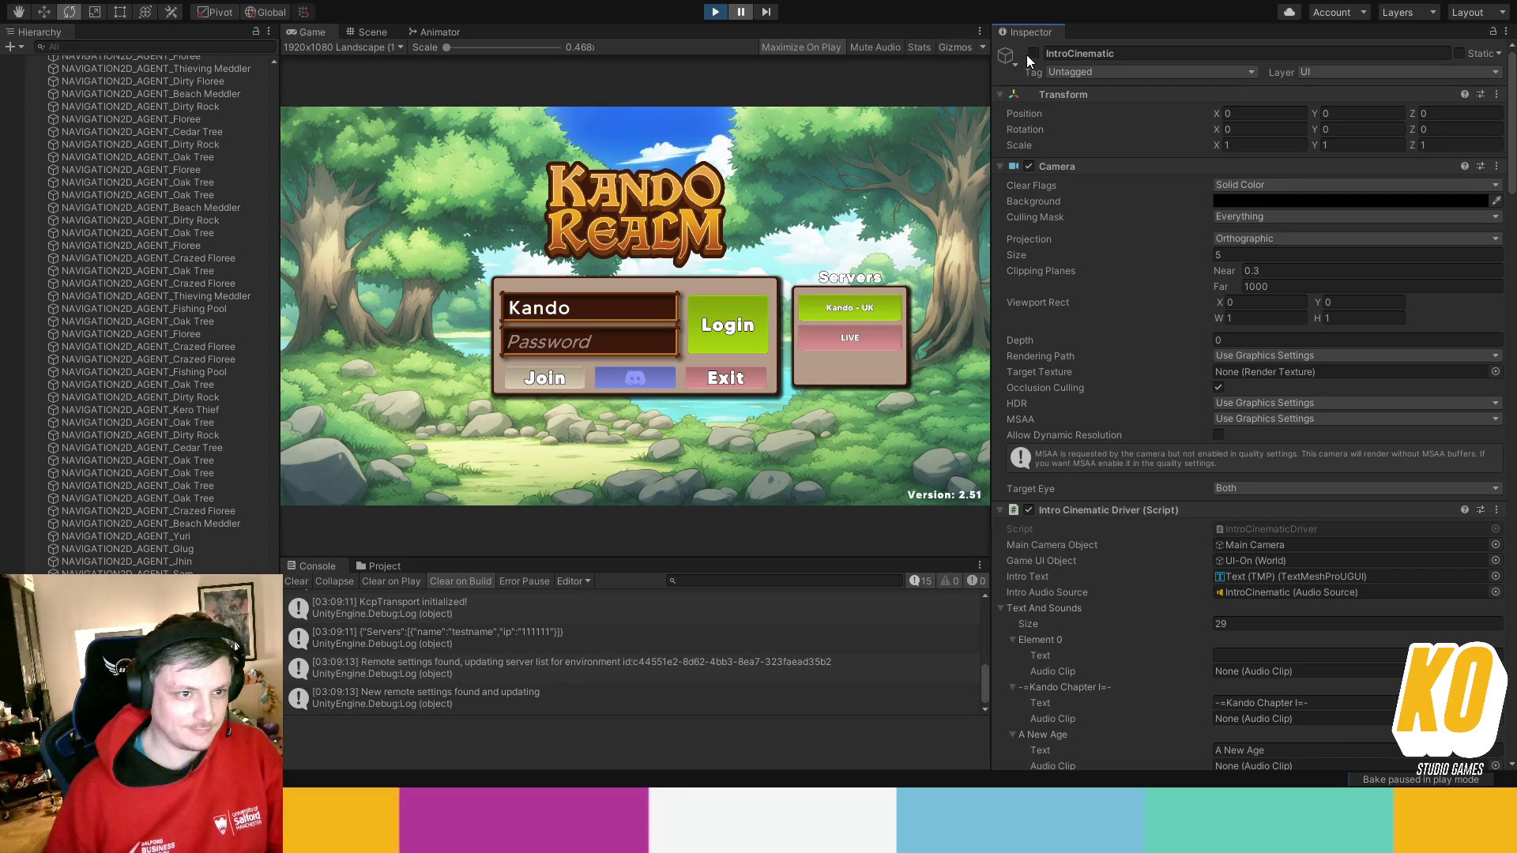
{"action": "left_click", "coordinate": [1033, 53]}
{"action": "left_click", "coordinate": [741, 12]}
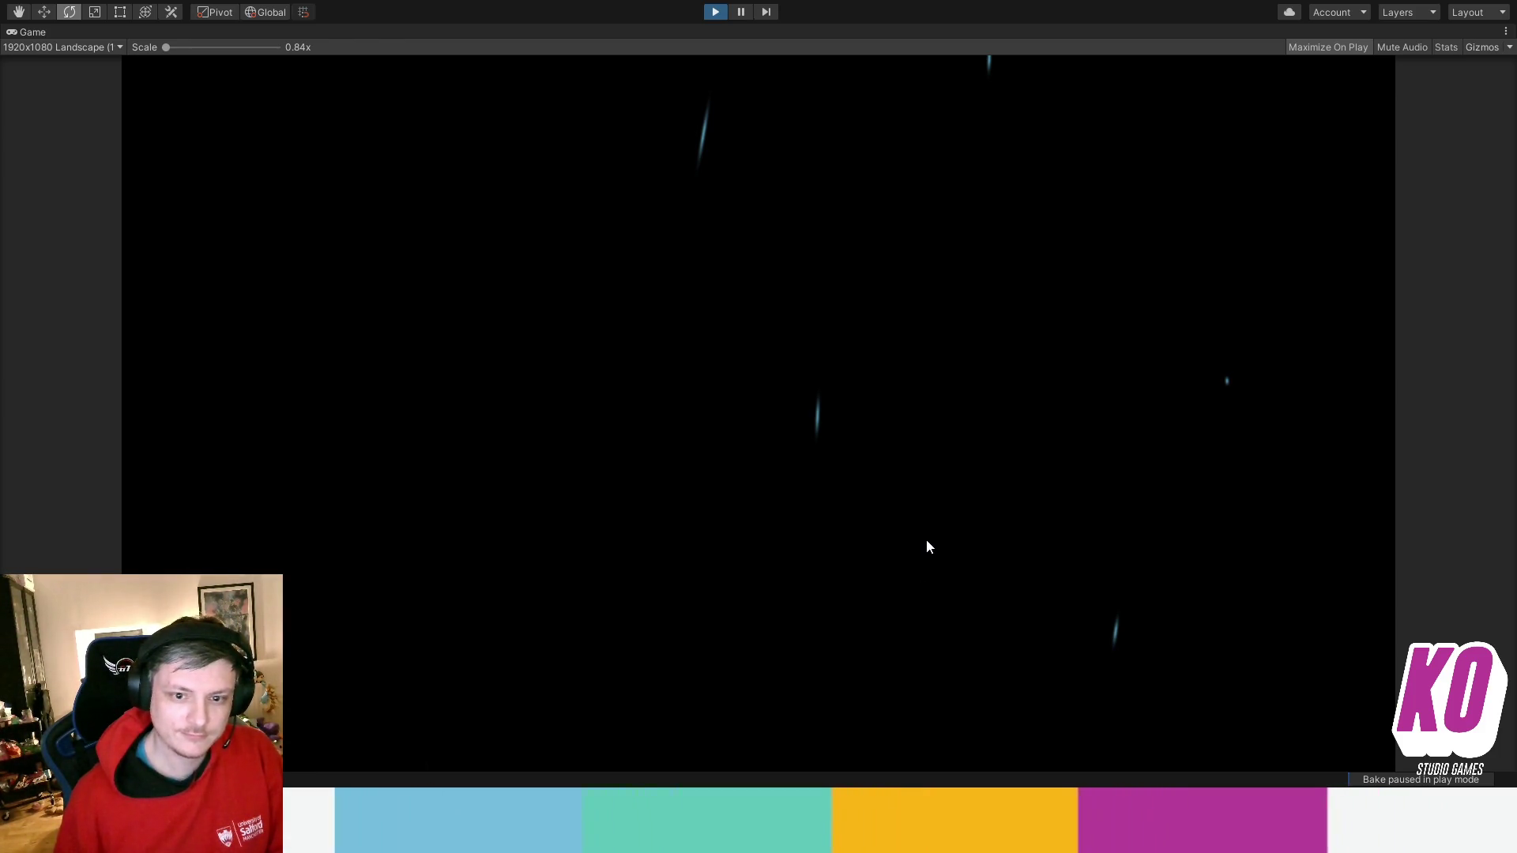
{"action": "key", "text": "ctrl+p"}
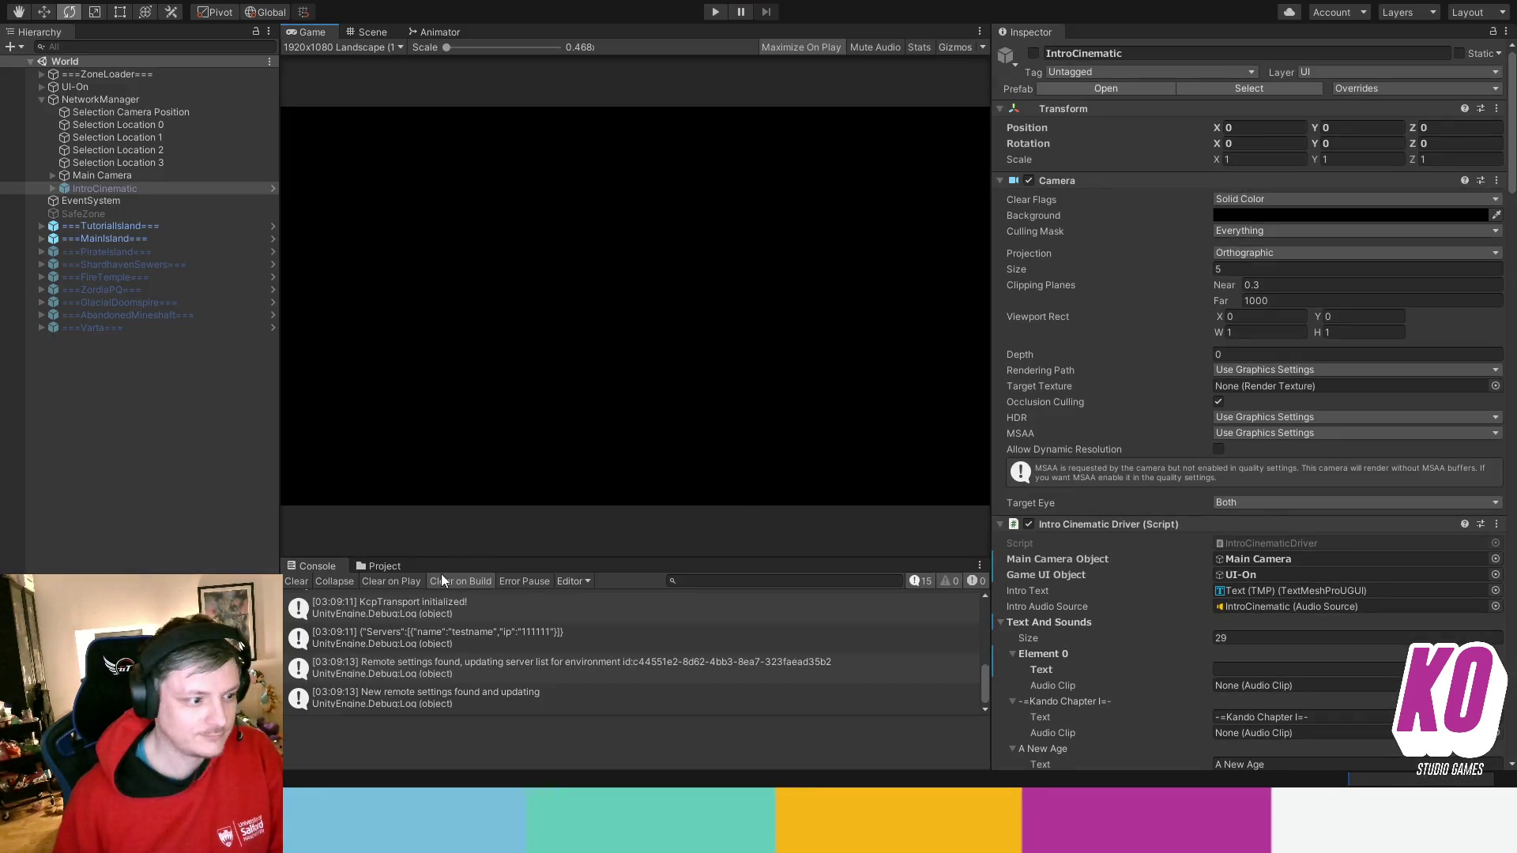
Step: Clear the Console and turn on Loop for IntroCinematic's Sewers audio source
{"action": "left_click", "coordinate": [298, 581]}
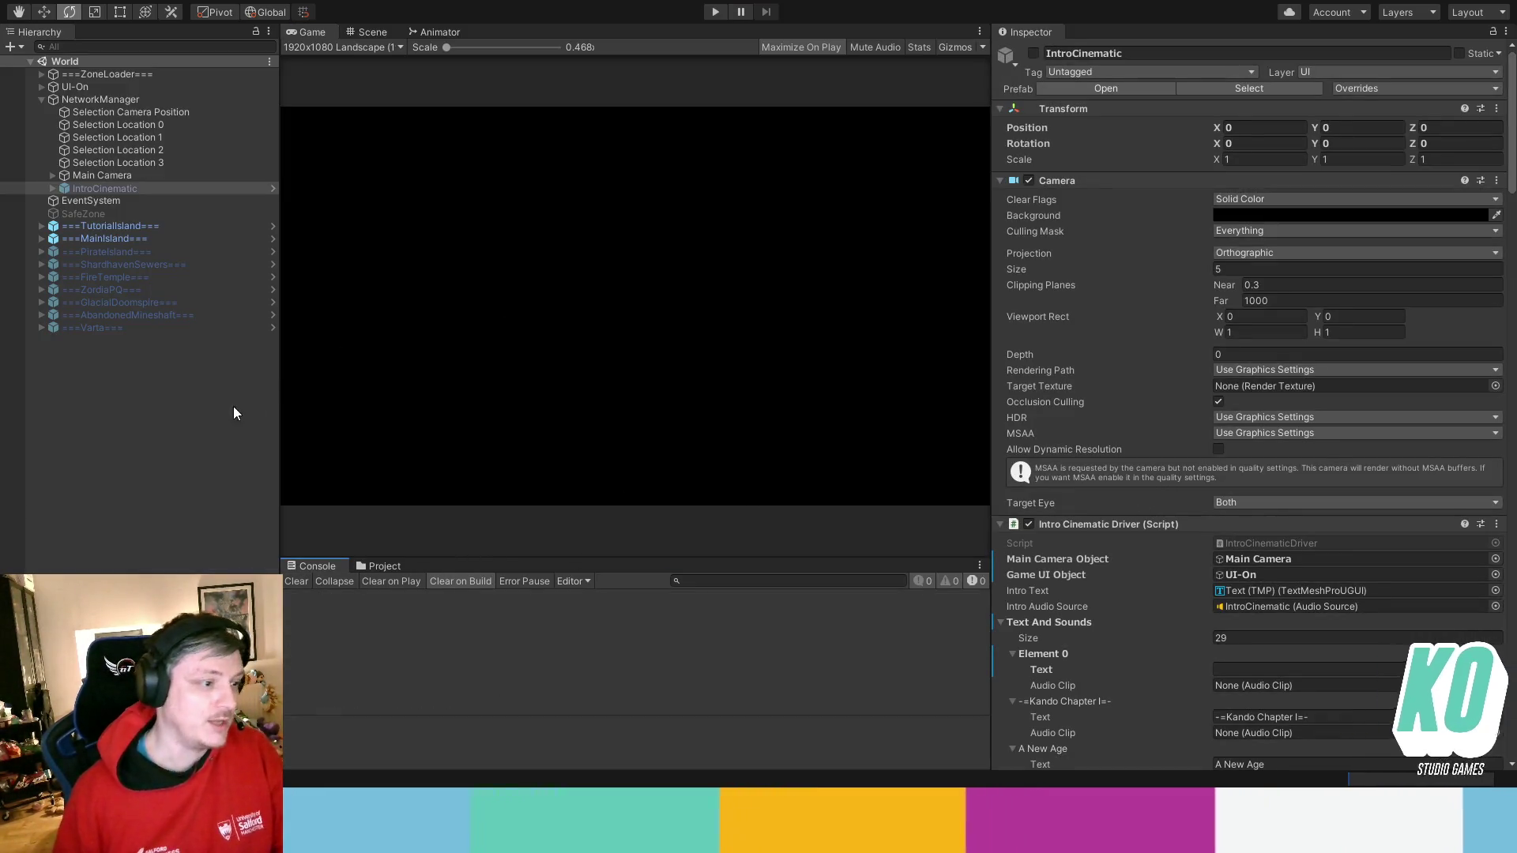
{"action": "scroll", "coordinate": [1164, 532], "scroll_direction": "down", "scroll_amount": 15}
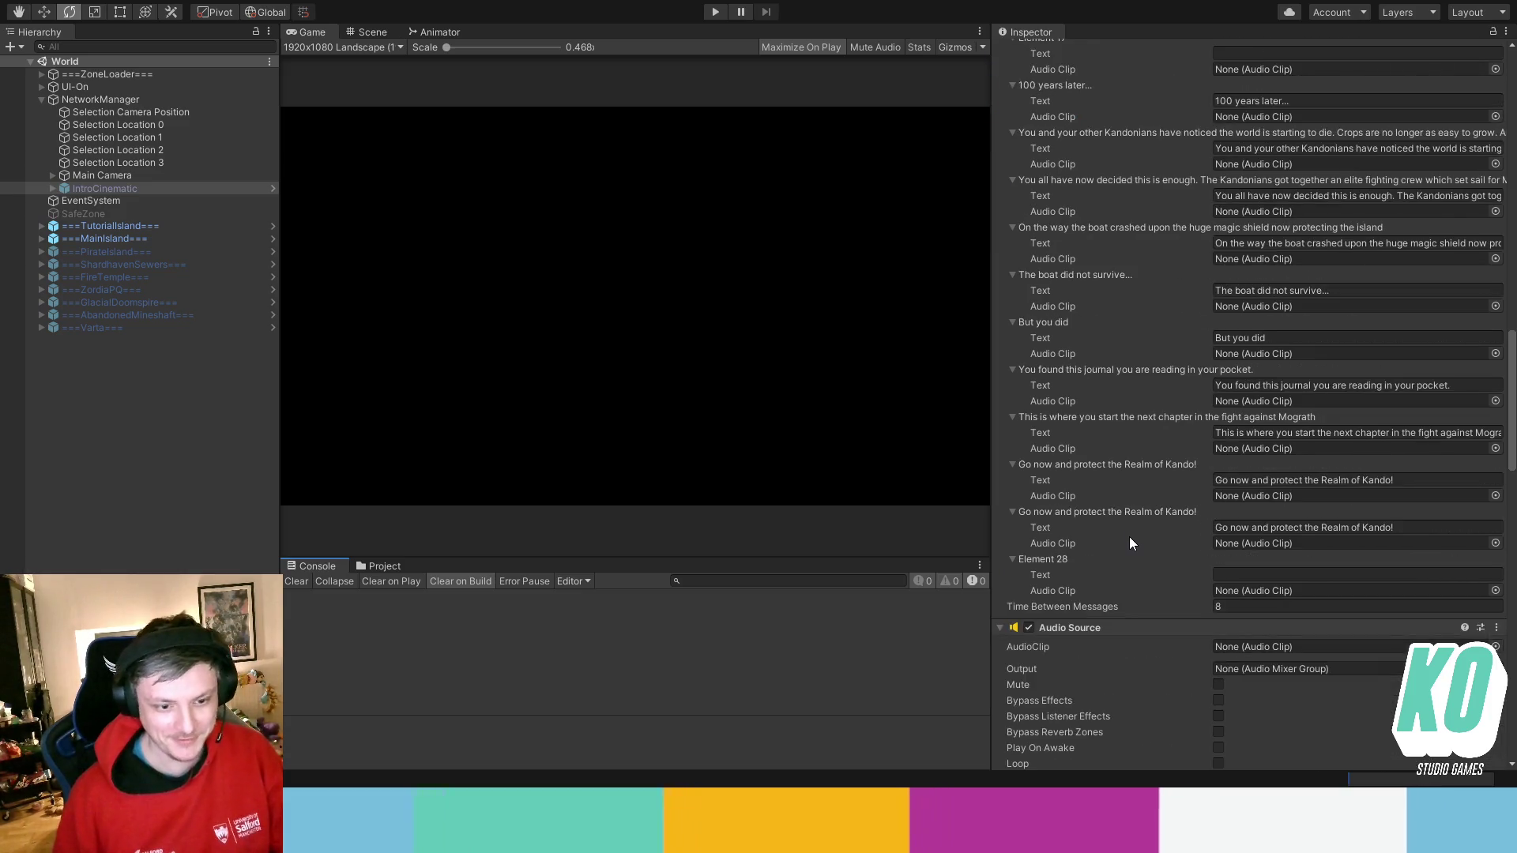
{"action": "scroll", "coordinate": [1129, 537], "scroll_direction": "up", "scroll_amount": 15}
{"action": "scroll", "coordinate": [1131, 537], "scroll_direction": "down", "scroll_amount": 15}
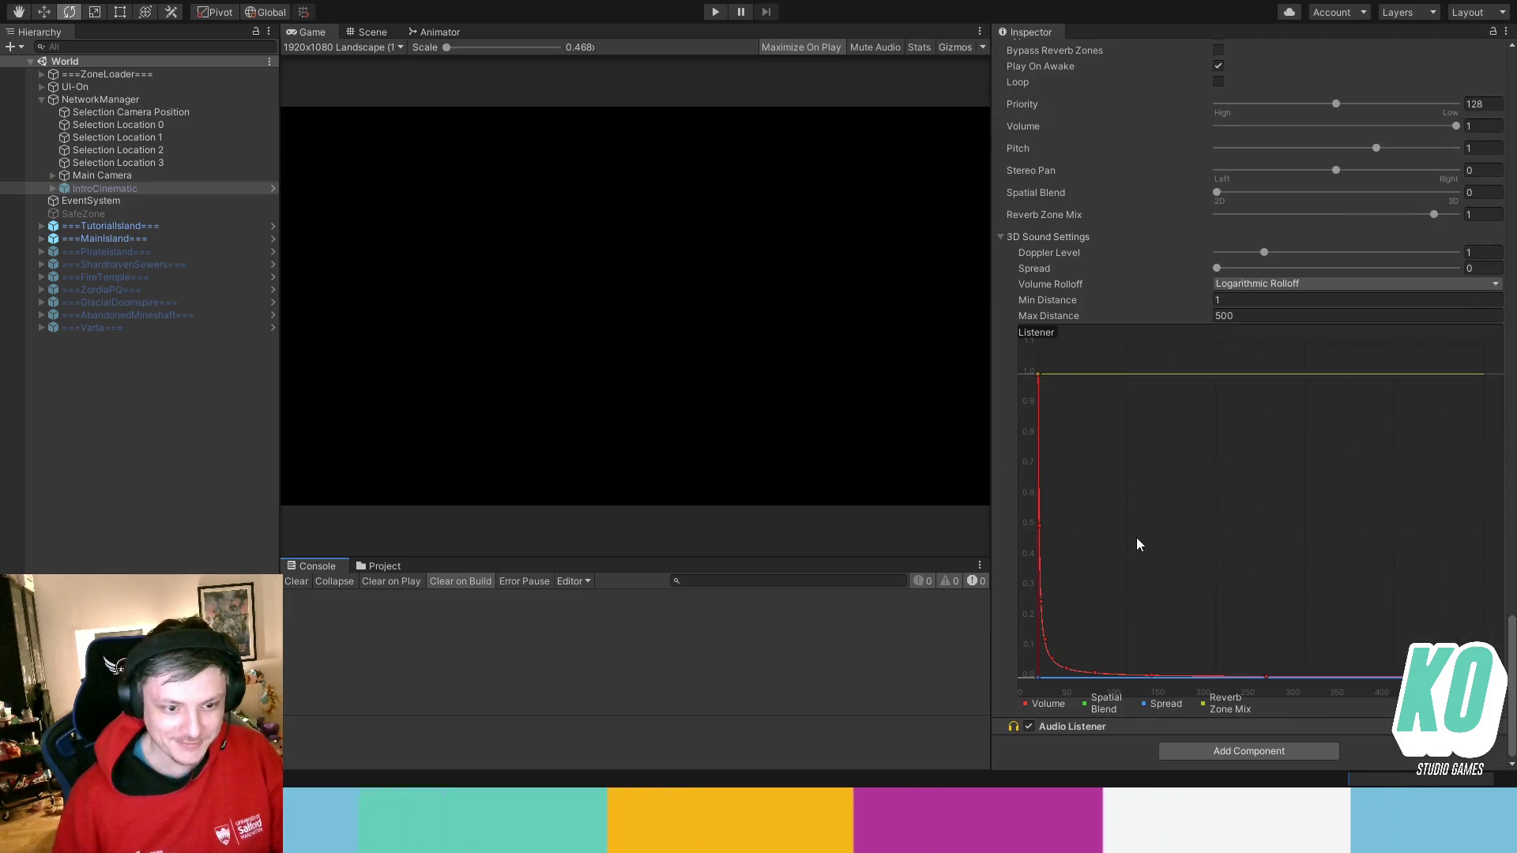
{"action": "scroll", "coordinate": [1135, 538], "scroll_direction": "down", "scroll_amount": 3}
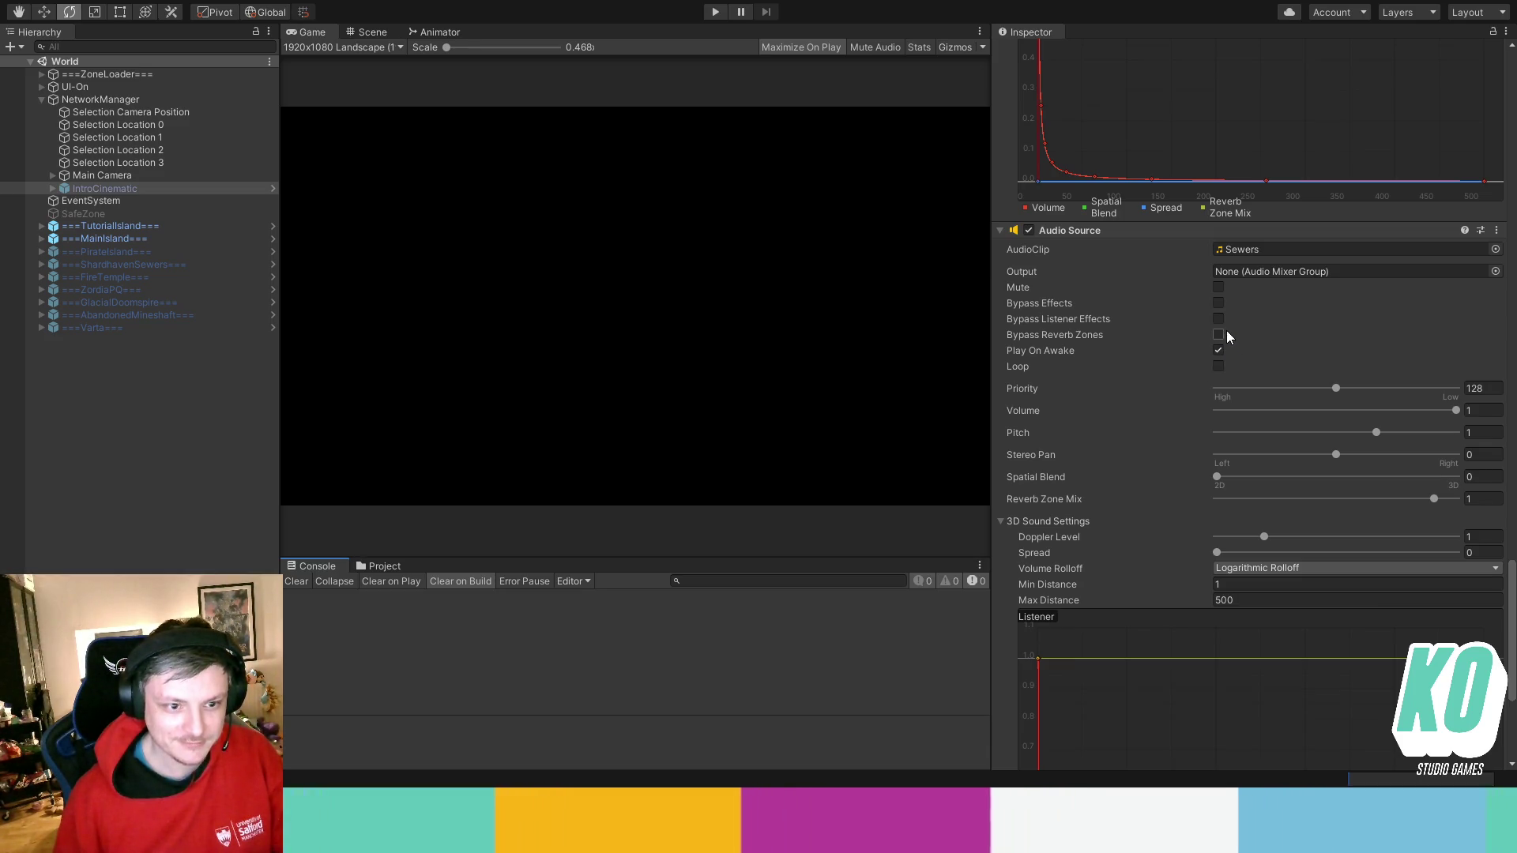
{"action": "scroll", "coordinate": [1201, 392], "scroll_direction": "up", "scroll_amount": 3}
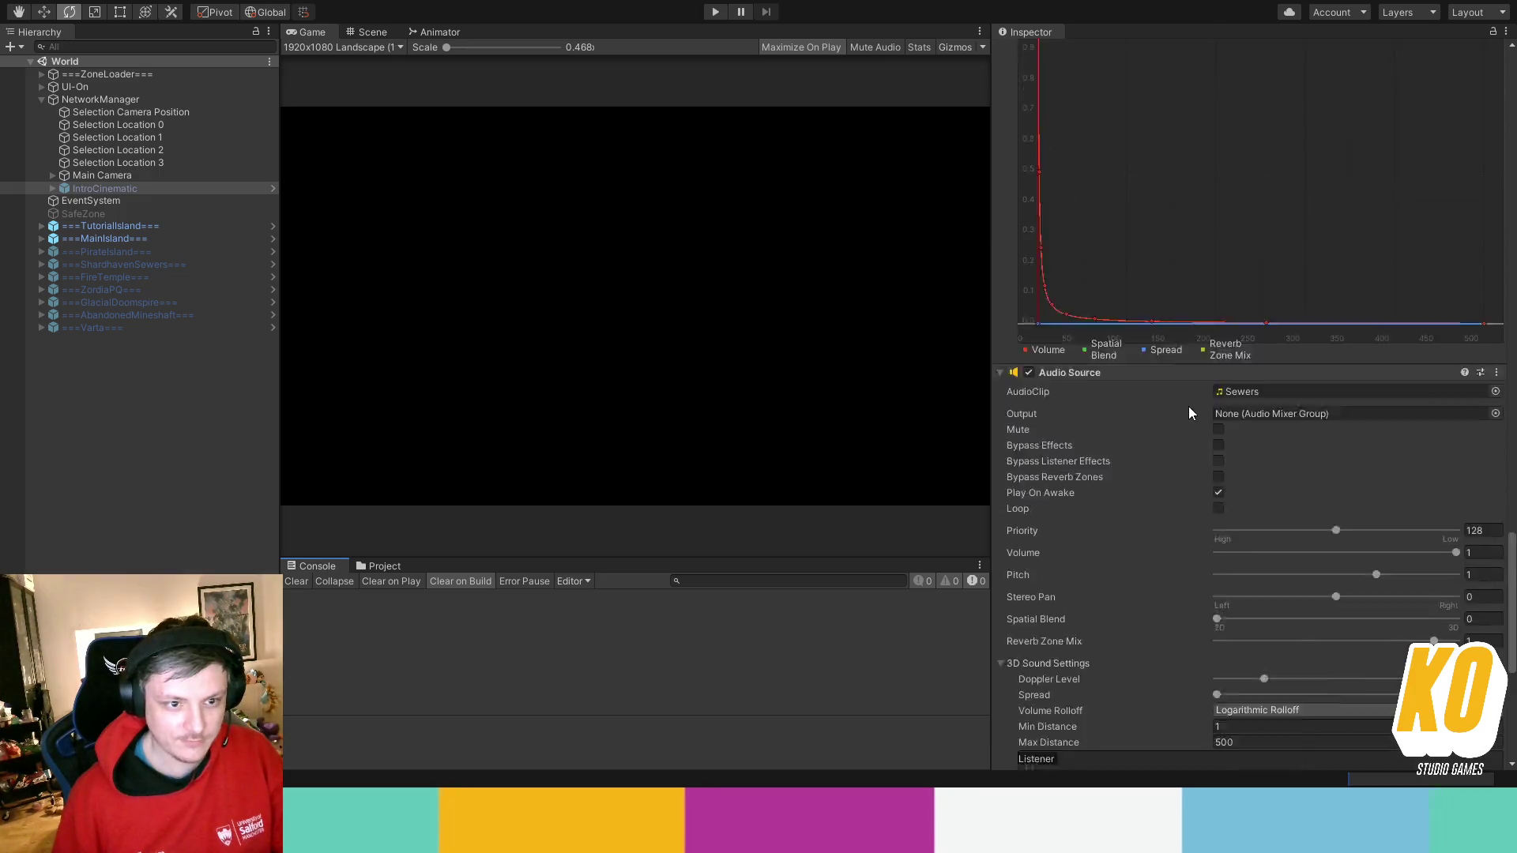
{"action": "scroll", "coordinate": [1194, 409], "scroll_direction": "down", "scroll_amount": 7}
{"action": "scroll", "coordinate": [1171, 443], "scroll_direction": "up", "scroll_amount": 20}
{"action": "scroll", "coordinate": [1172, 444], "scroll_direction": "down", "scroll_amount": 6}
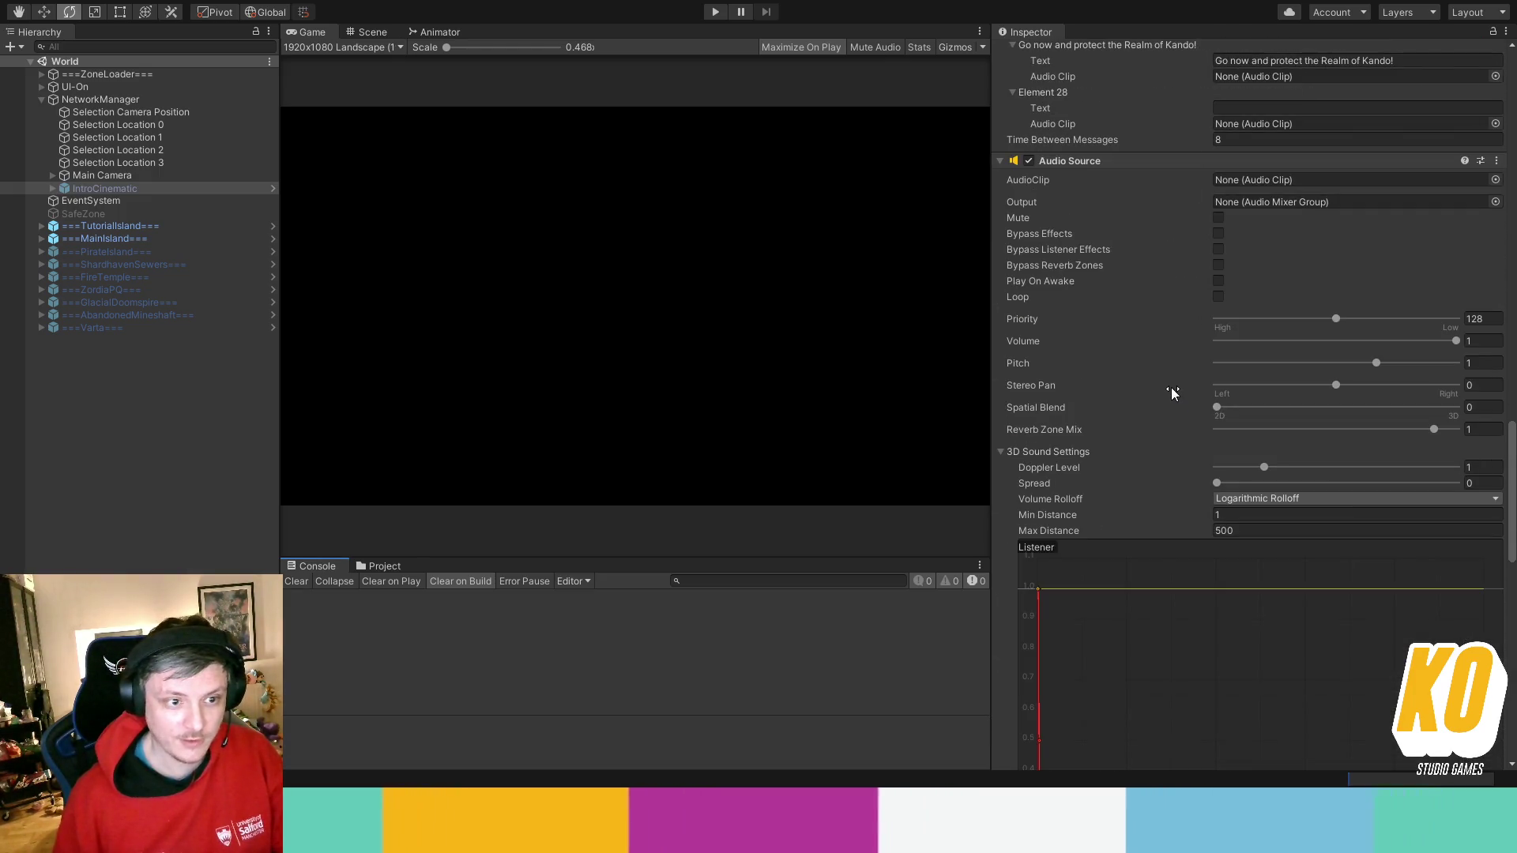
{"action": "scroll", "coordinate": [1171, 391], "scroll_direction": "down", "scroll_amount": 10}
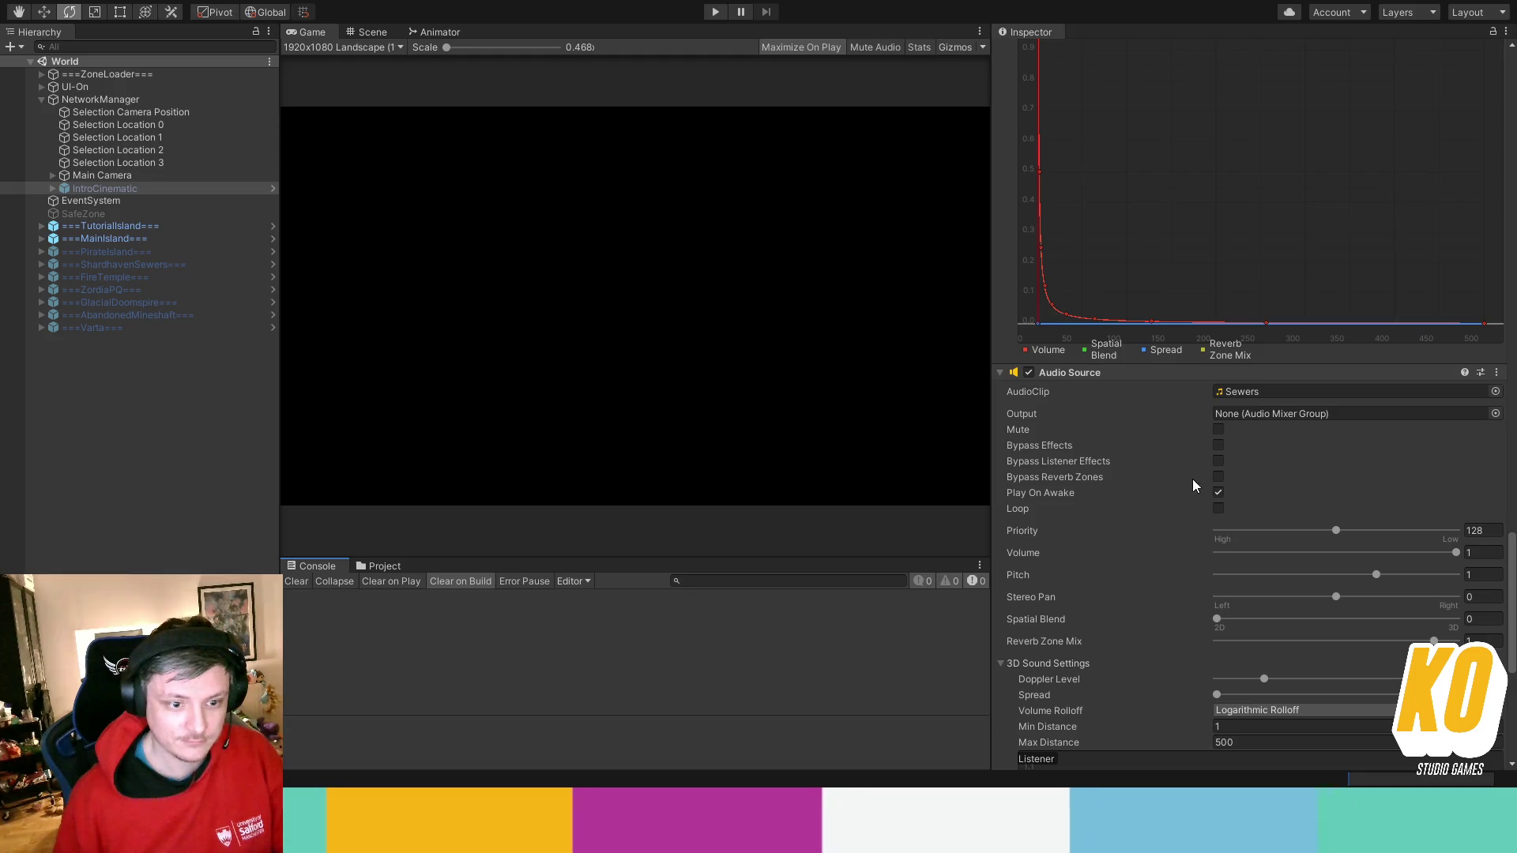
{"action": "left_click", "coordinate": [1218, 509]}
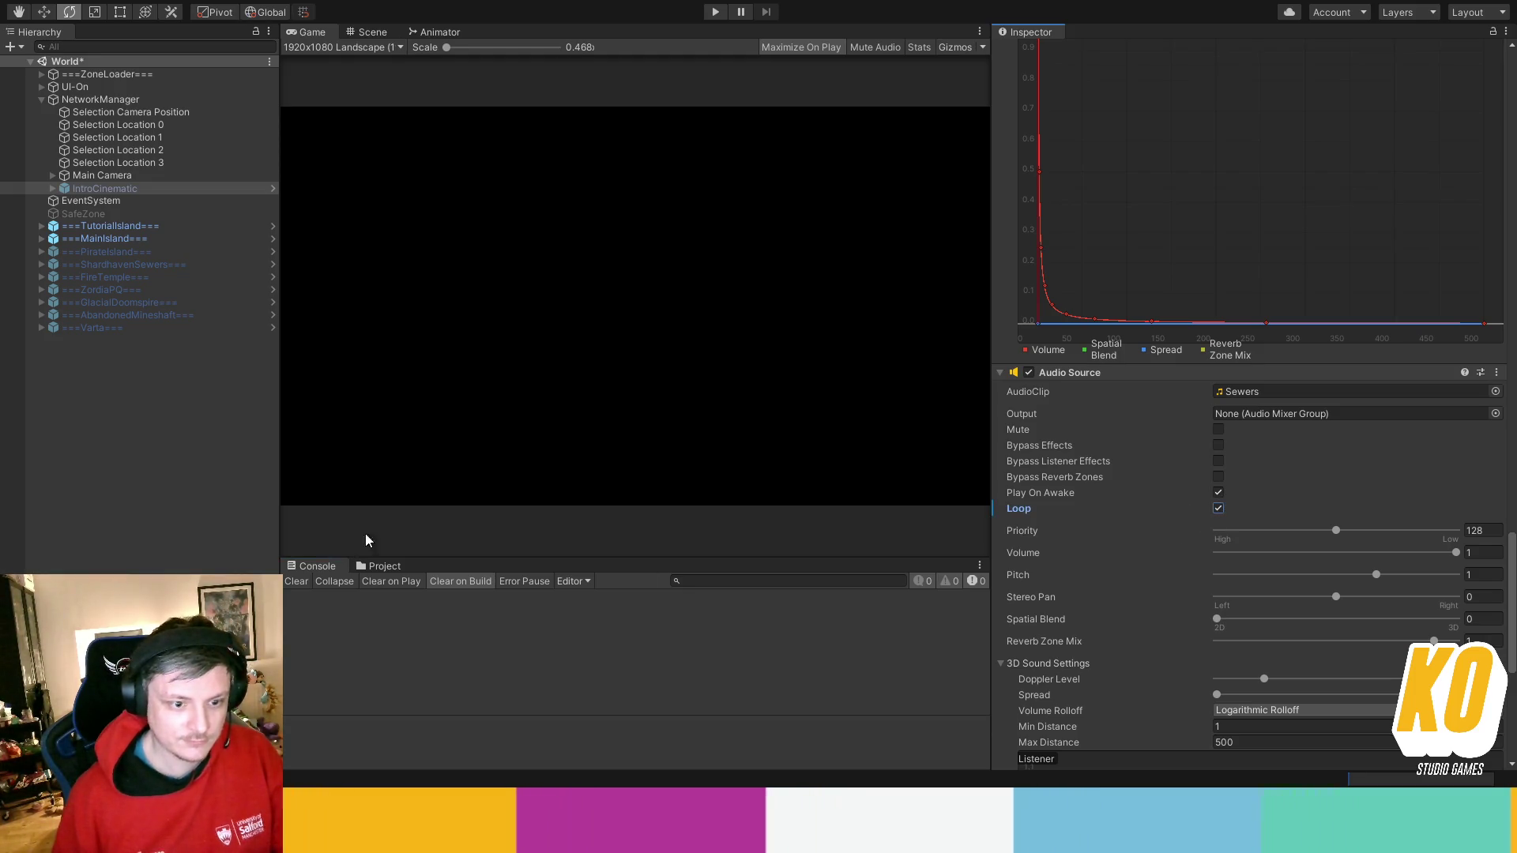
Step: Review the IntroCinematic object's components, then clear the Hierarchy selection
{"action": "left_click", "coordinate": [144, 439]}
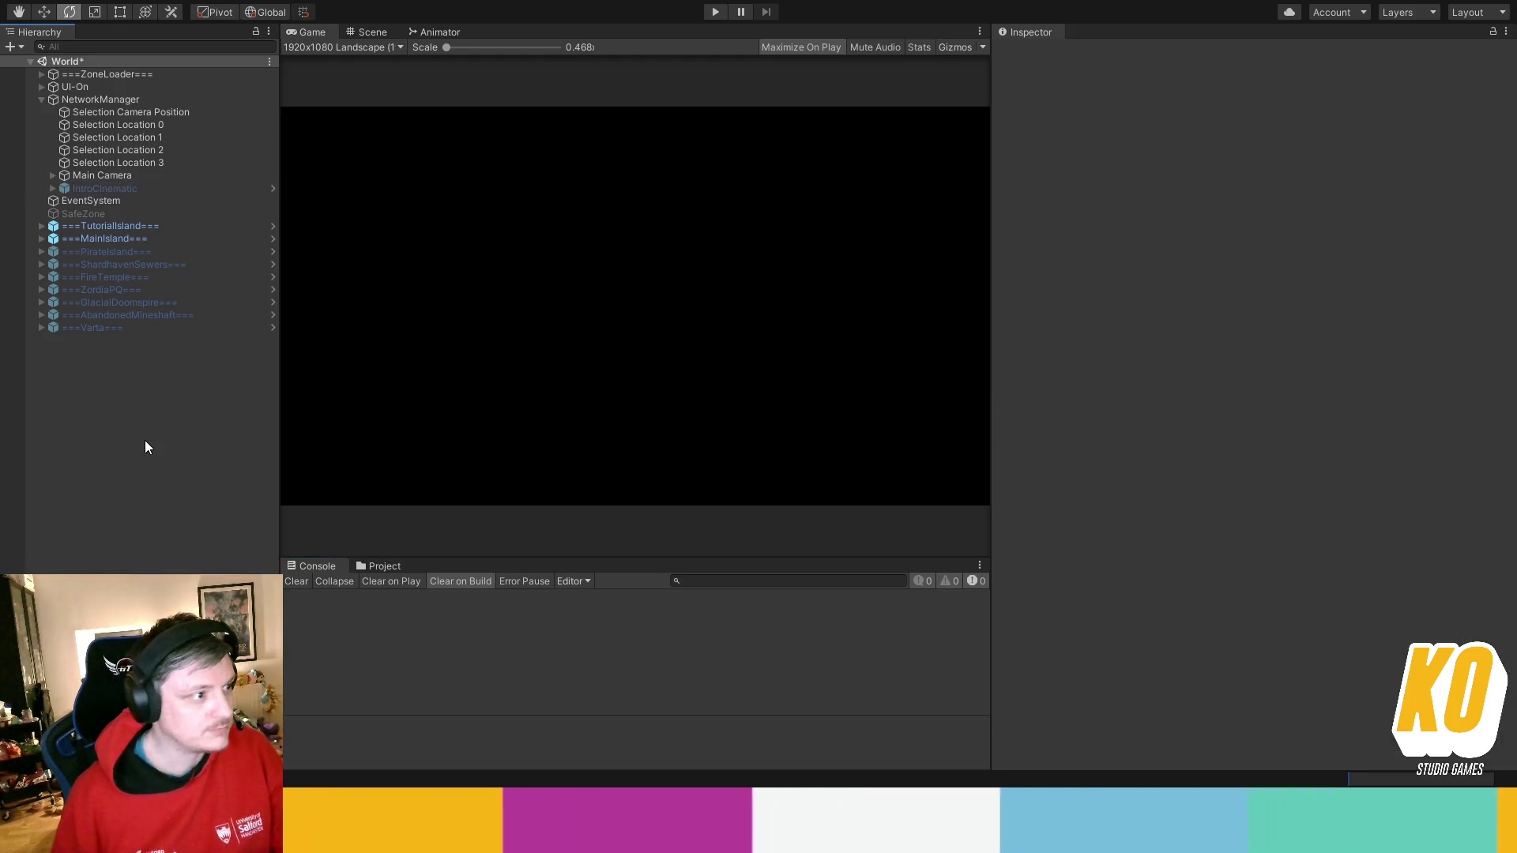
{"action": "left_click", "coordinate": [177, 188]}
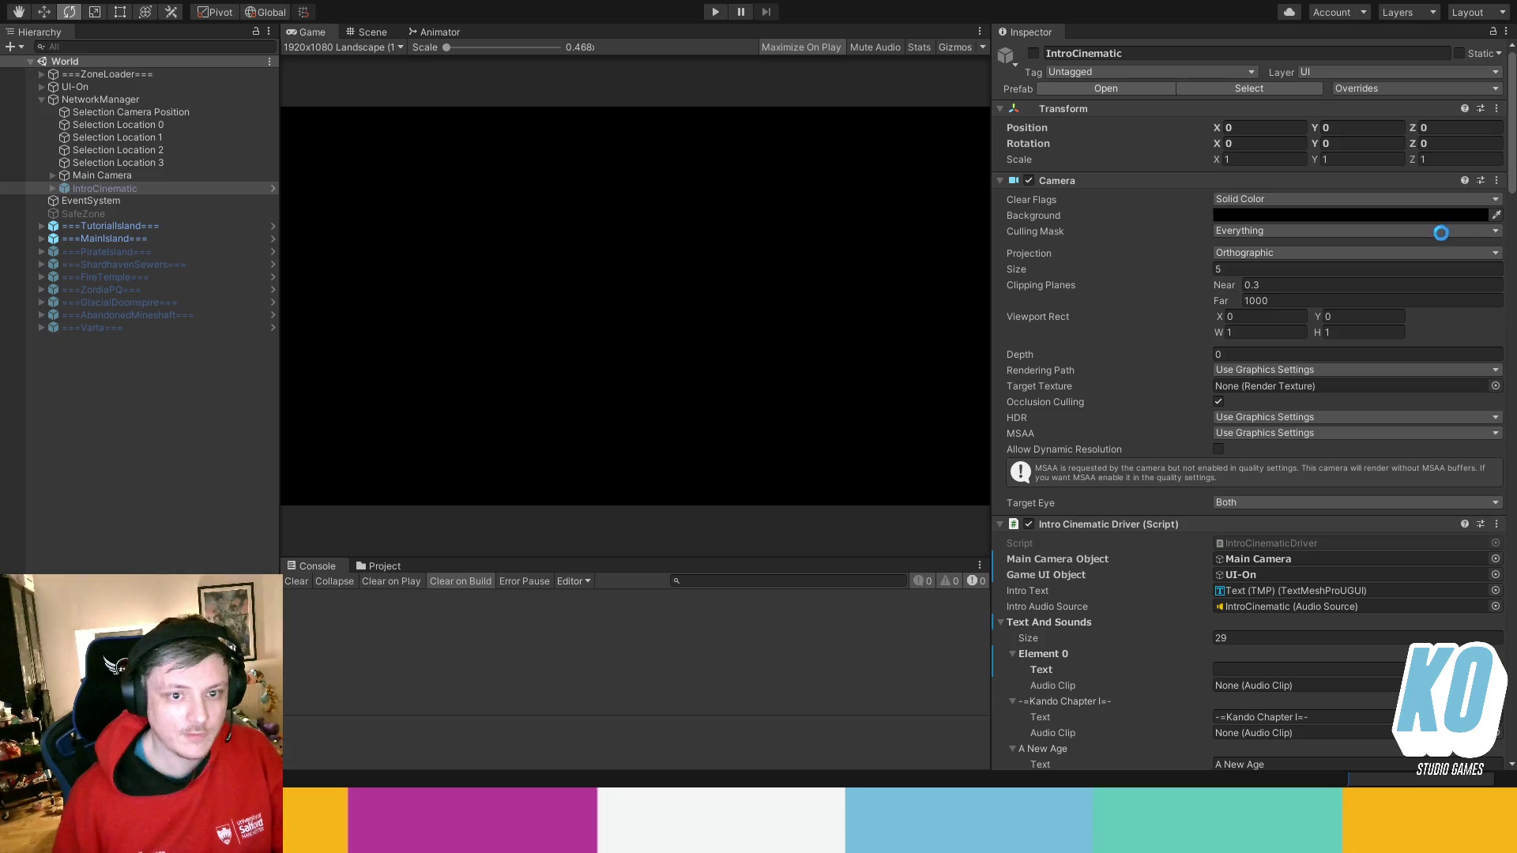
{"action": "left_click", "coordinate": [127, 448]}
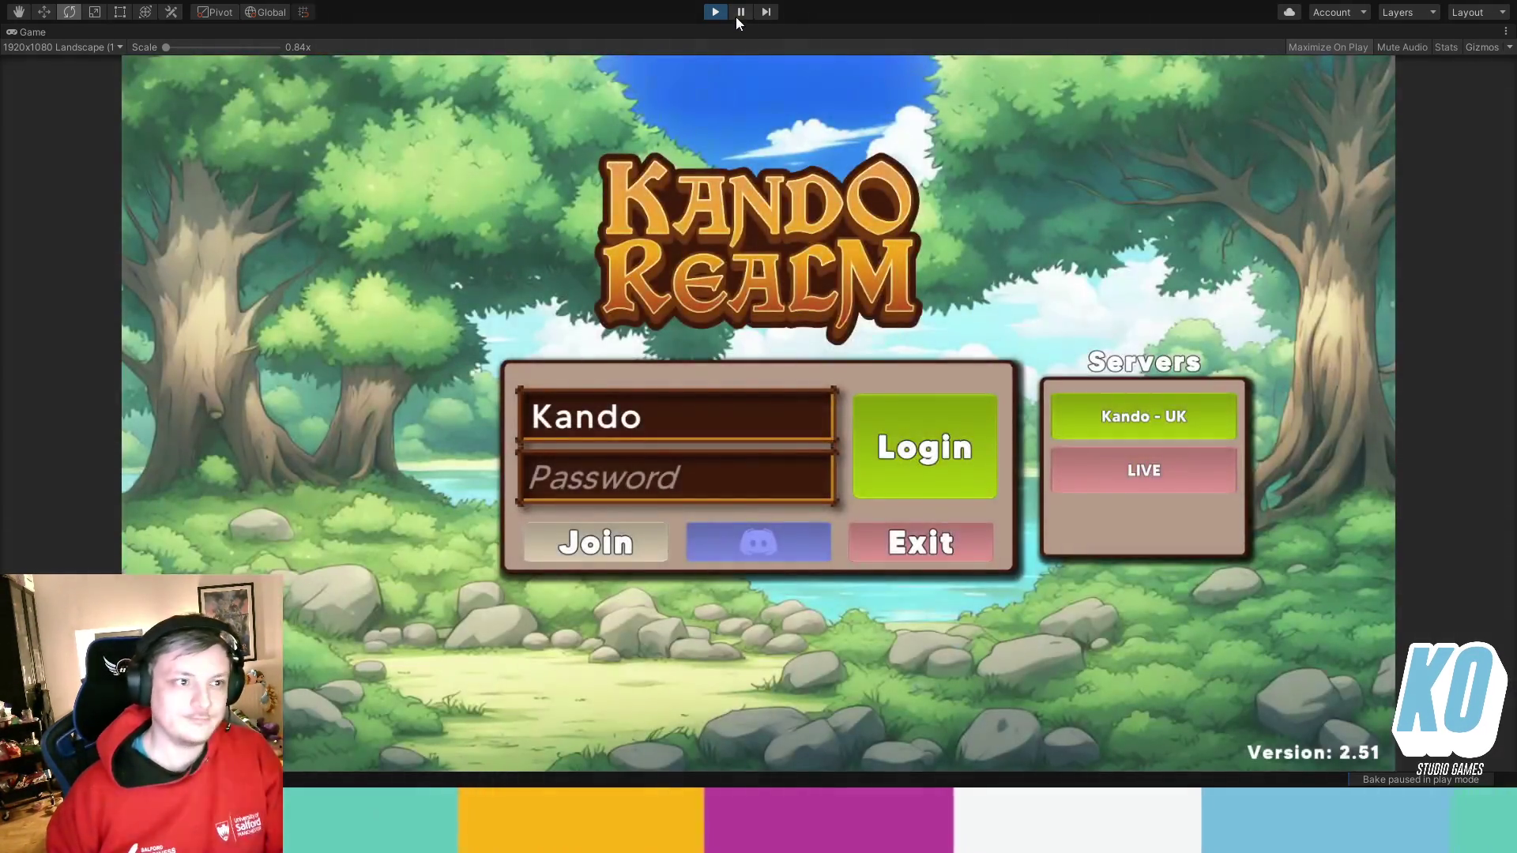
Step: Pause the game at the Kando Realm login screen and scroll the Hierarchy
{"action": "left_click", "coordinate": [737, 14]}
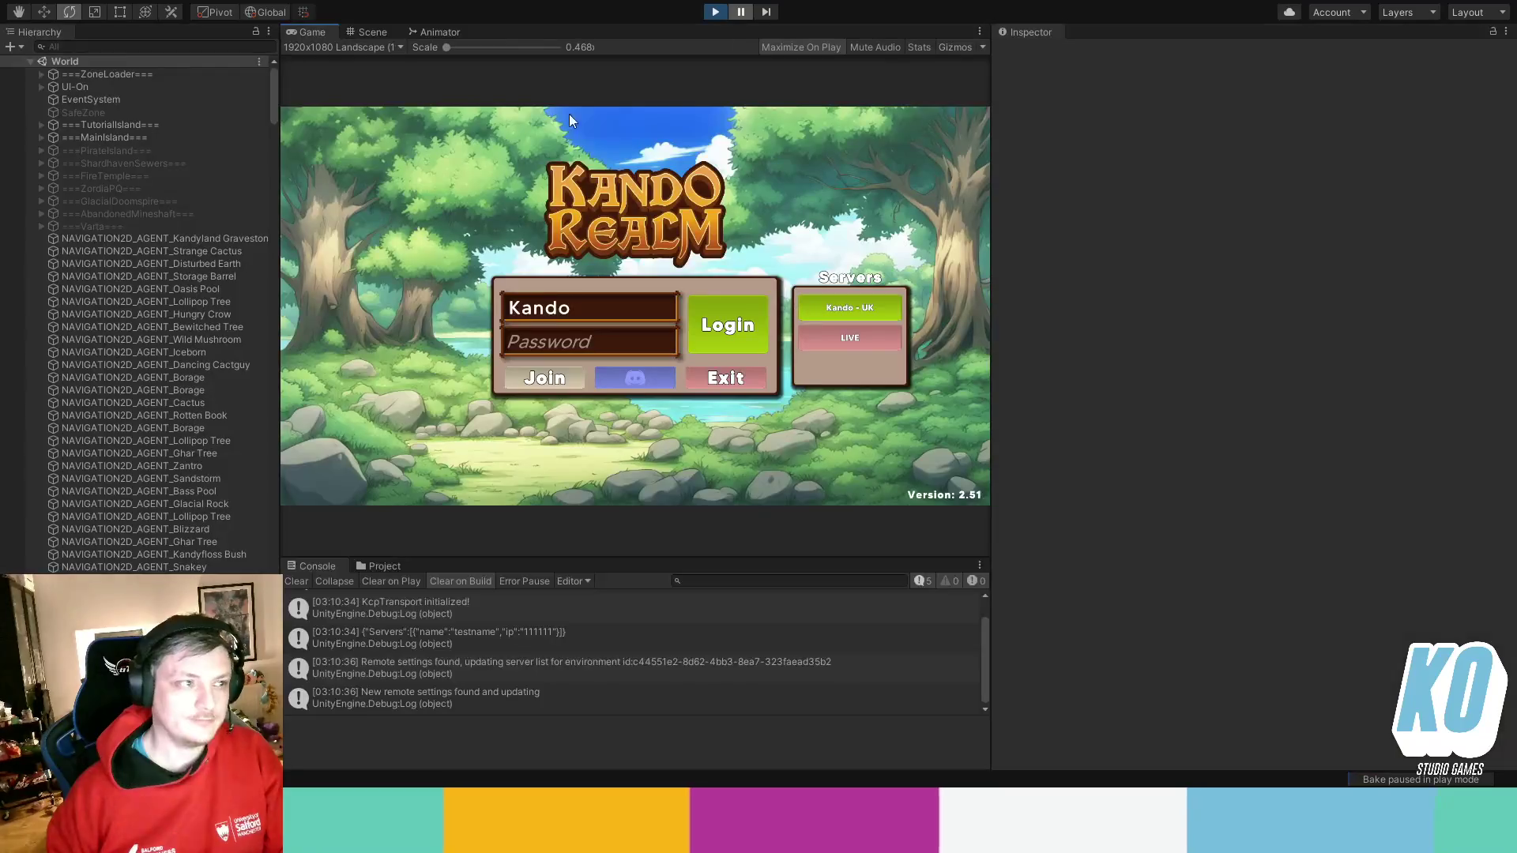
{"action": "left_click_drag", "start_coordinate": [273, 85], "coordinate": [273, 379]}
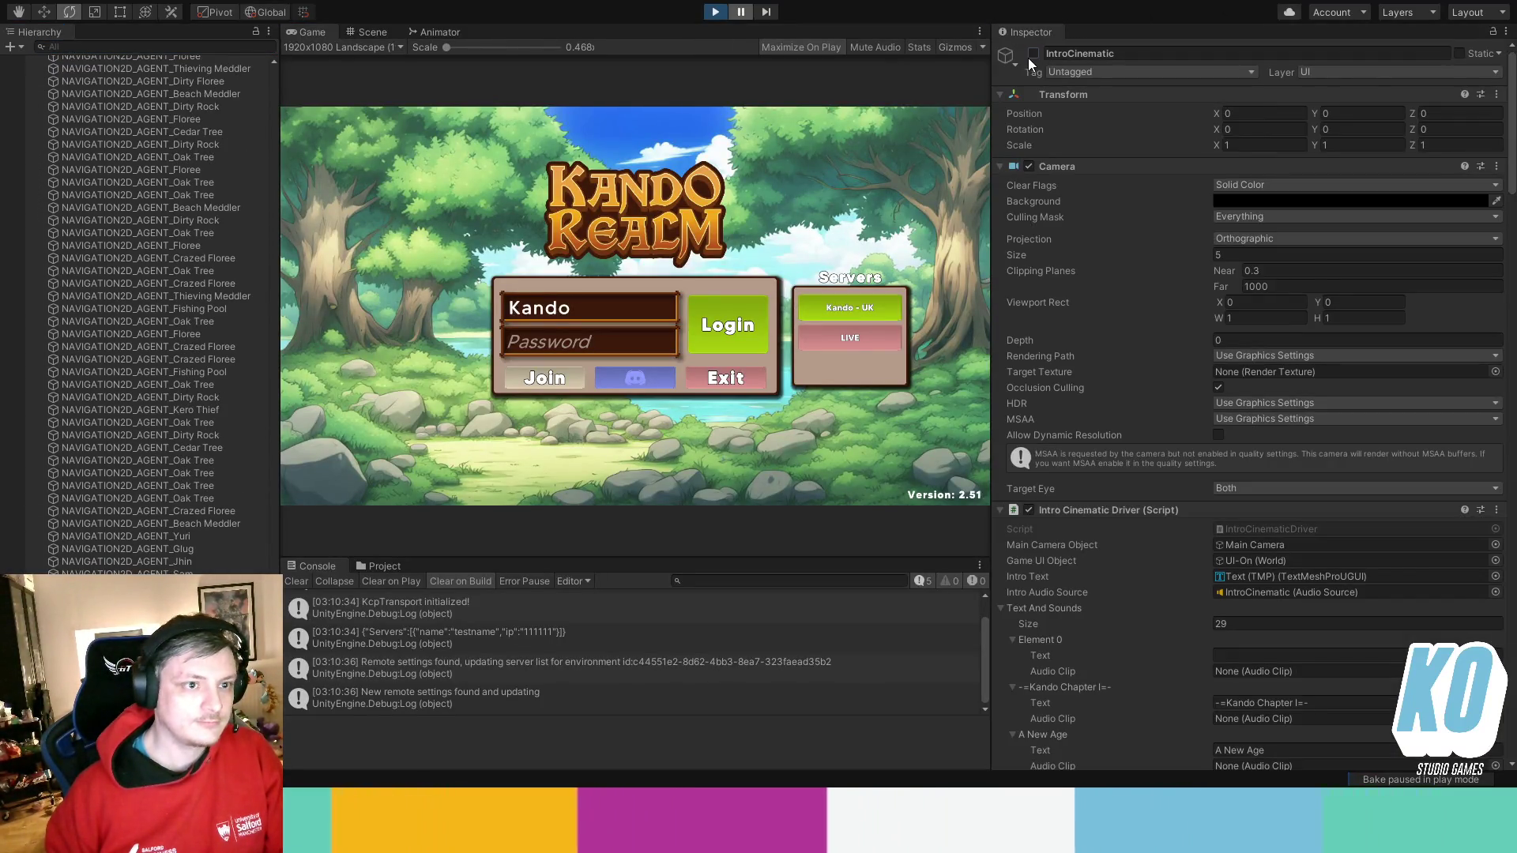
Step: Enable the IntroCinematic object while the game is running
{"action": "left_click", "coordinate": [1033, 54]}
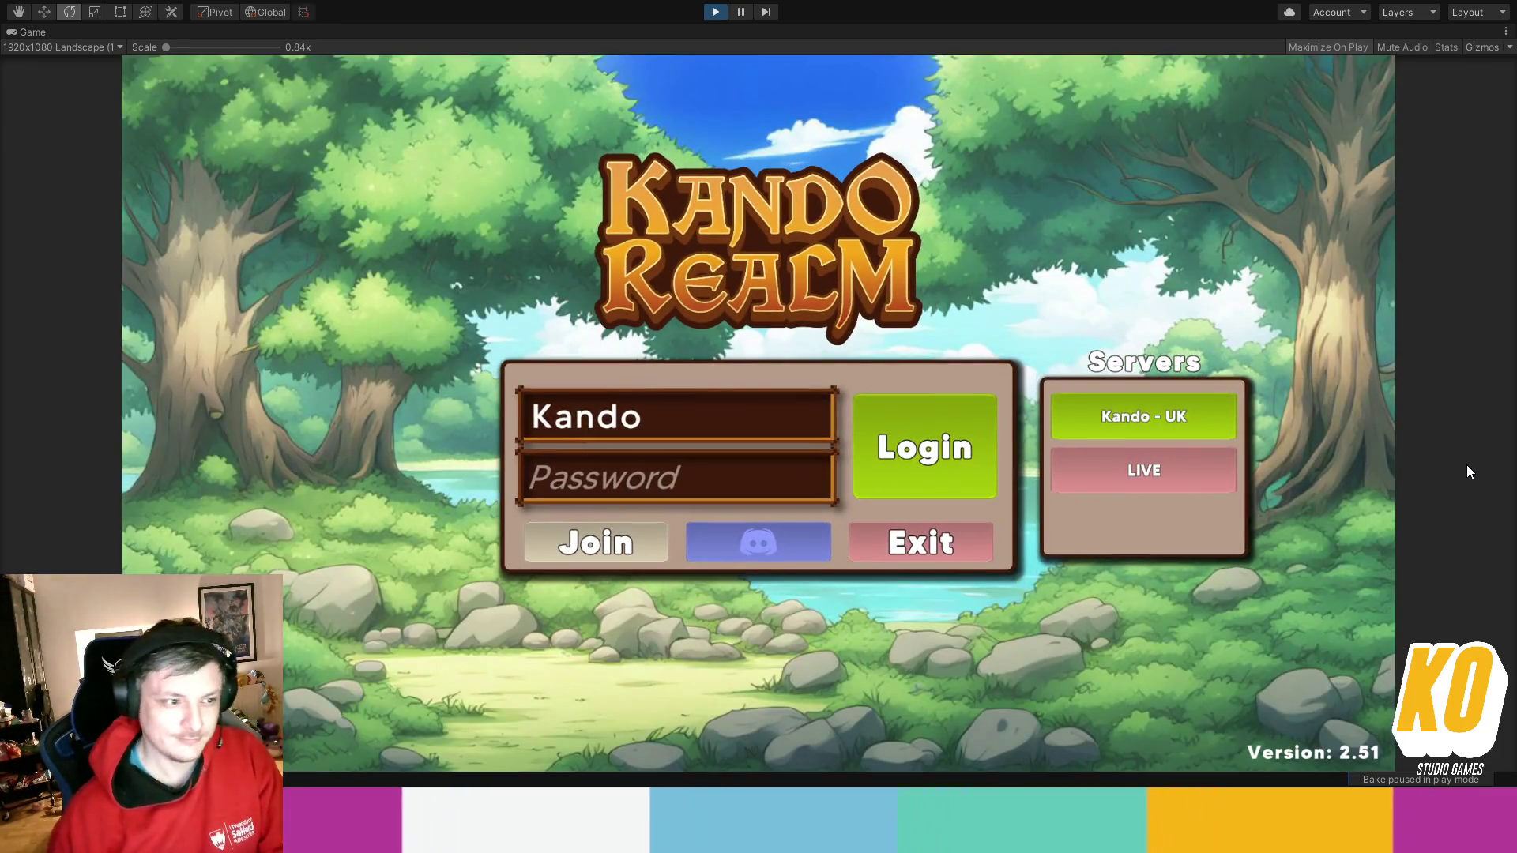
Step: Replace the login username with the test account's name and enter its password
{"action": "left_click", "coordinate": [756, 480]}
{"action": "type", "text": "*******"}
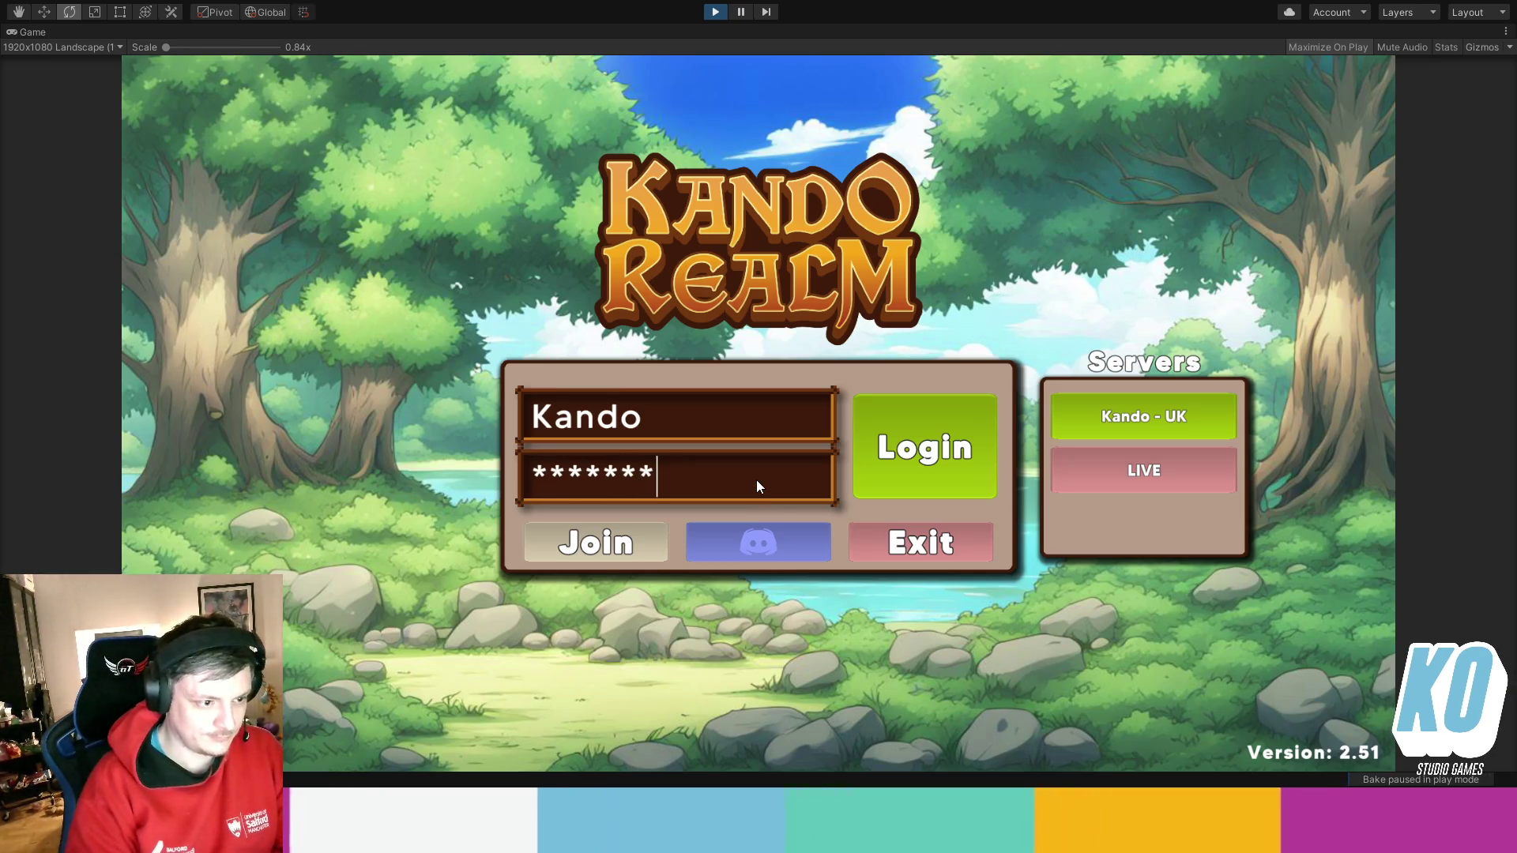
{"action": "key", "text": "BackSpace"}
{"action": "key", "text": "BackSpace"}
{"action": "key", "text": "BackSpace"}
{"action": "left_click", "coordinate": [725, 423]}
{"action": "double_click", "coordinate": [726, 425]}
{"action": "type", "text": "Tester"}
{"action": "key", "text": "Tab"}
{"action": "type", "text": "******"}
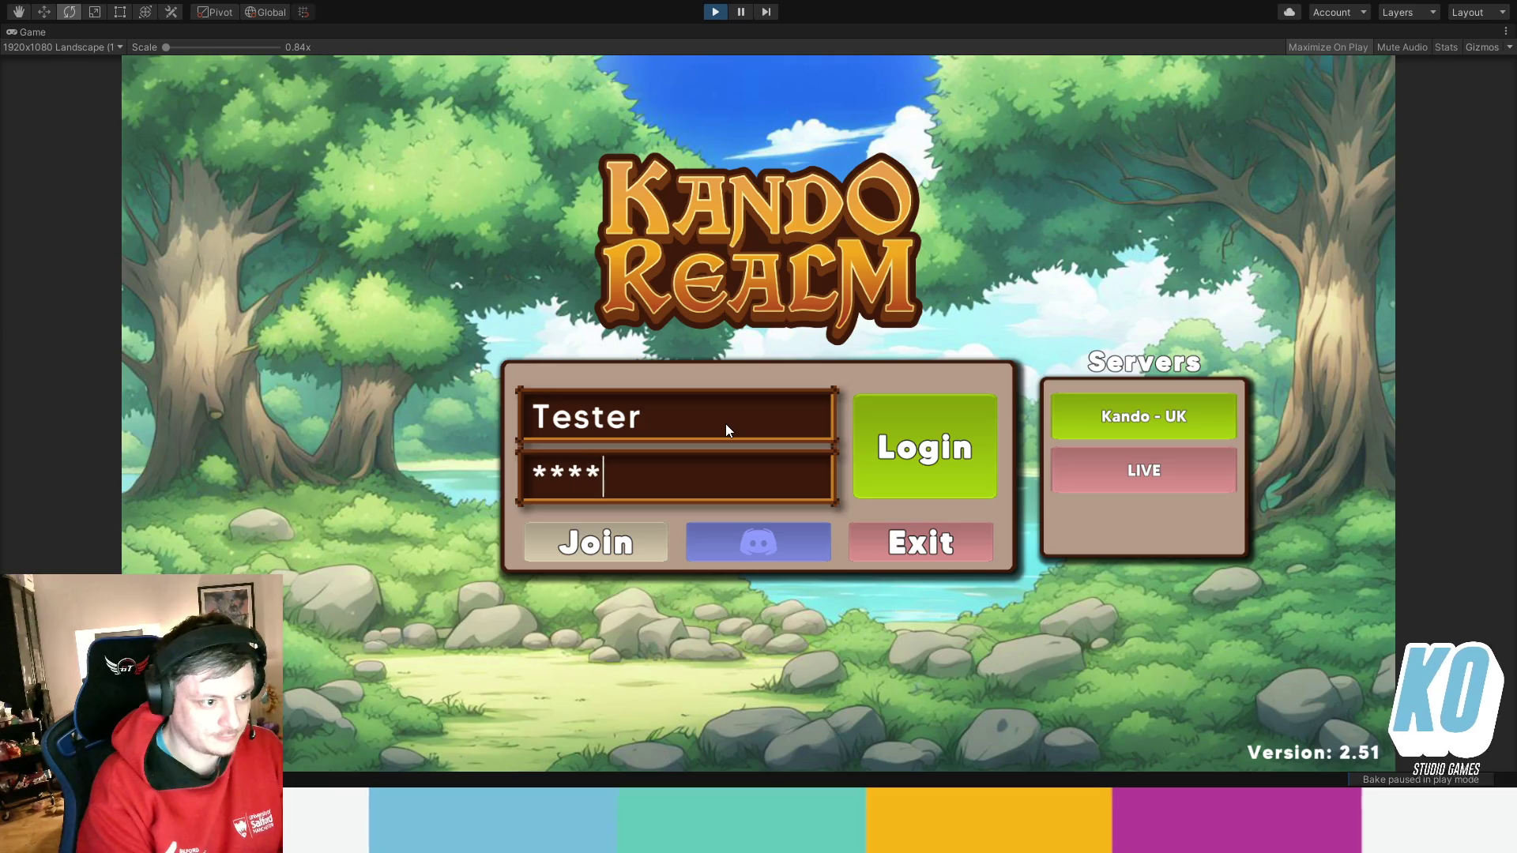
Step: Check PanelServer in the Hierarchy, resume, host via Server & Play, and start with the character
{"action": "left_click", "coordinate": [746, 15]}
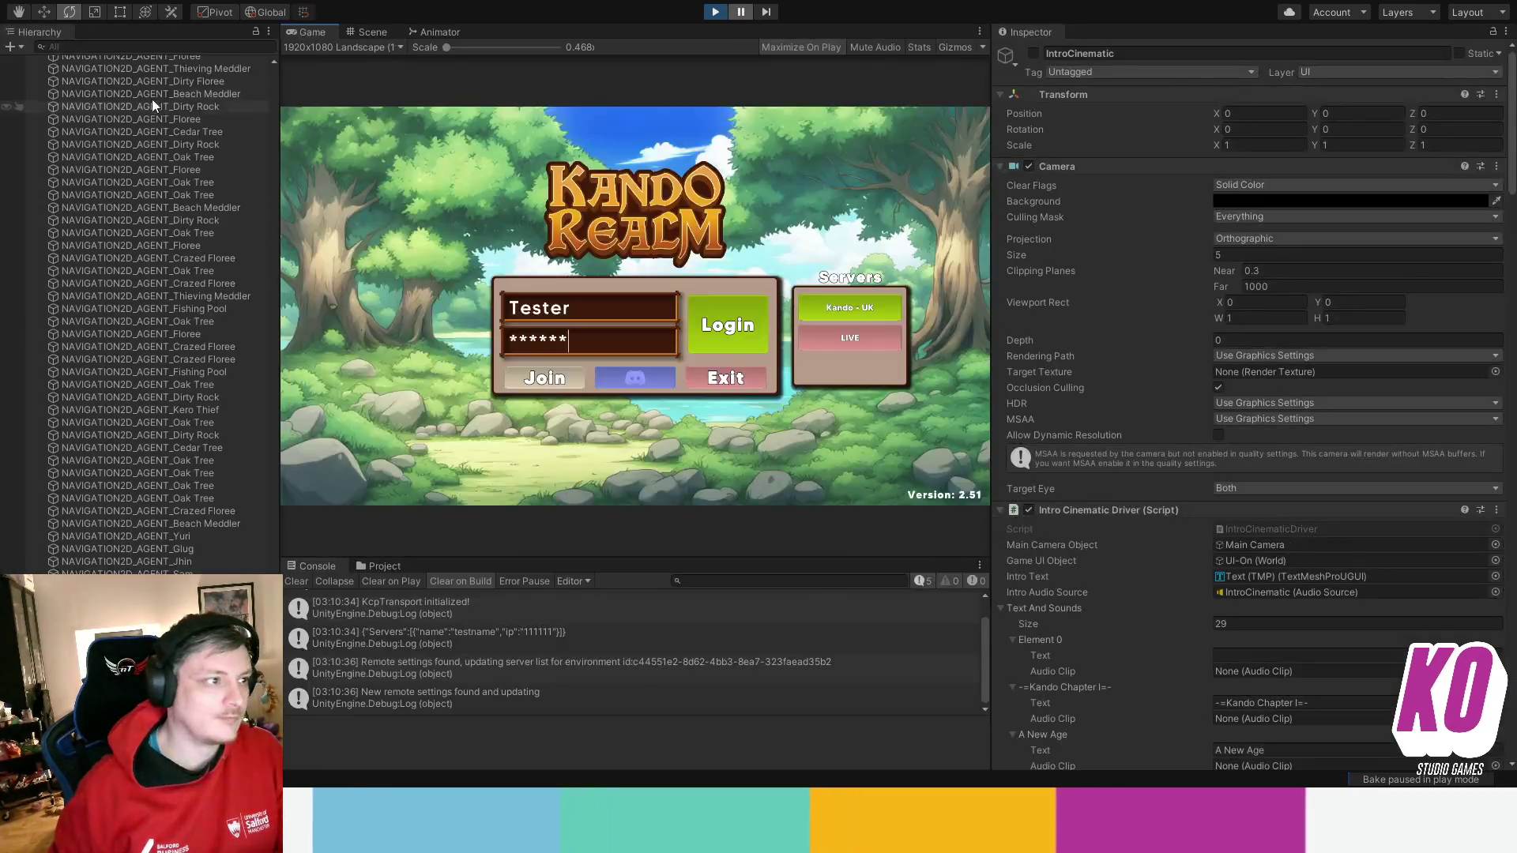
{"action": "type", "text": "server"}
{"action": "left_click", "coordinate": [158, 76]}
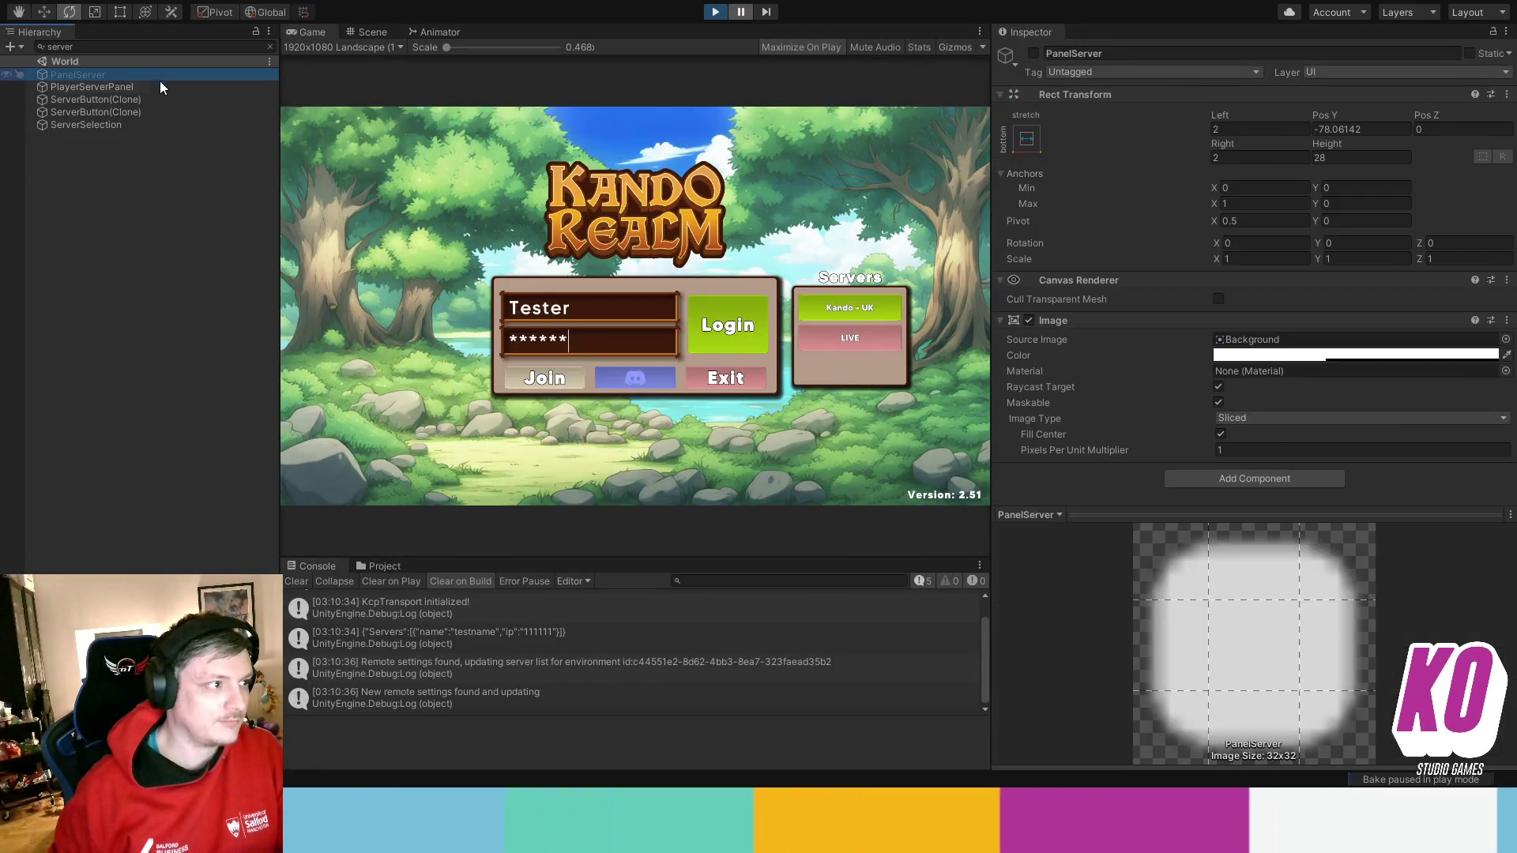
{"action": "left_click", "coordinate": [746, 19]}
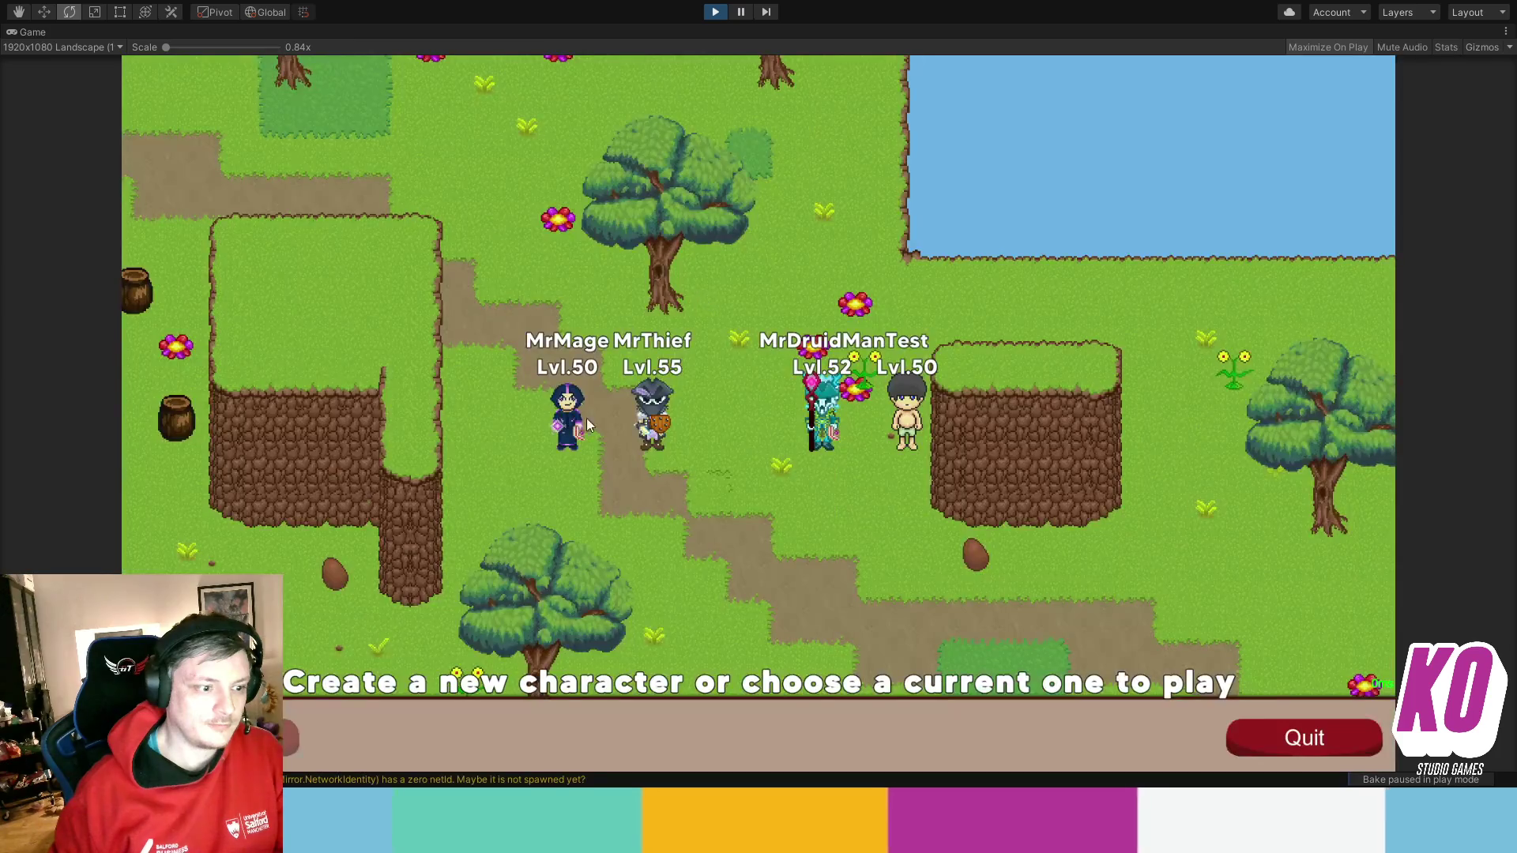
{"action": "left_click", "coordinate": [907, 410]}
{"action": "left_click", "coordinate": [395, 733]}
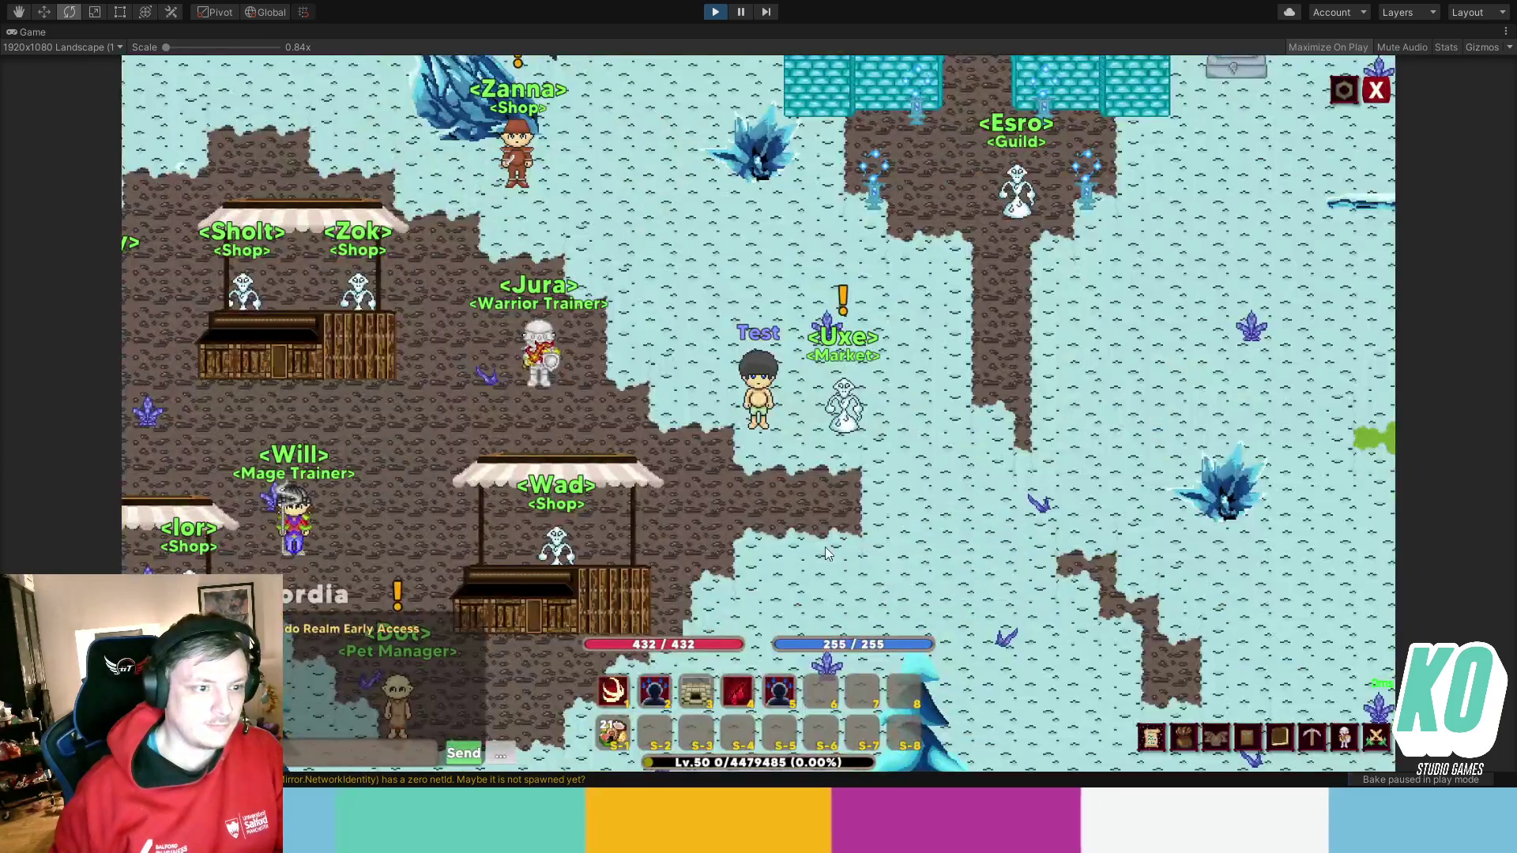
{"action": "key", "text": "q"}
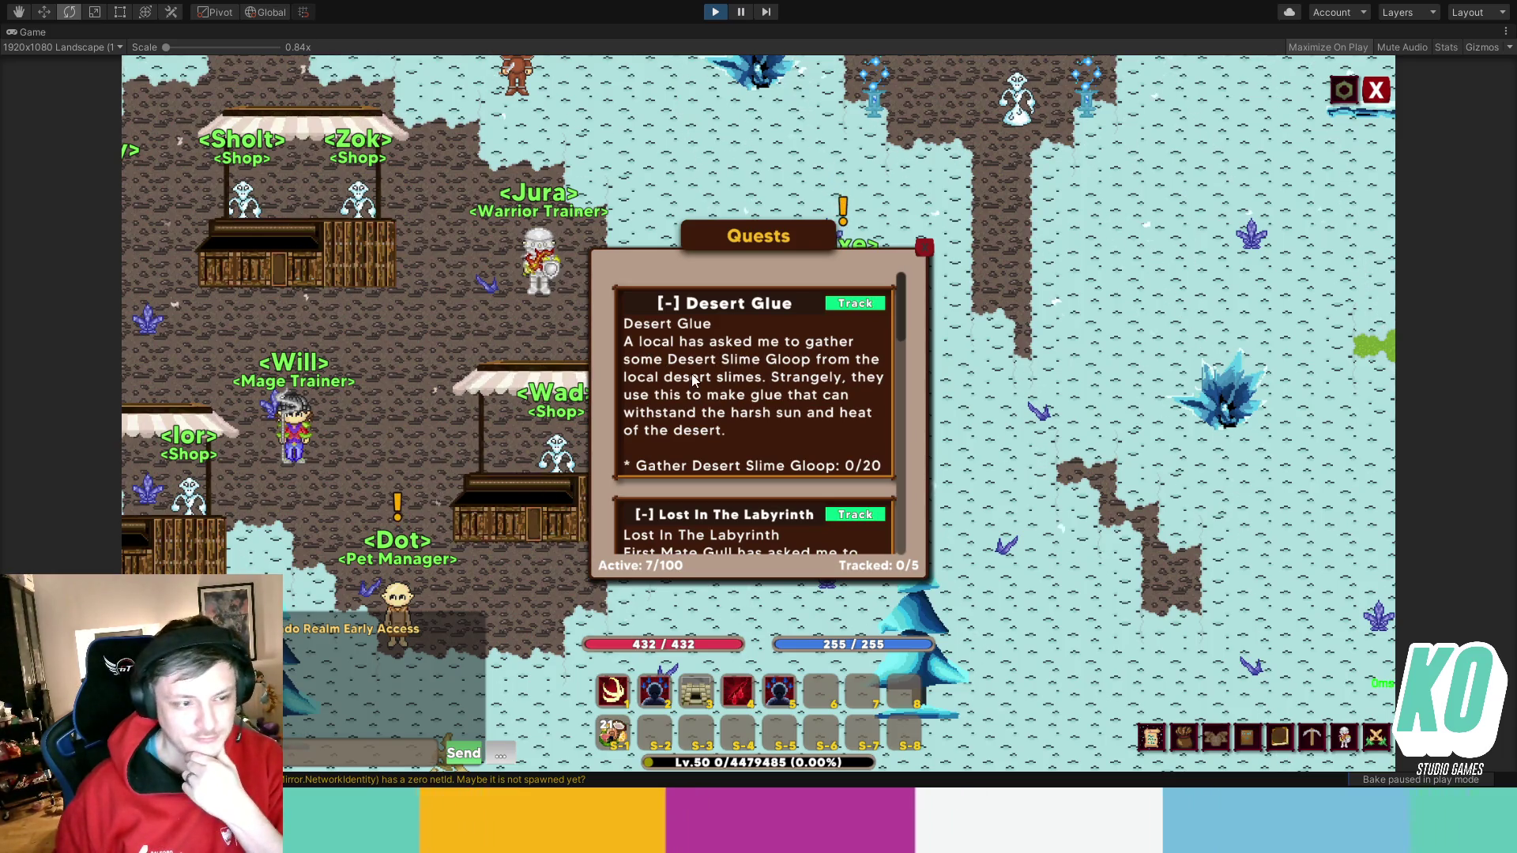
{"action": "mouse_move", "coordinate": [899, 320]}
{"action": "left_mouse_down"}
{"action": "mouse_move", "coordinate": [907, 455]}
{"action": "mouse_move", "coordinate": [903, 322]}
{"action": "left_mouse_up"}
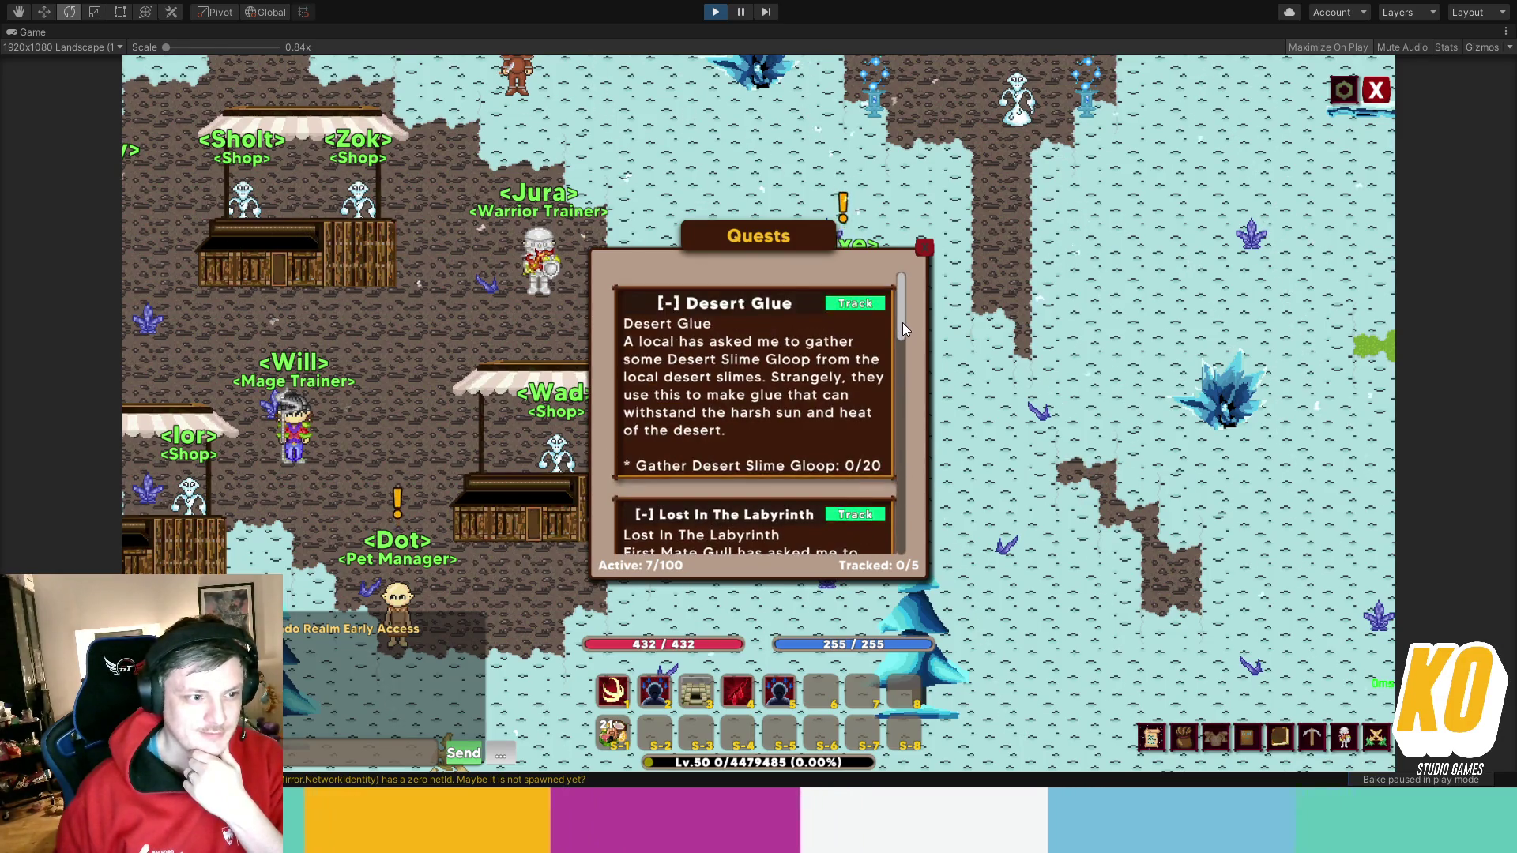
{"action": "scroll", "coordinate": [900, 340], "scroll_direction": "down", "scroll_amount": 1}
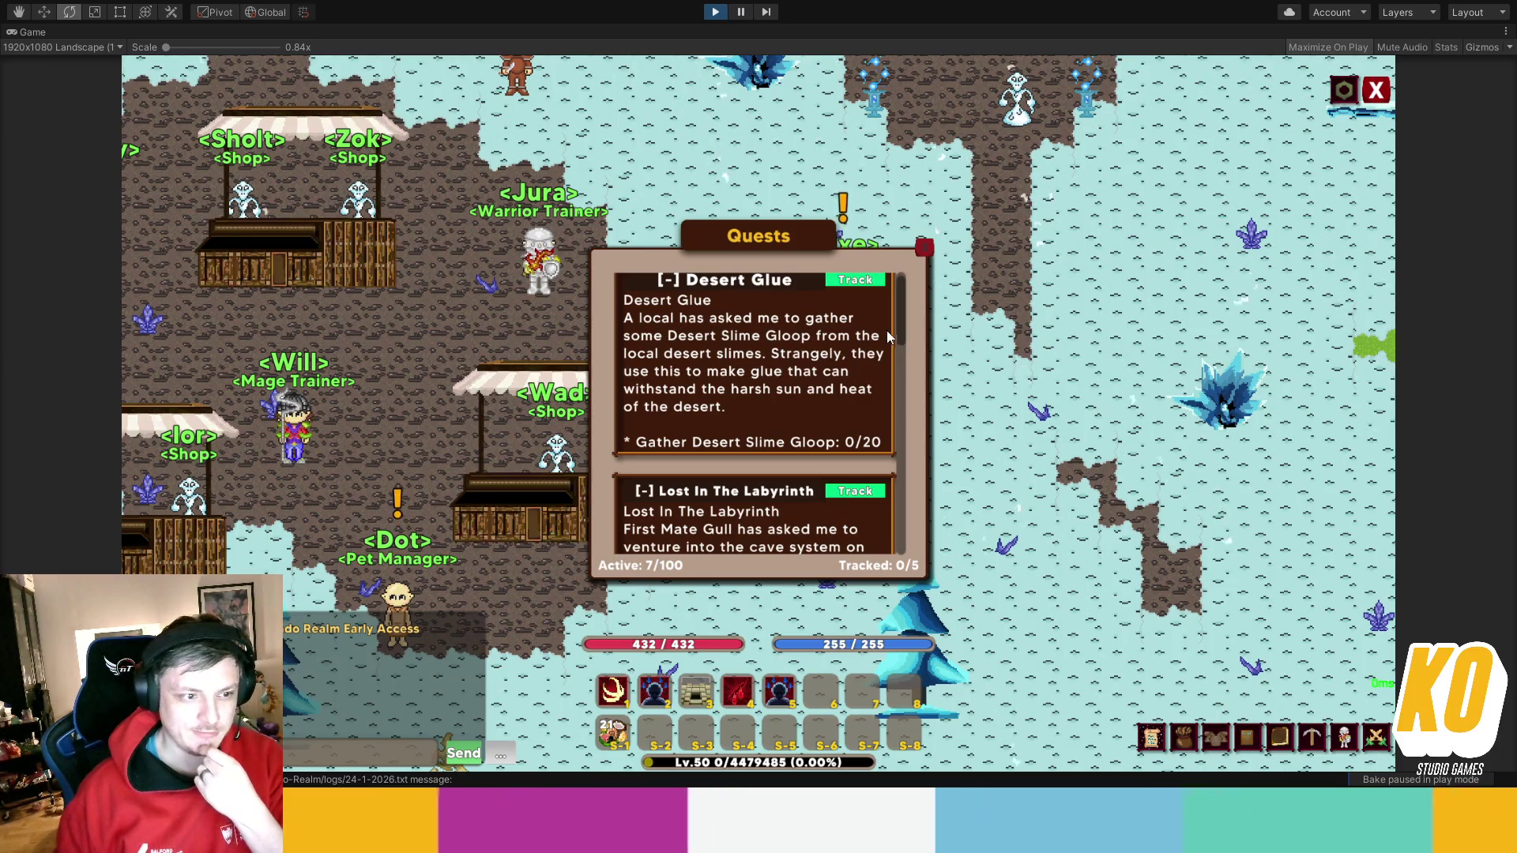
{"action": "left_click_drag", "start_coordinate": [902, 321], "coordinate": [902, 353]}
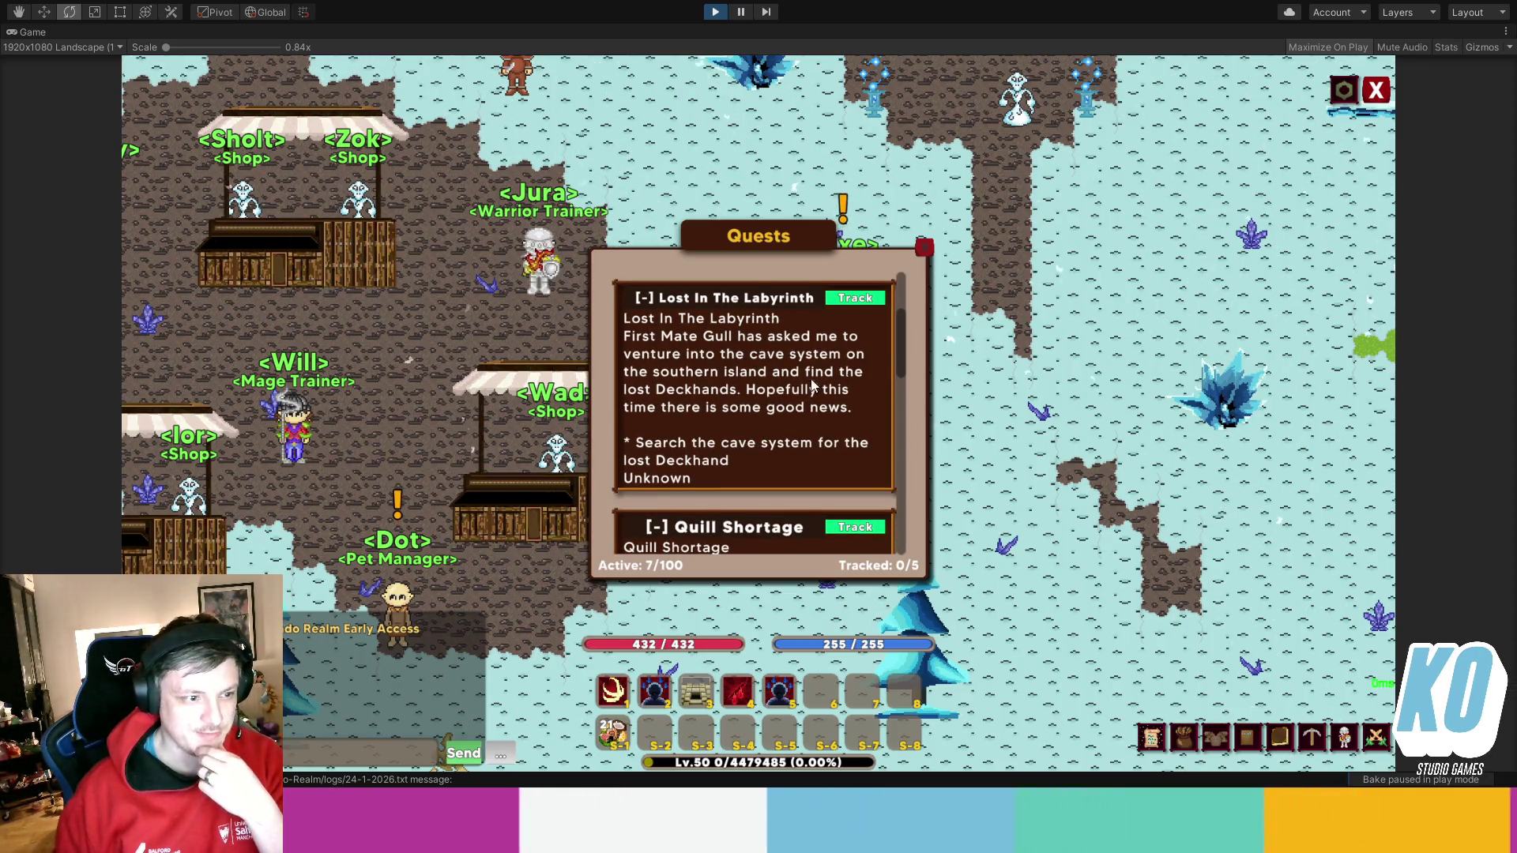
{"action": "left_click_drag", "start_coordinate": [897, 368], "coordinate": [912, 514]}
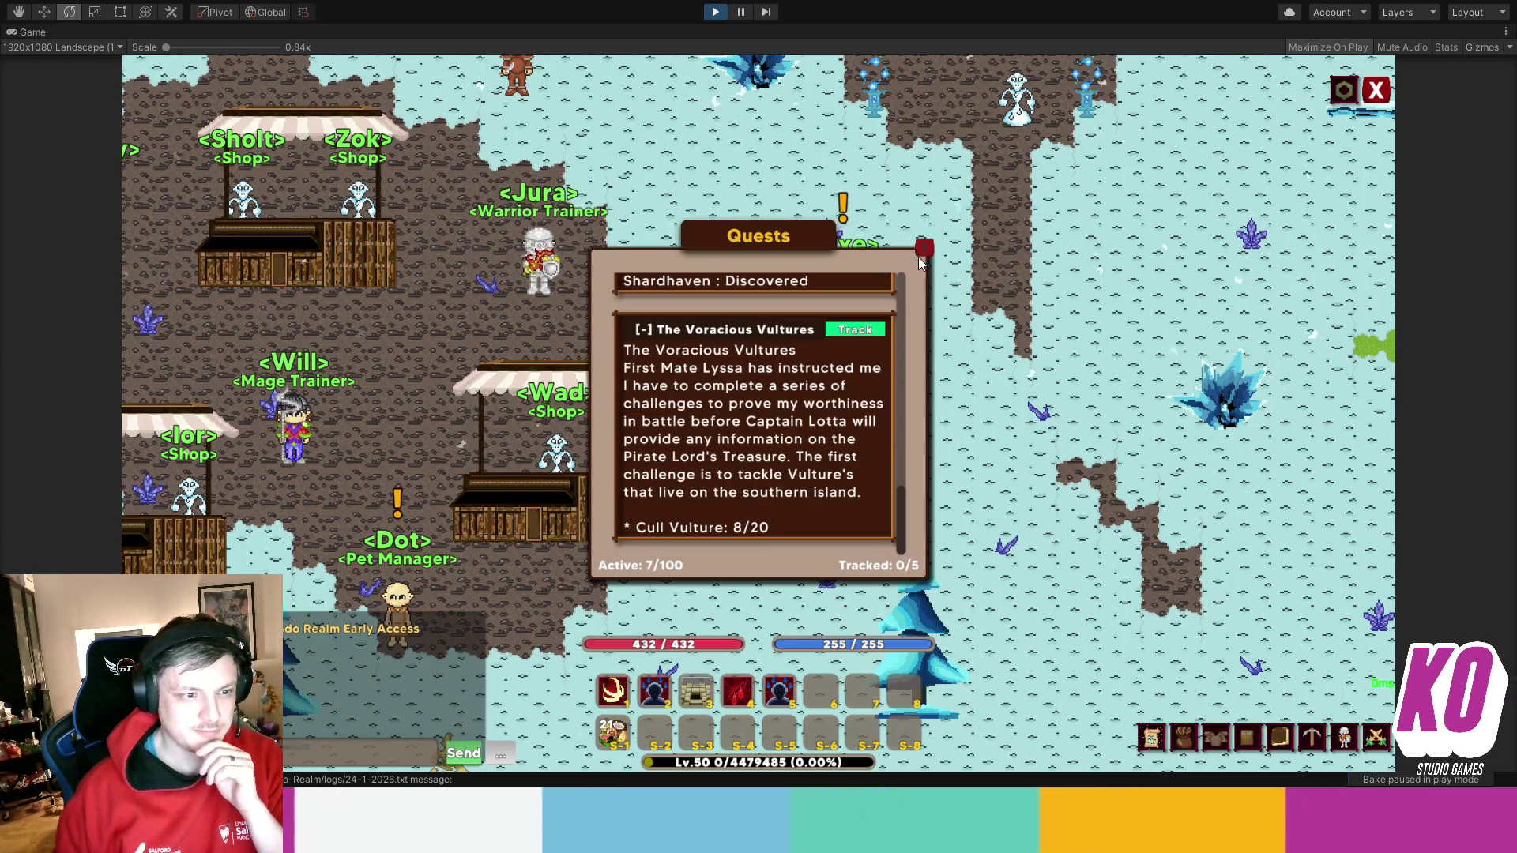
{"action": "left_click", "coordinate": [923, 248]}
{"action": "left_click", "coordinate": [842, 312]}
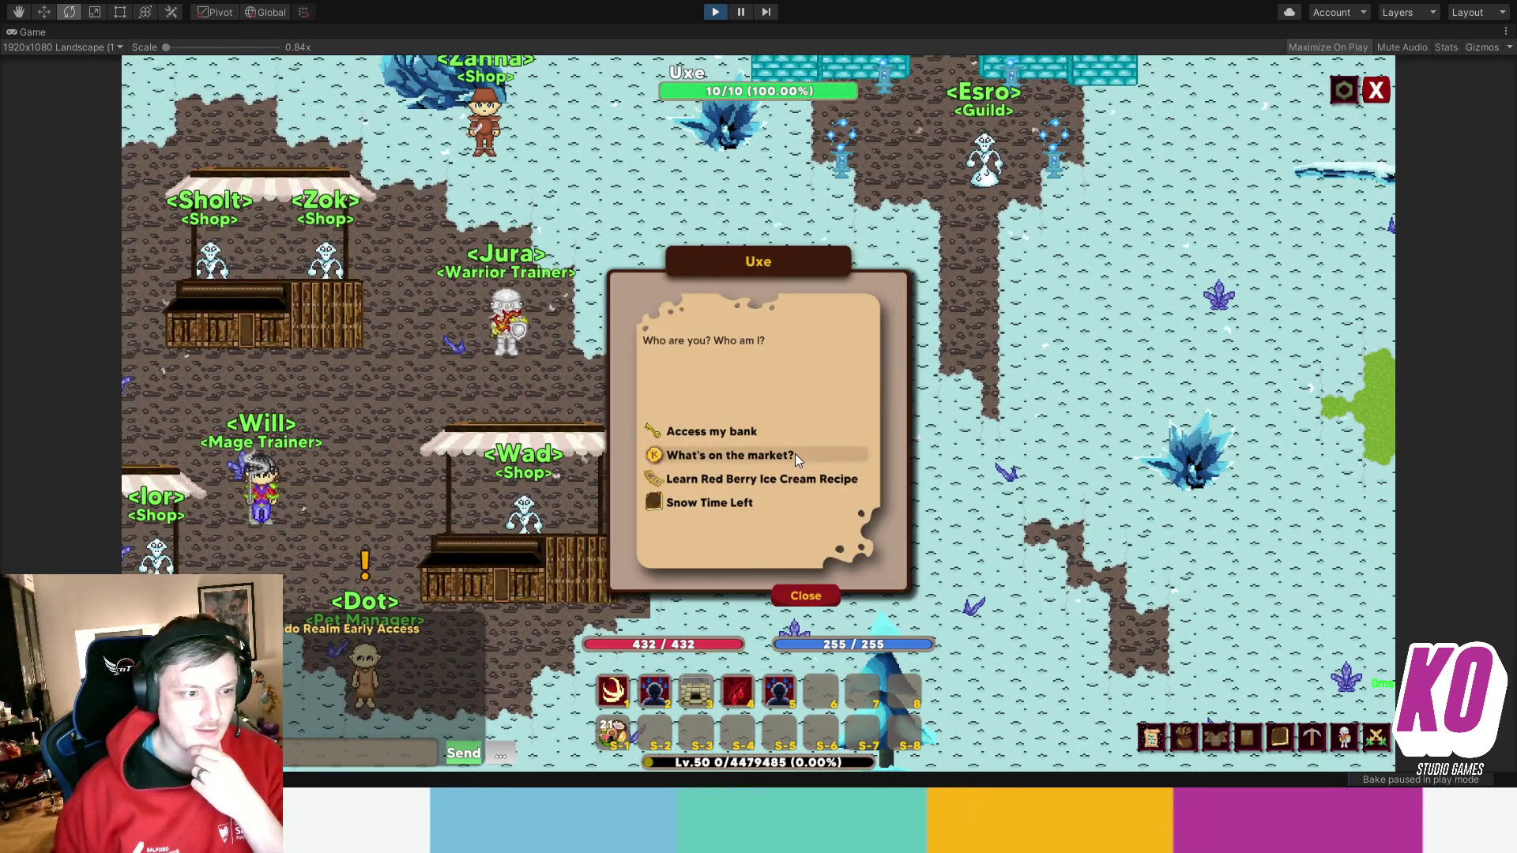
Step: Ask Uxe for the market, move the inventory aside, and select the sword and Stick listings
{"action": "left_click", "coordinate": [795, 457]}
{"action": "left_click_drag", "start_coordinate": [564, 240], "coordinate": [417, 224]}
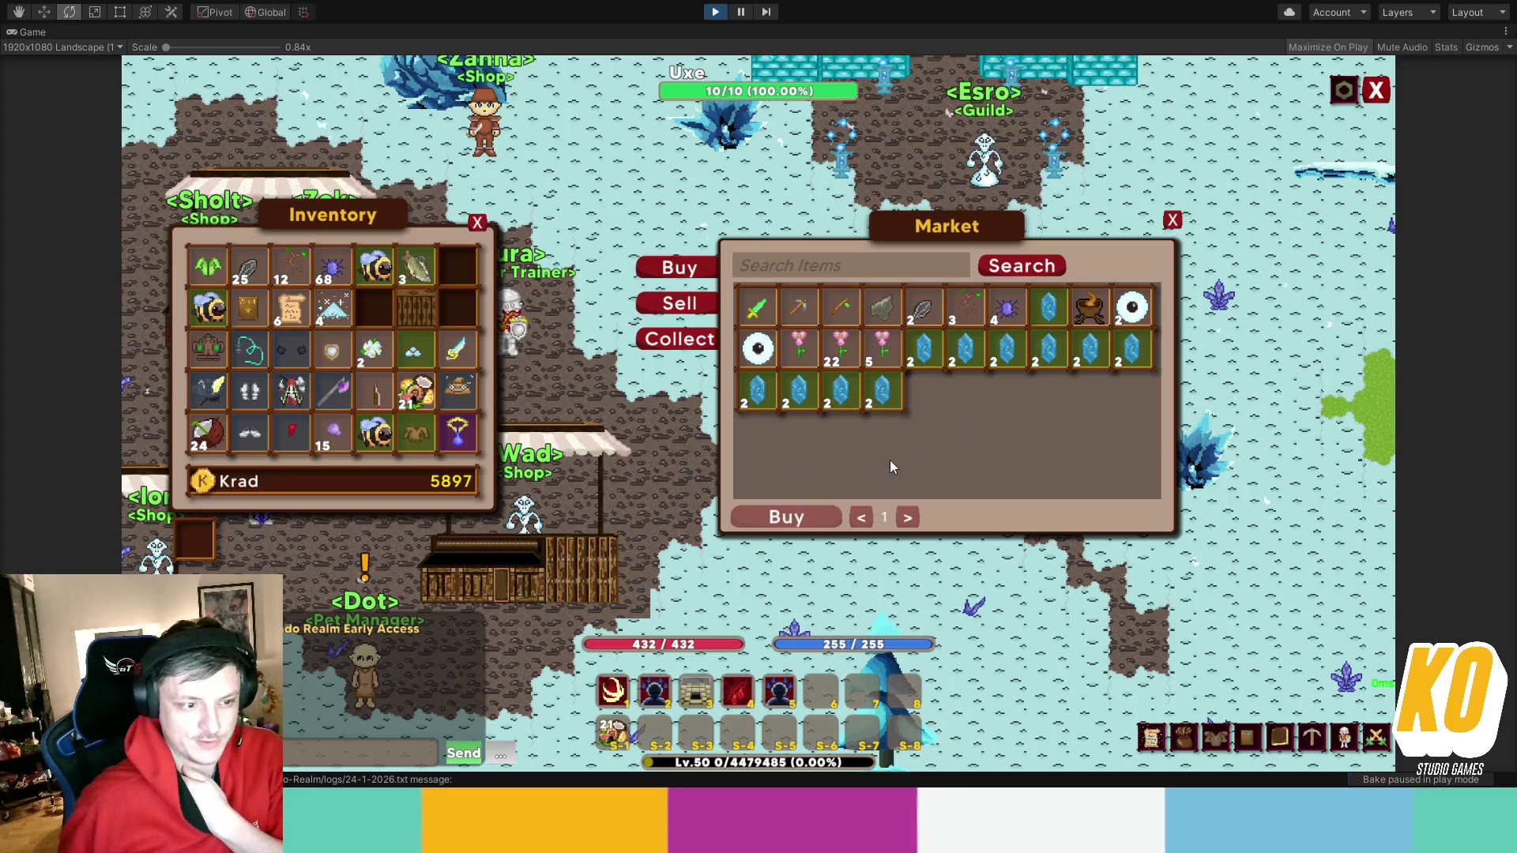
{"action": "left_click", "coordinate": [767, 316]}
{"action": "left_click", "coordinate": [841, 306]}
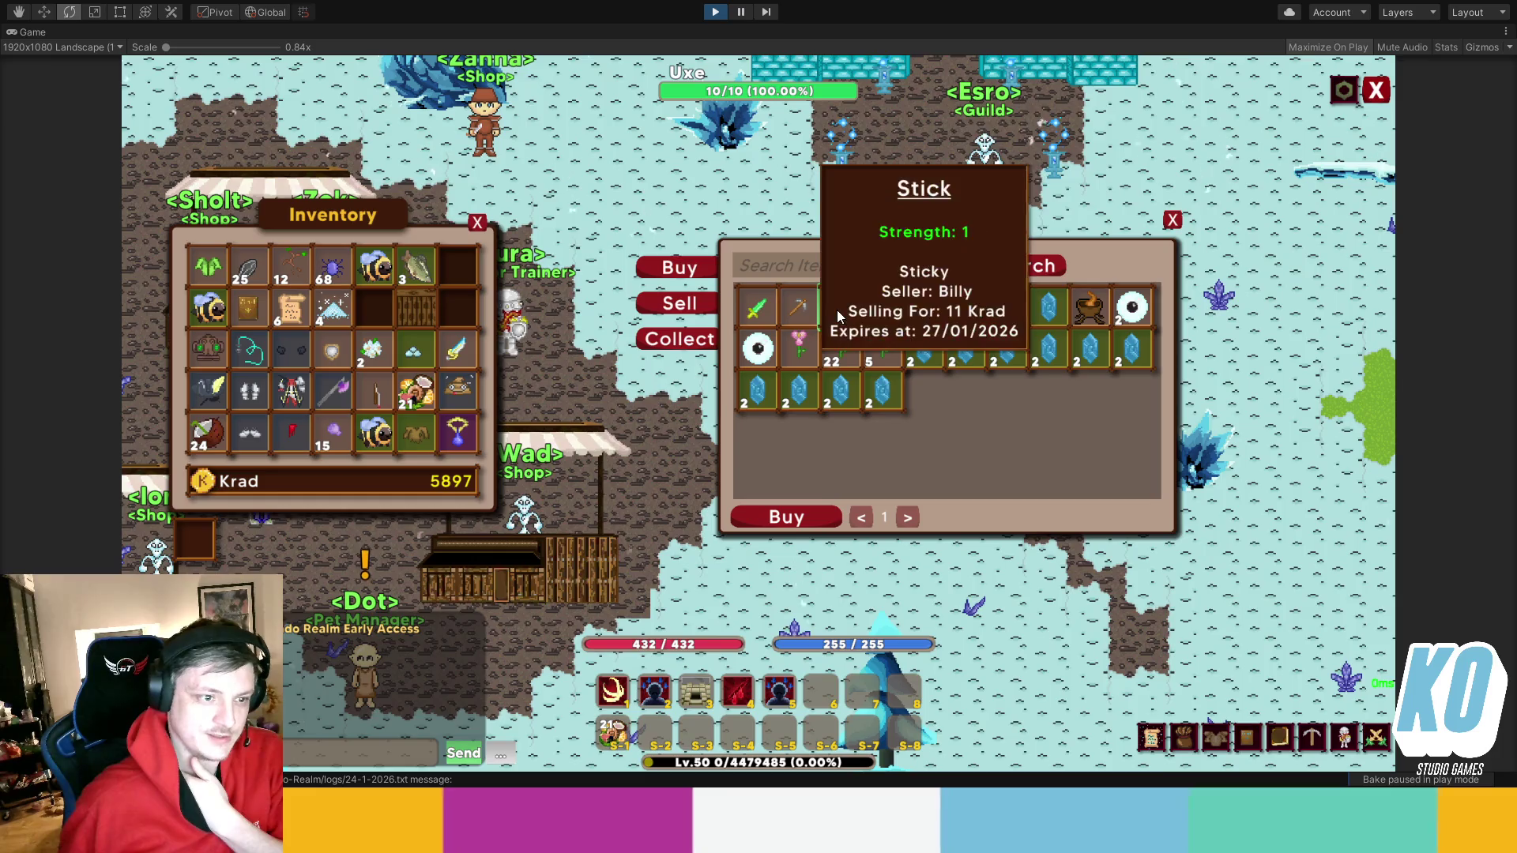
Step: Select the Stone Pickaxe listing, read other listings' item cards, then switch to Sell
{"action": "left_click", "coordinate": [798, 310]}
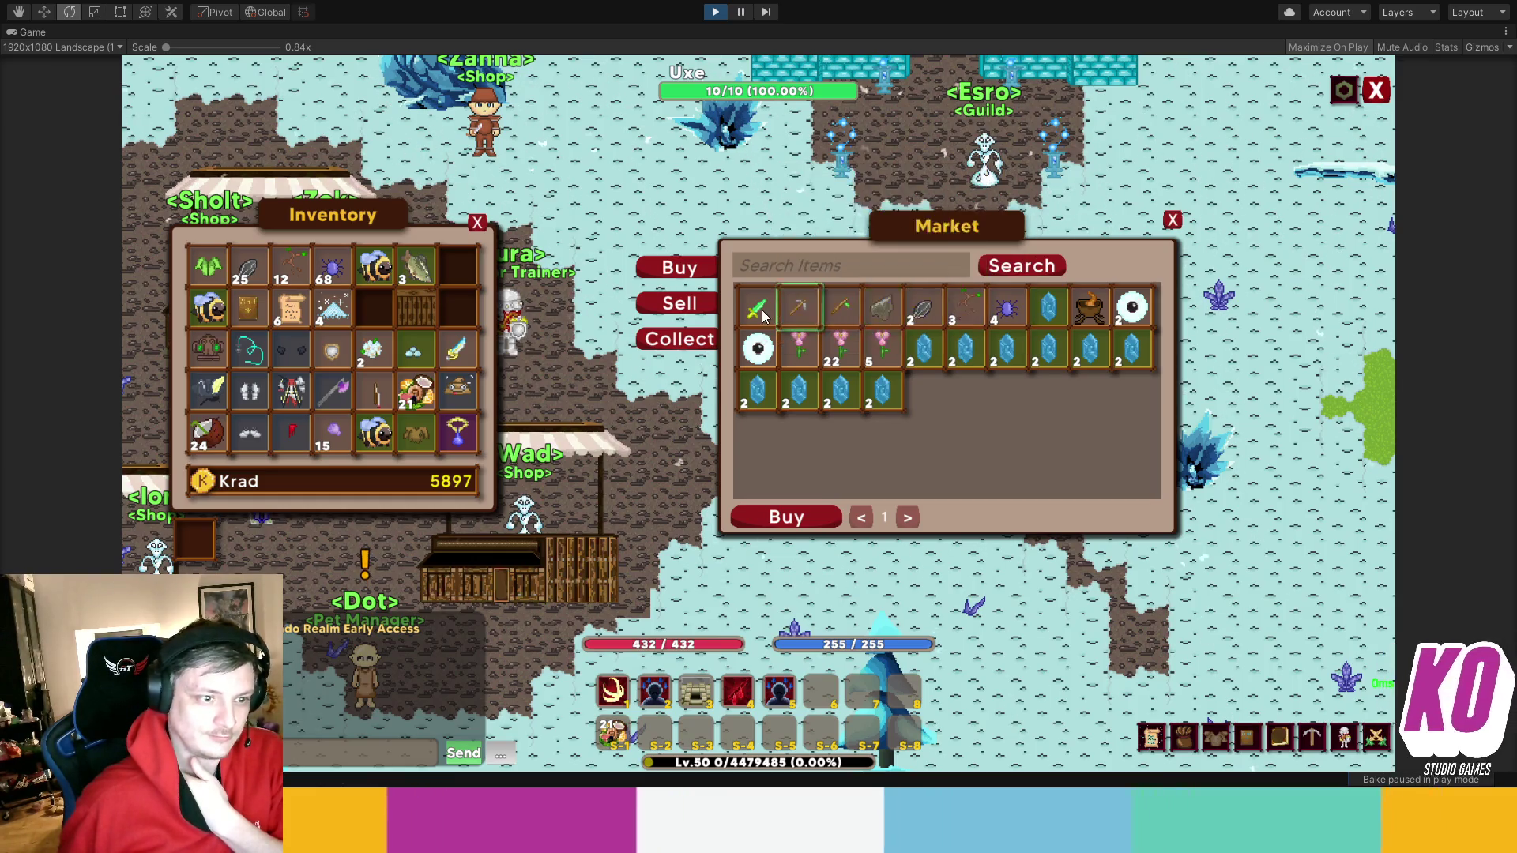
{"action": "mouse_move", "coordinate": [762, 315]}
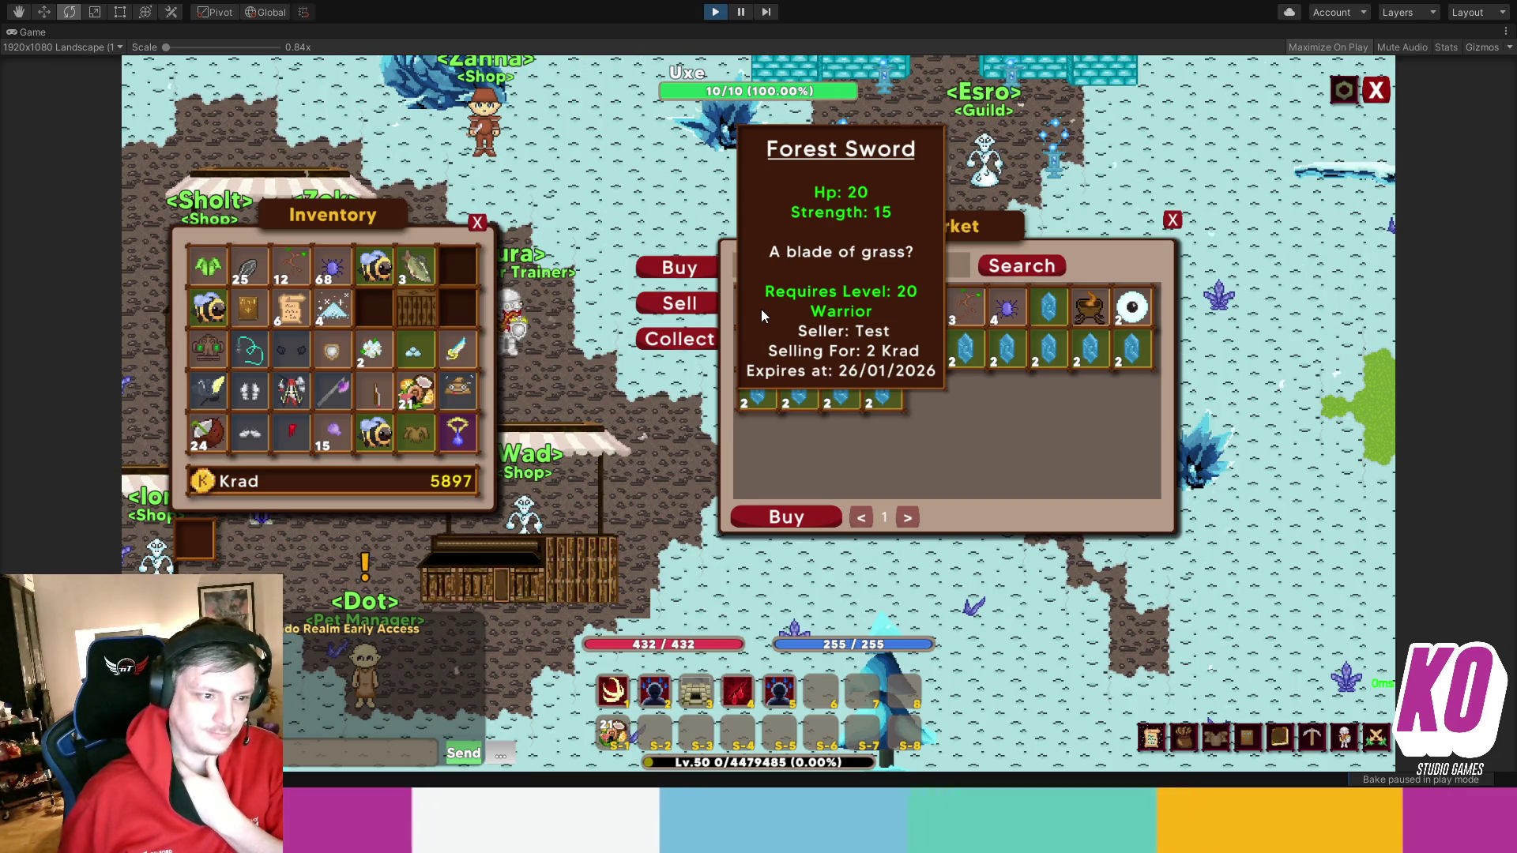
{"action": "mouse_move", "coordinate": [921, 315]}
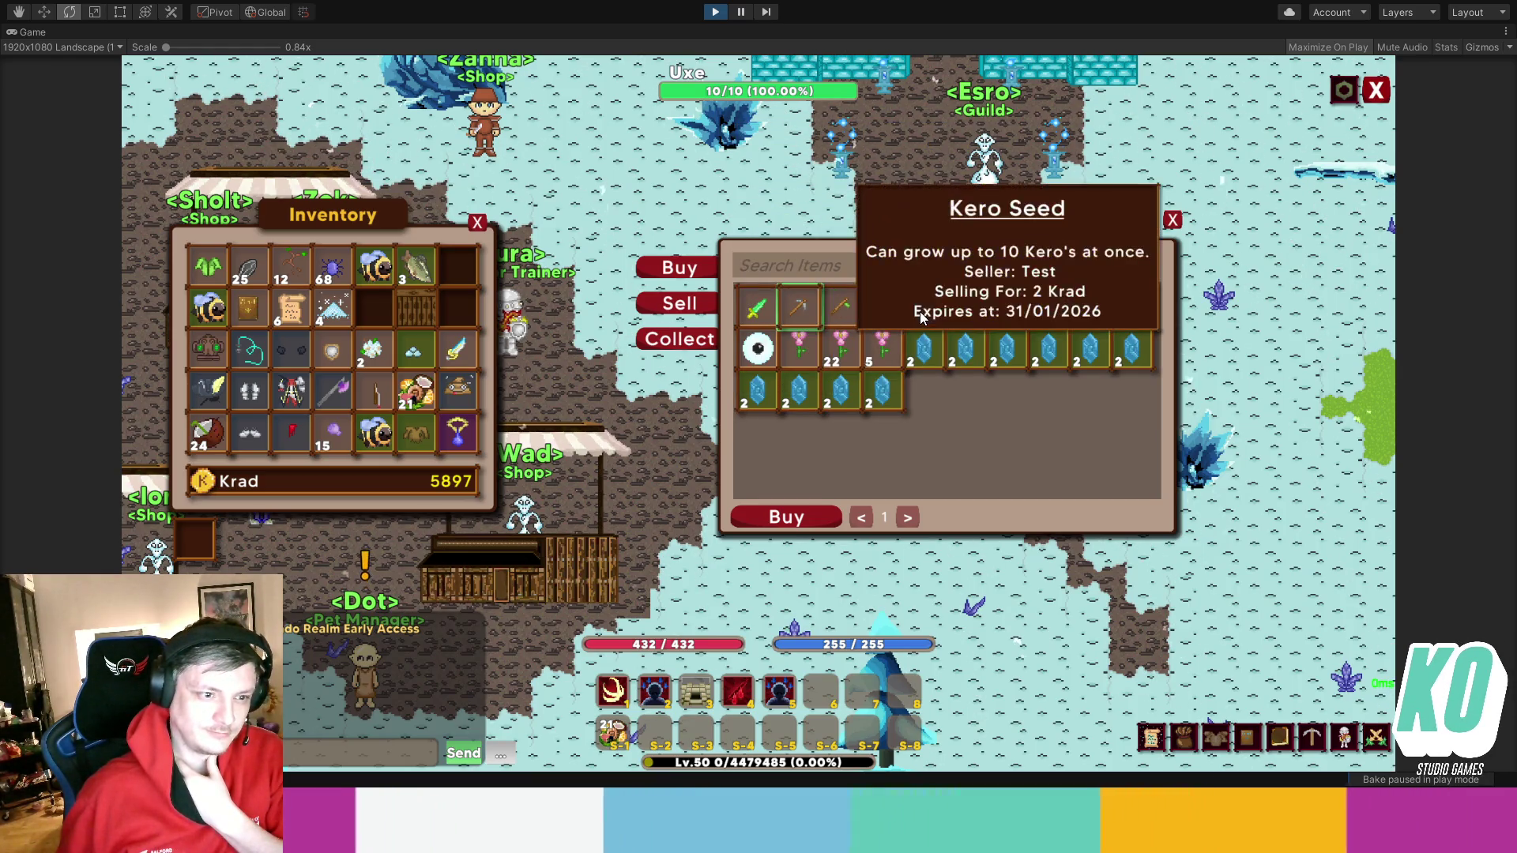
{"action": "mouse_move", "coordinate": [931, 348]}
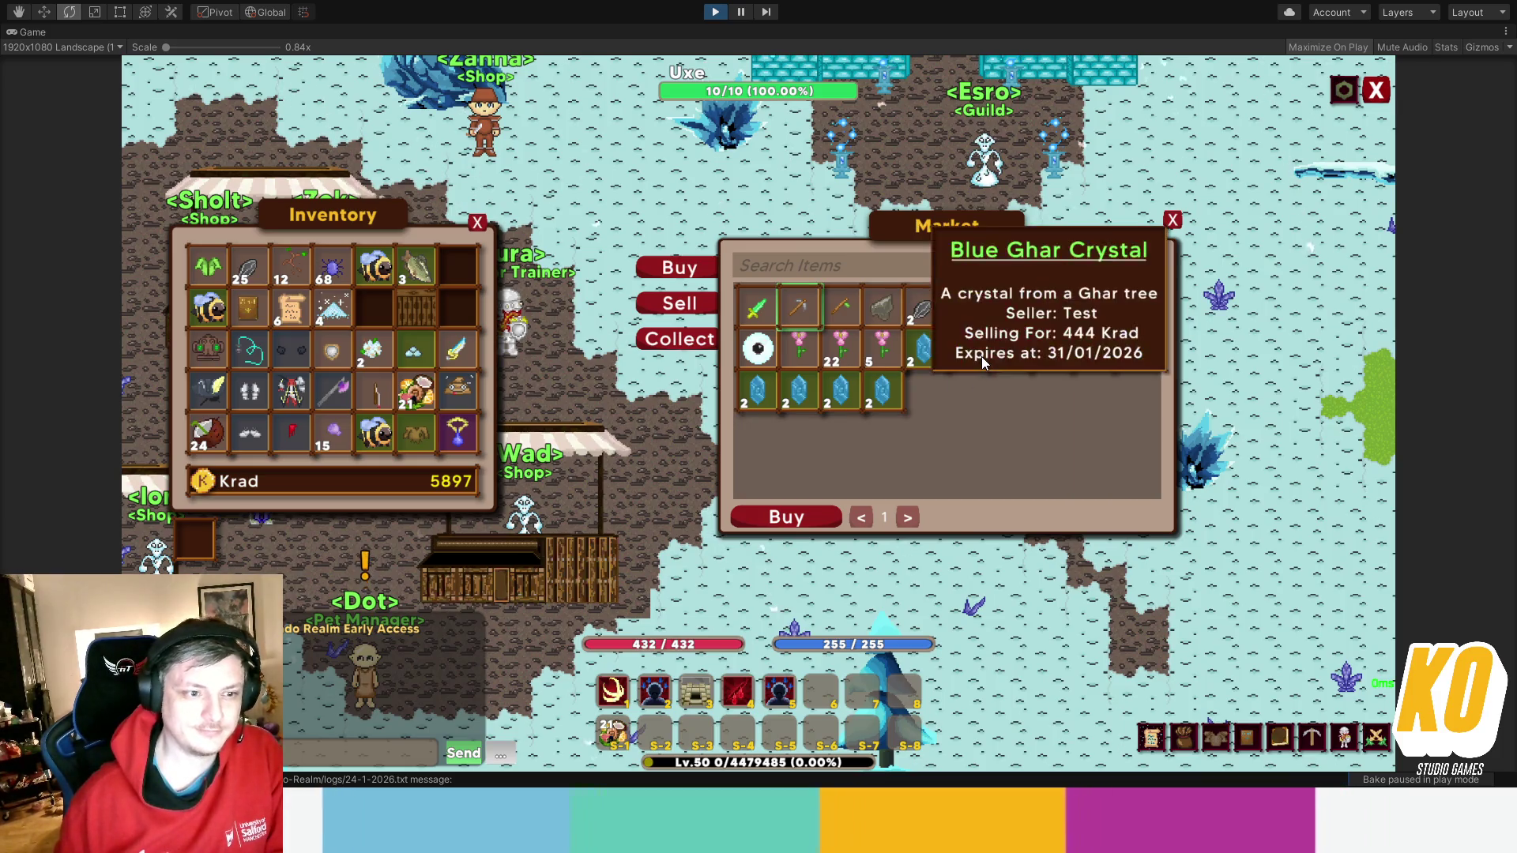
{"action": "left_click", "coordinate": [681, 305]}
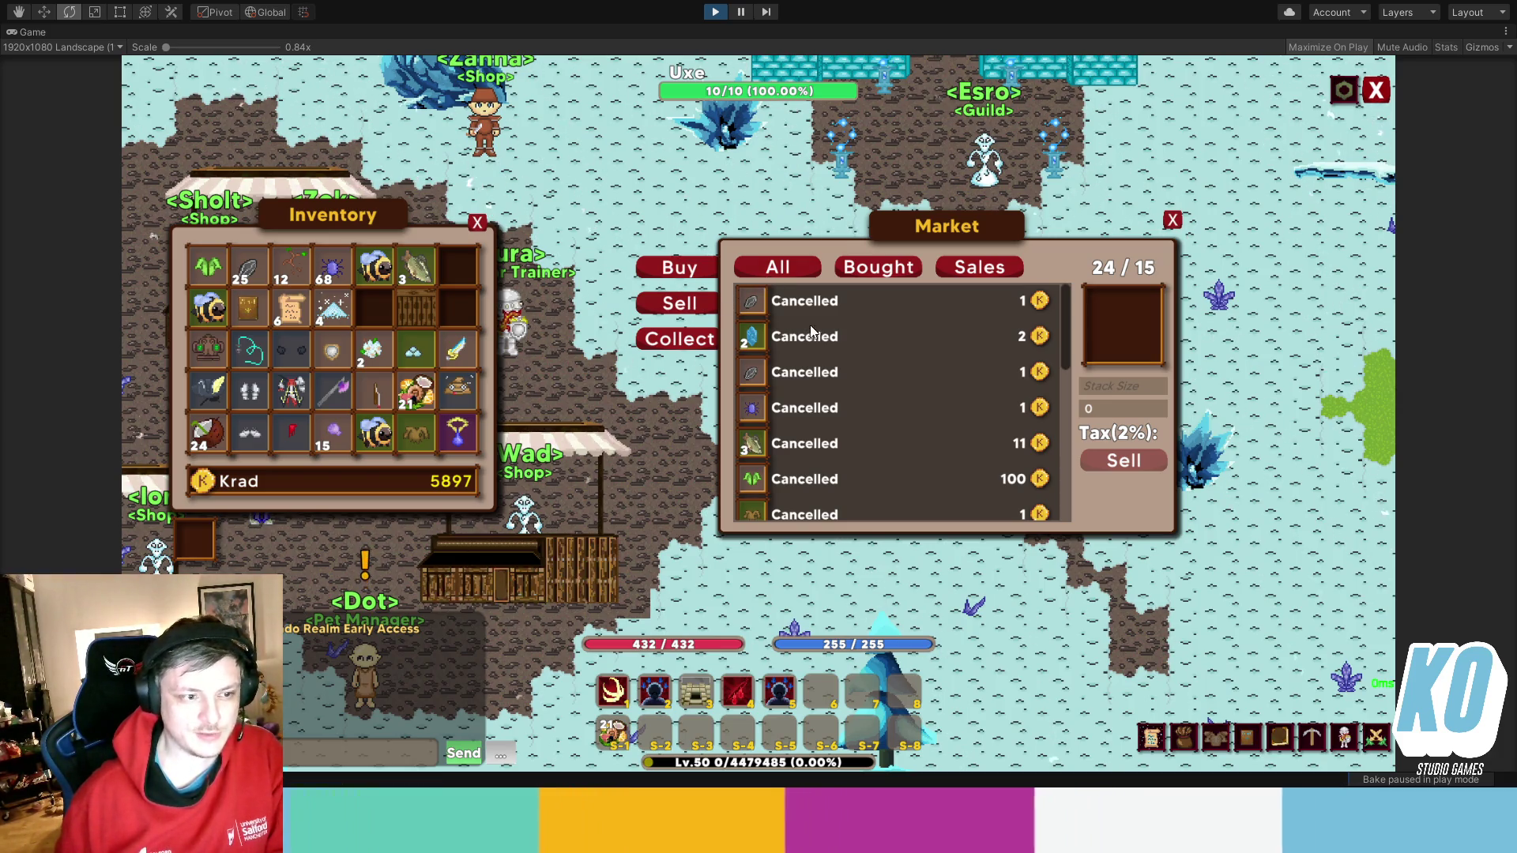
Step: Filter the sell history to Bought and back to All, scroll it, and clear the price field
{"action": "left_click", "coordinate": [869, 272]}
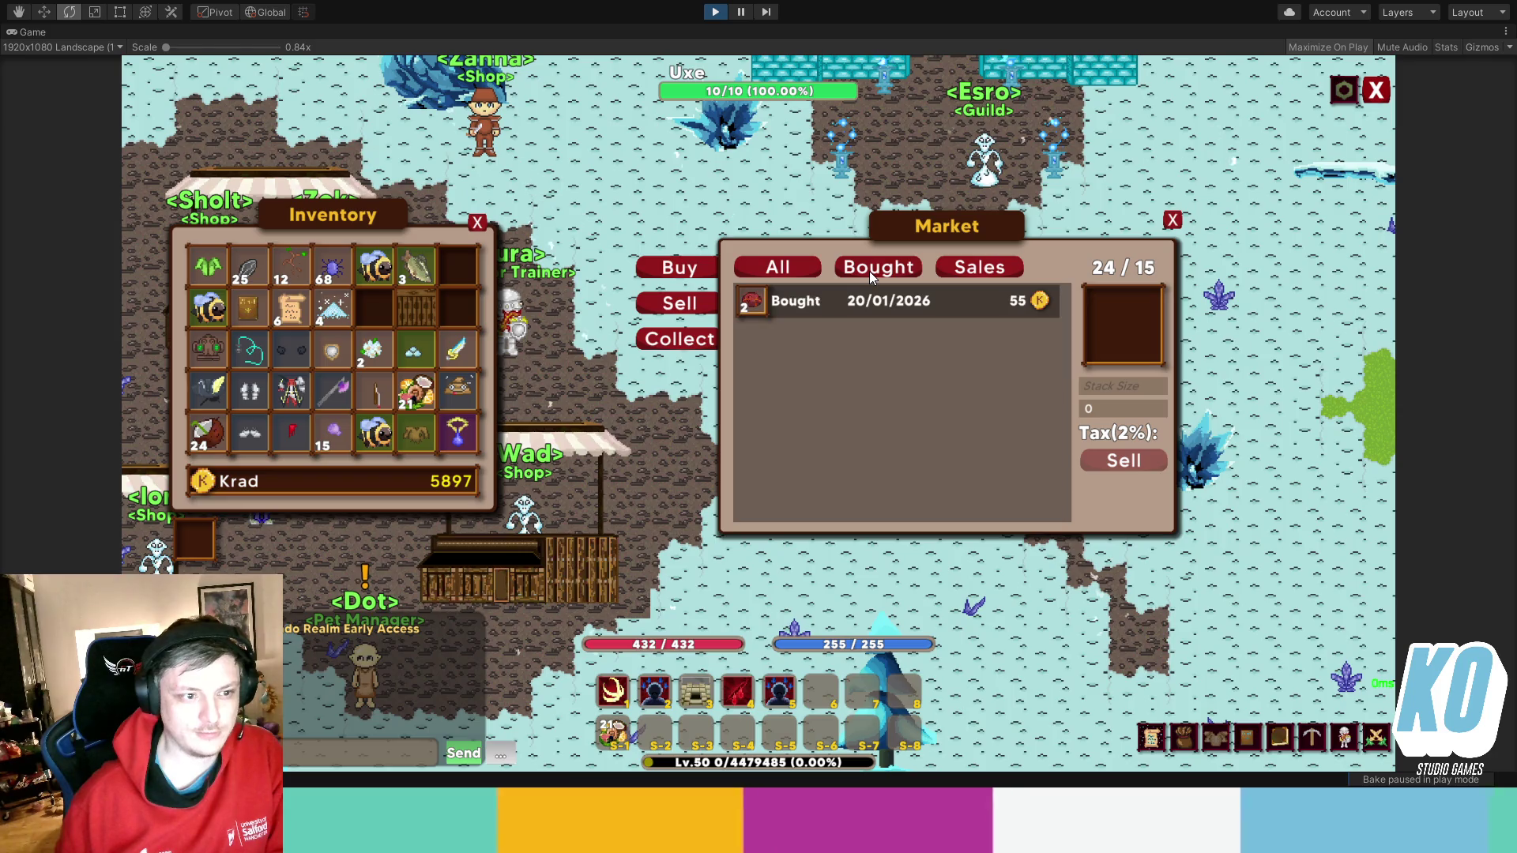
{"action": "left_click", "coordinate": [778, 273]}
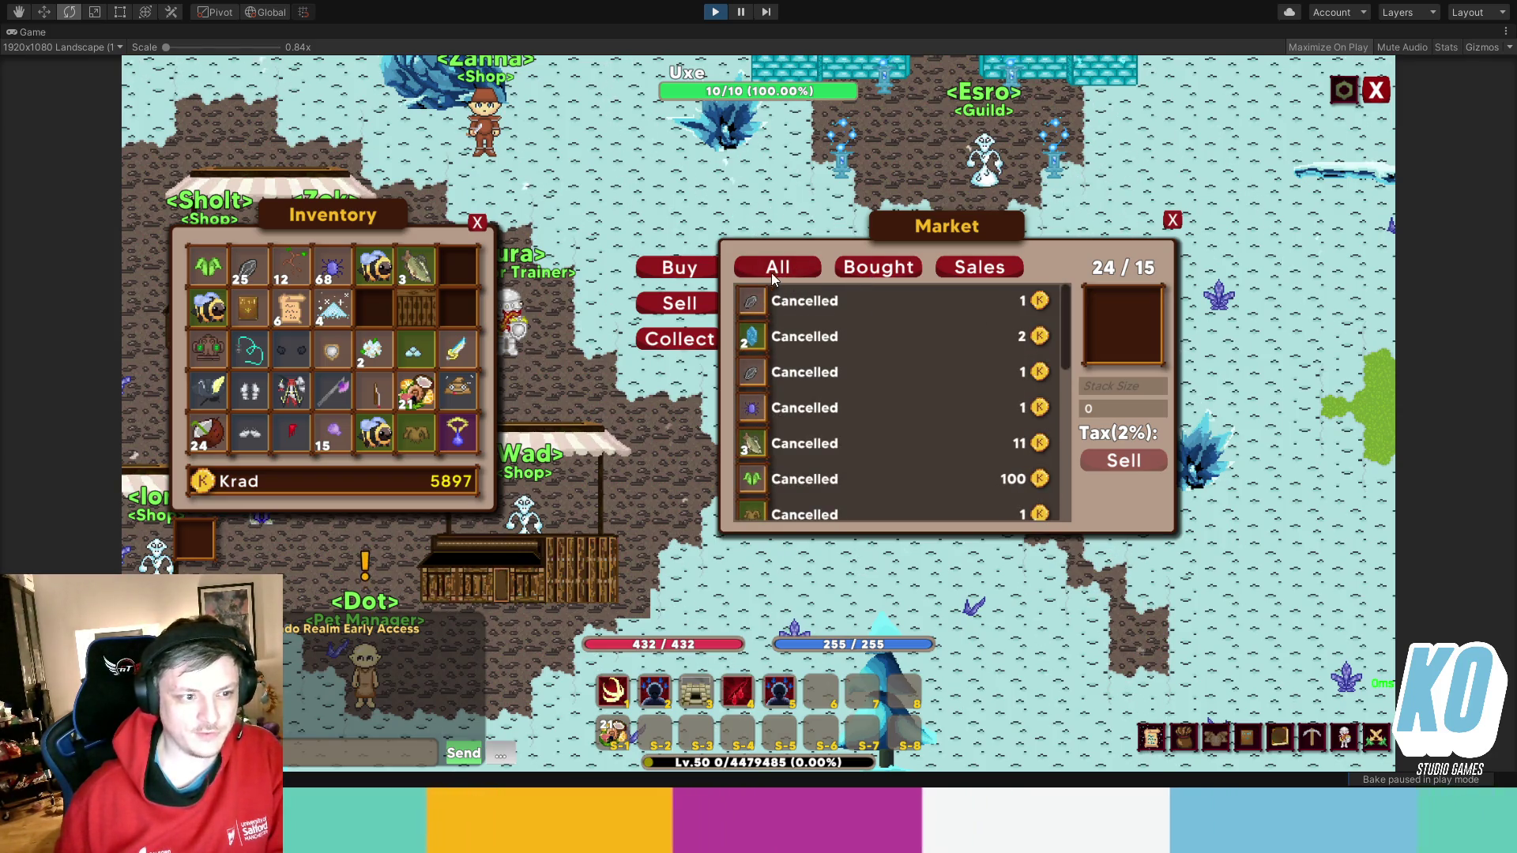
{"action": "left_click_drag", "start_coordinate": [1069, 325], "coordinate": [1067, 364]}
{"action": "scroll", "coordinate": [940, 380], "scroll_direction": "down", "scroll_amount": 3}
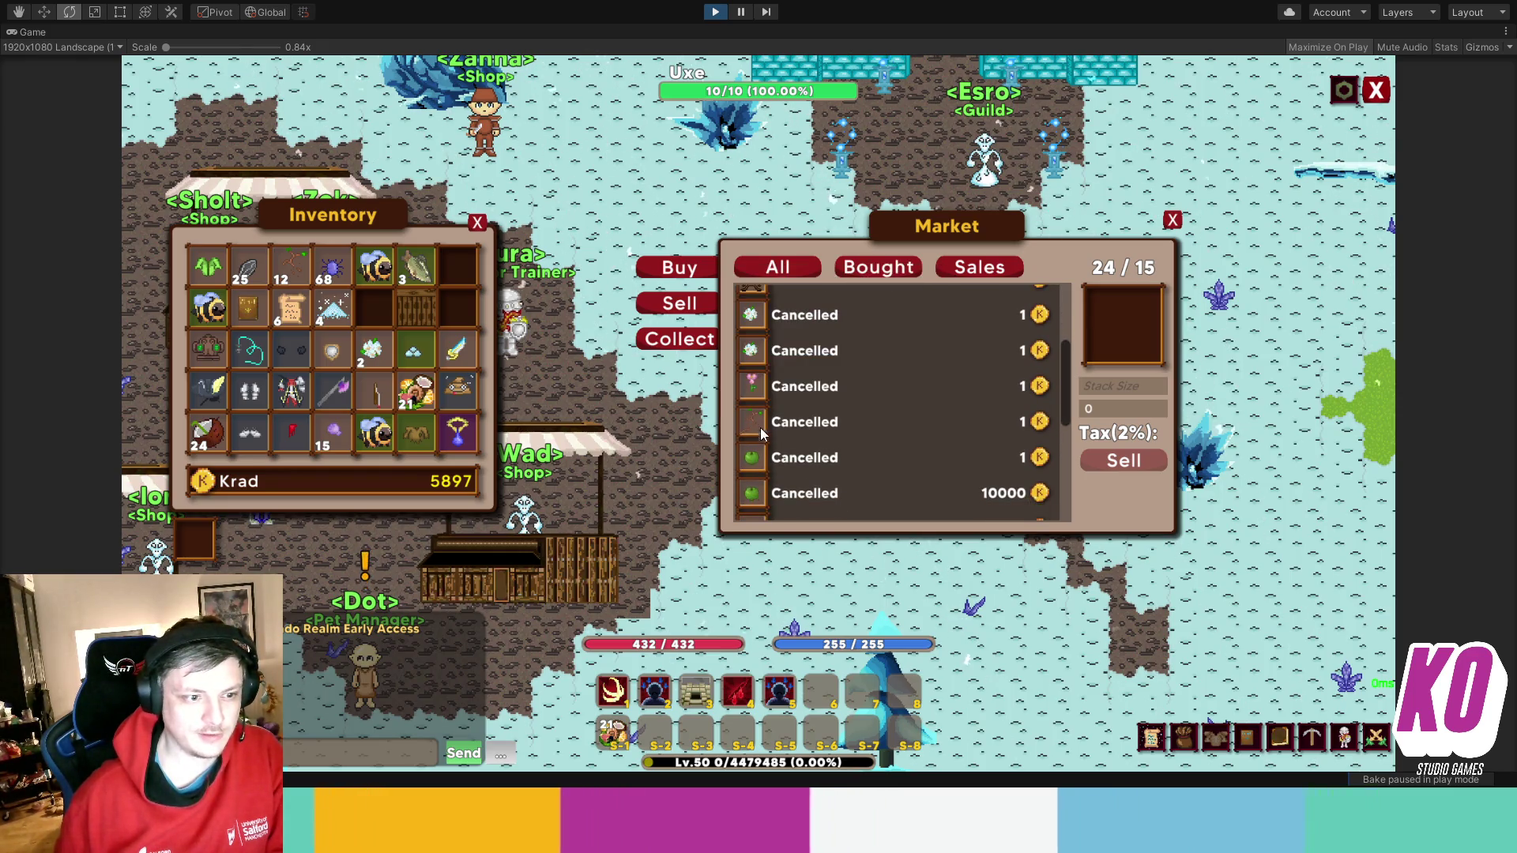
{"action": "mouse_move", "coordinate": [760, 457]}
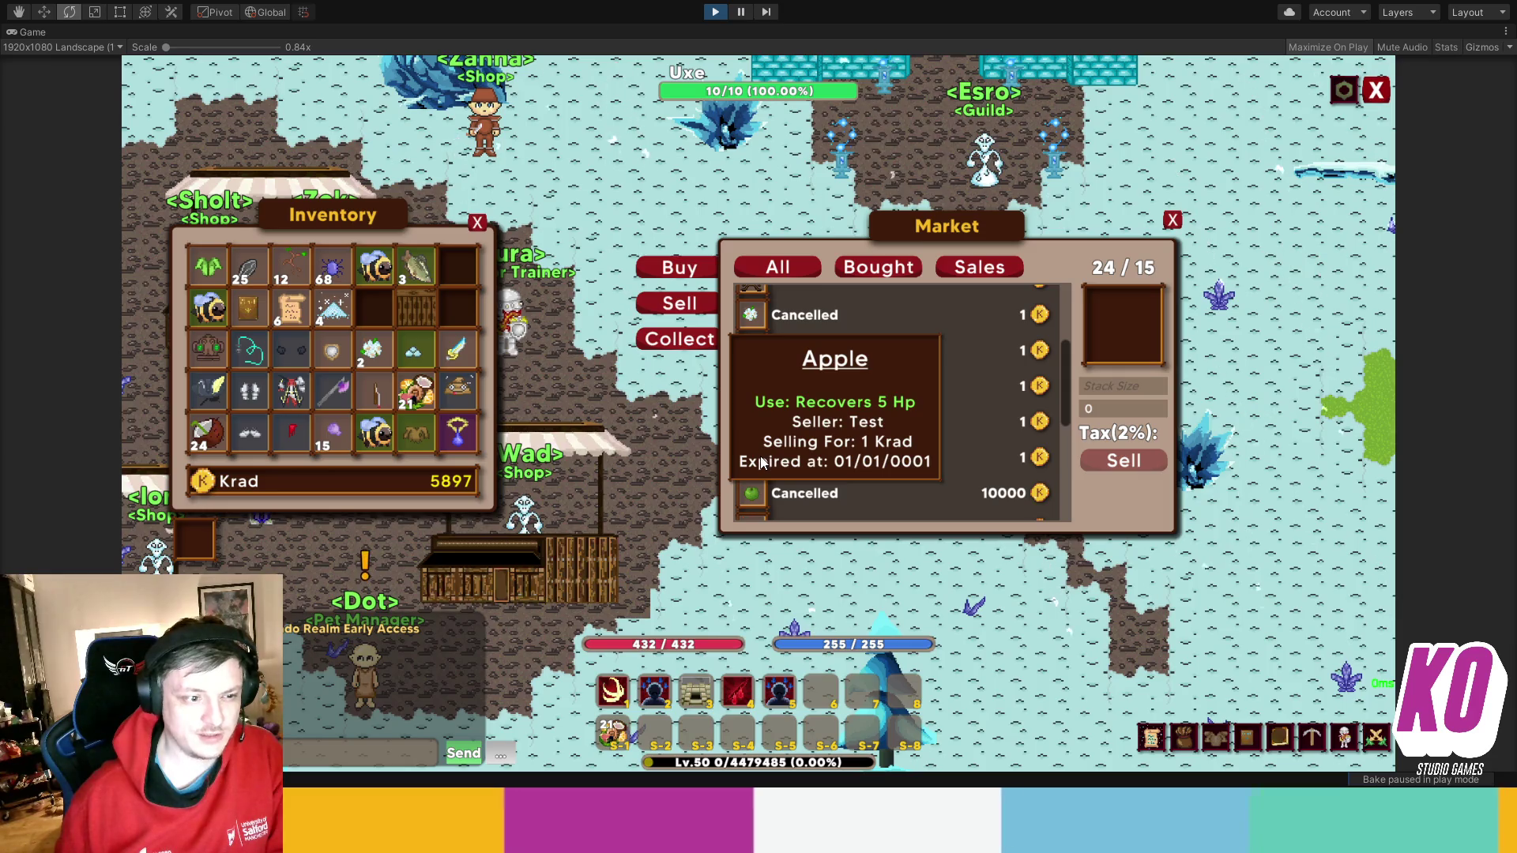
{"action": "mouse_move", "coordinate": [760, 391]}
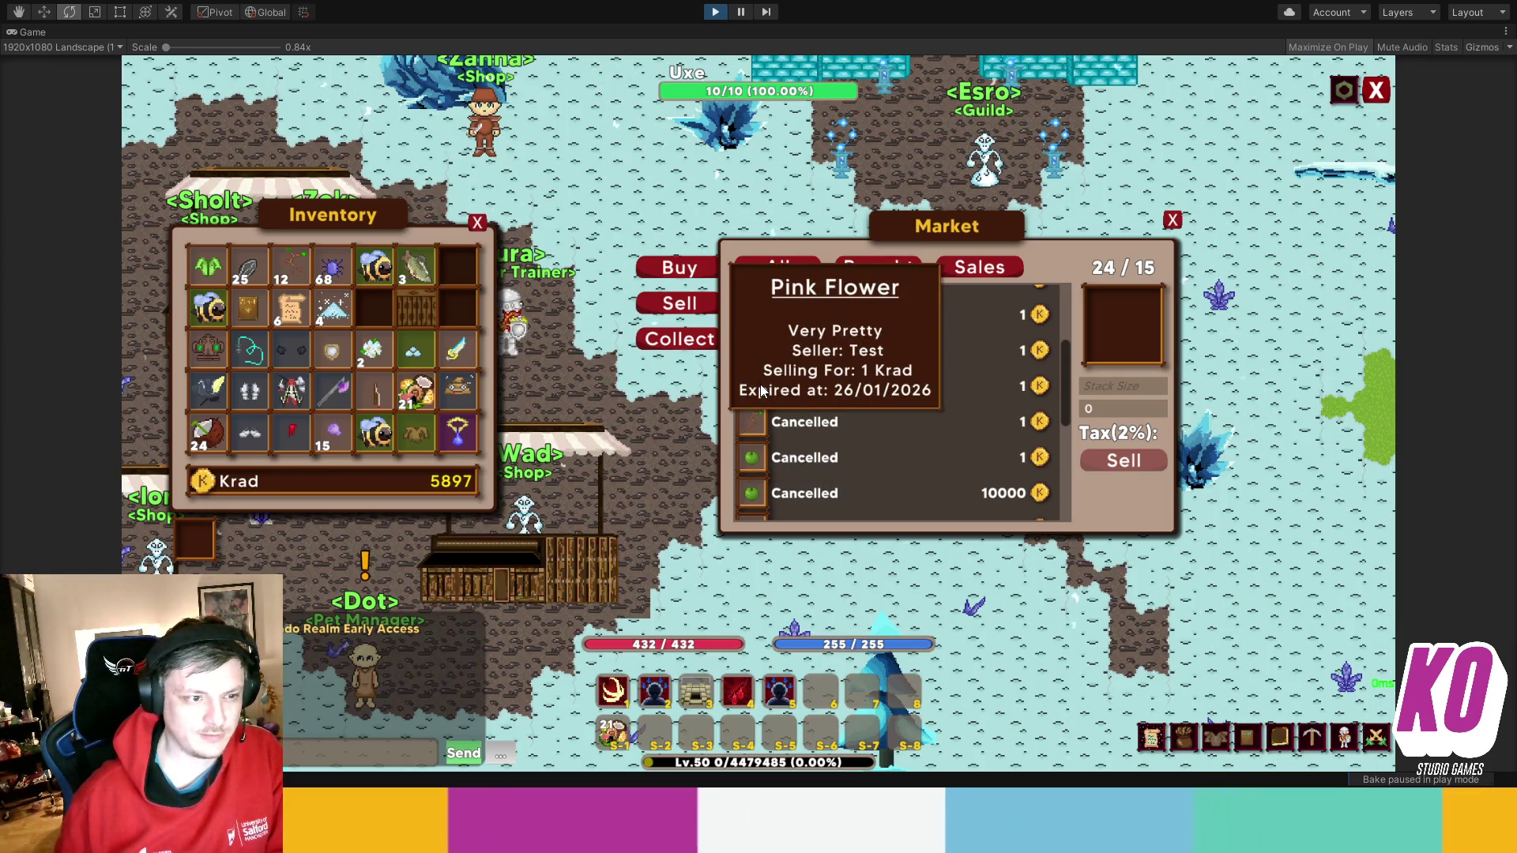
{"action": "left_click", "coordinate": [1083, 398]}
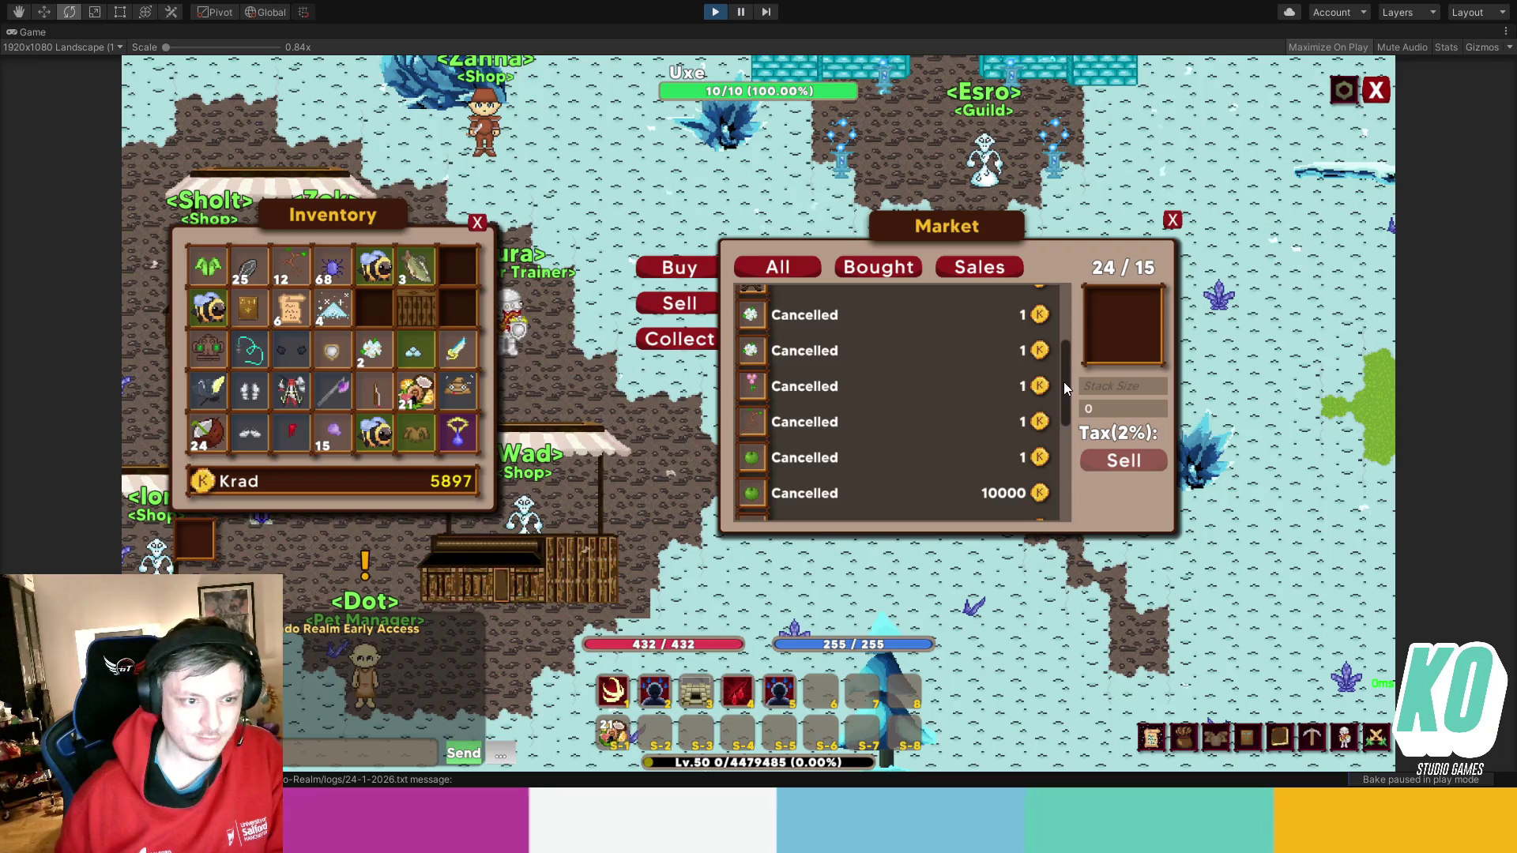
{"action": "scroll", "coordinate": [1063, 382], "scroll_direction": "down", "scroll_amount": 4}
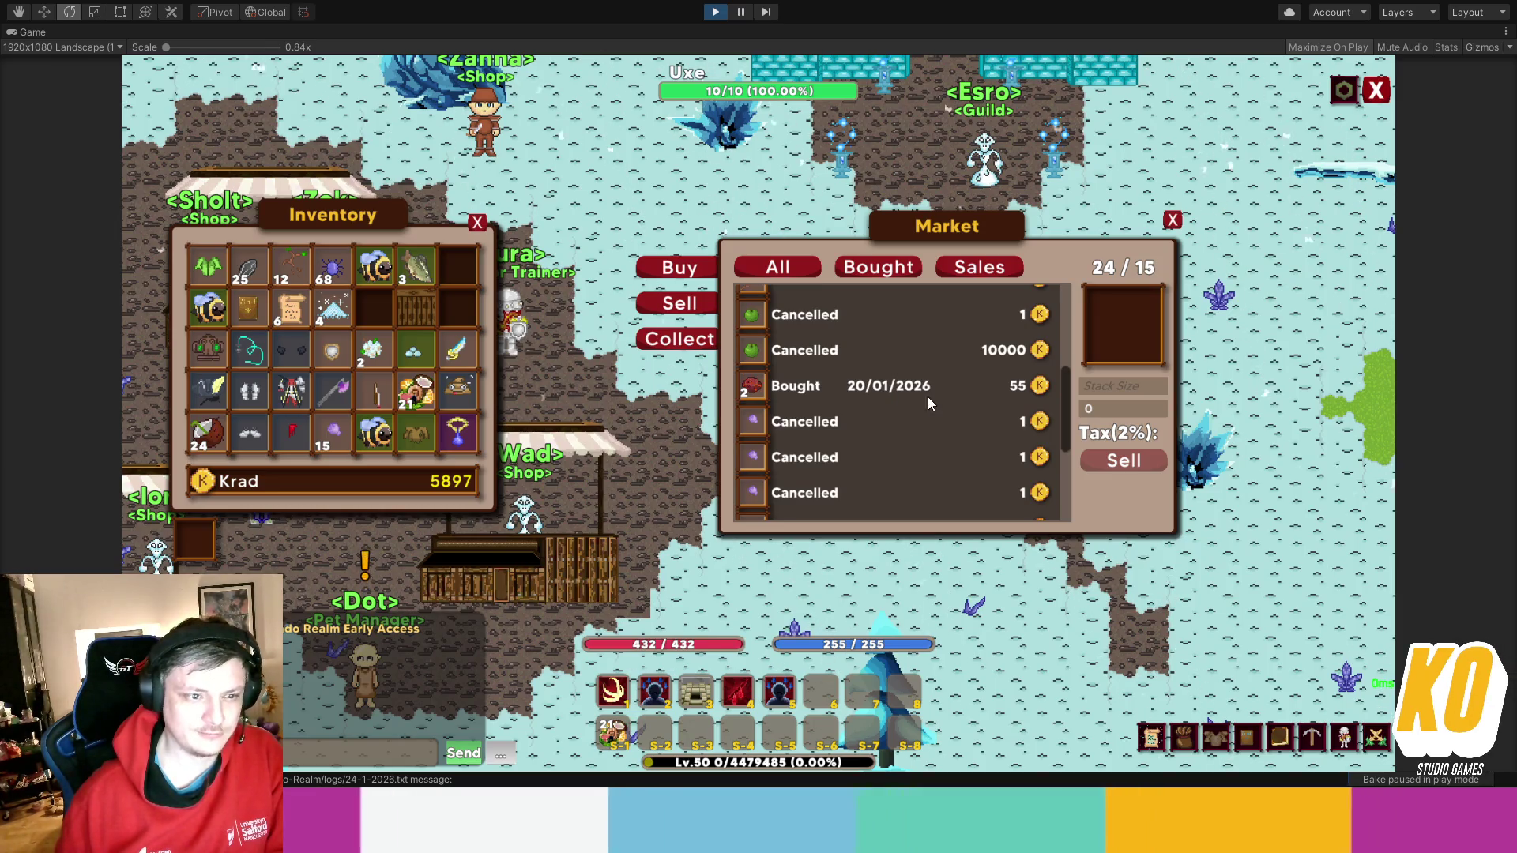
Step: Try the Bought and Sales filters, return to All, and scroll through the full history
{"action": "left_click", "coordinate": [878, 266]}
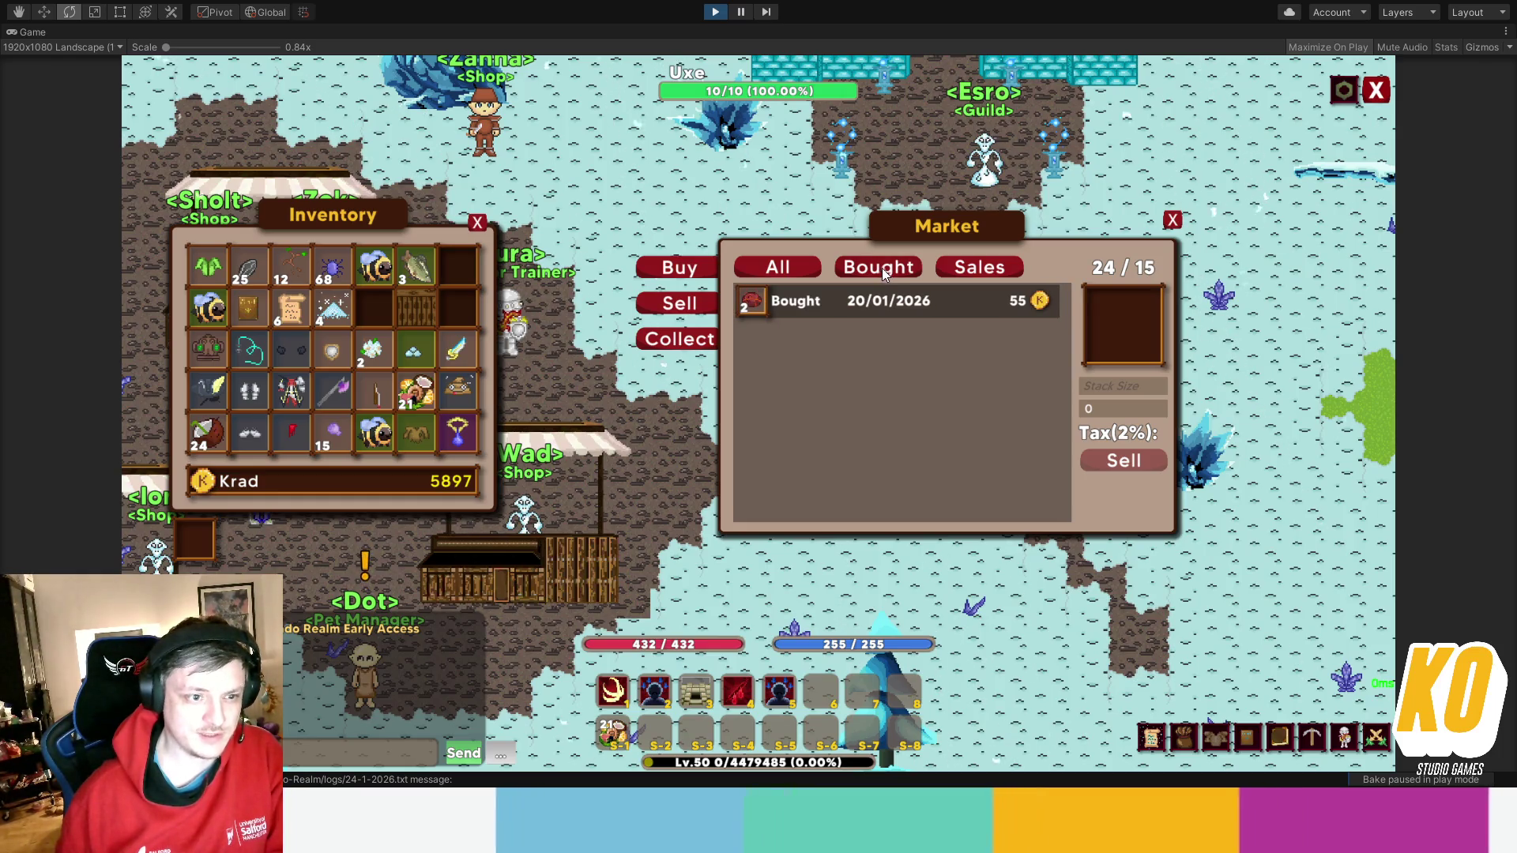
{"action": "left_click", "coordinate": [970, 275]}
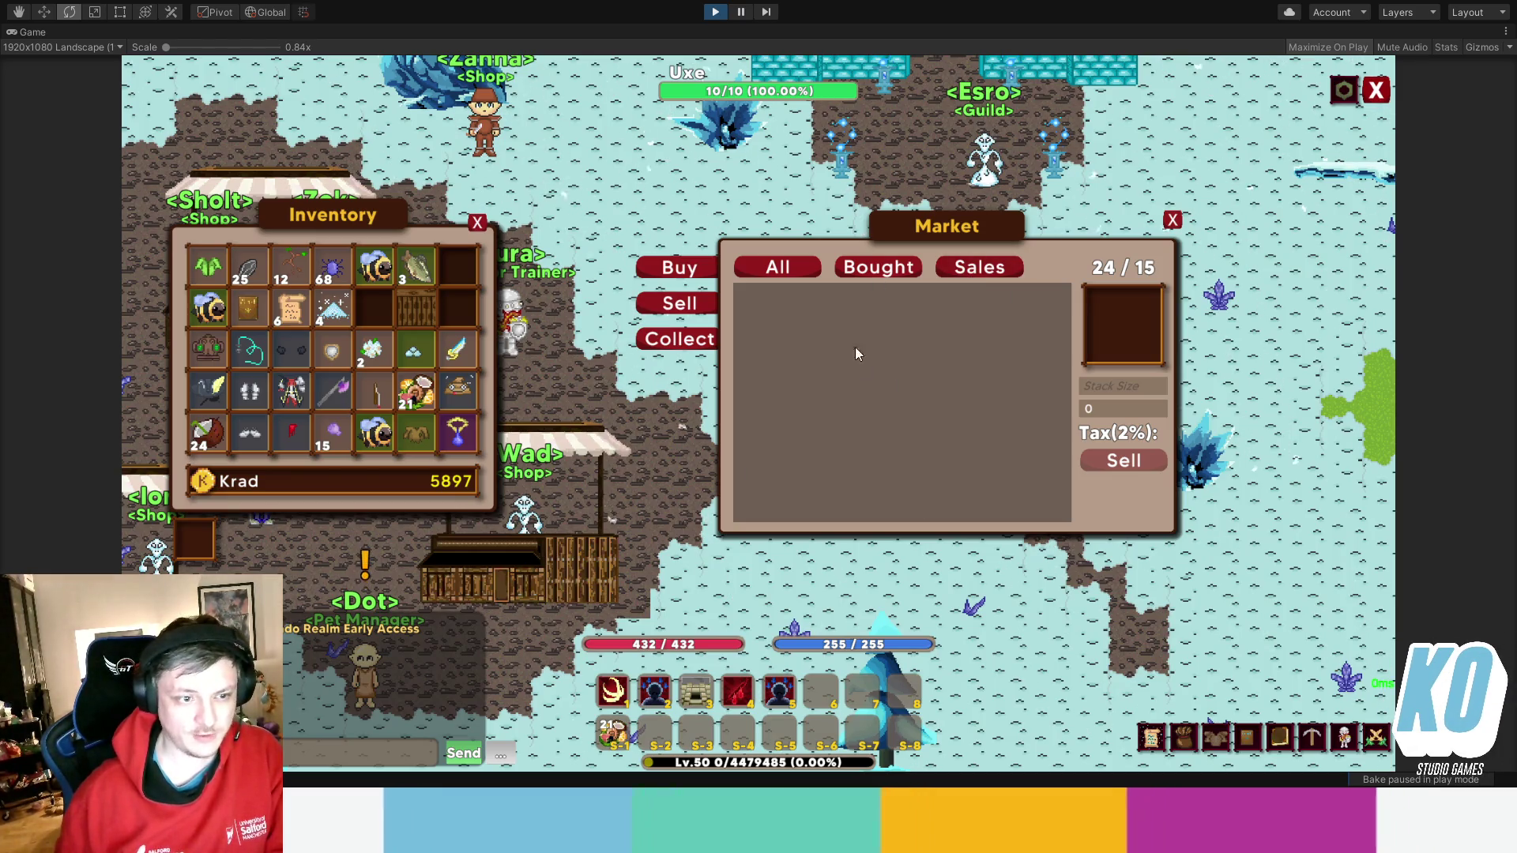
{"action": "left_click", "coordinate": [814, 273]}
{"action": "left_click", "coordinate": [950, 273]}
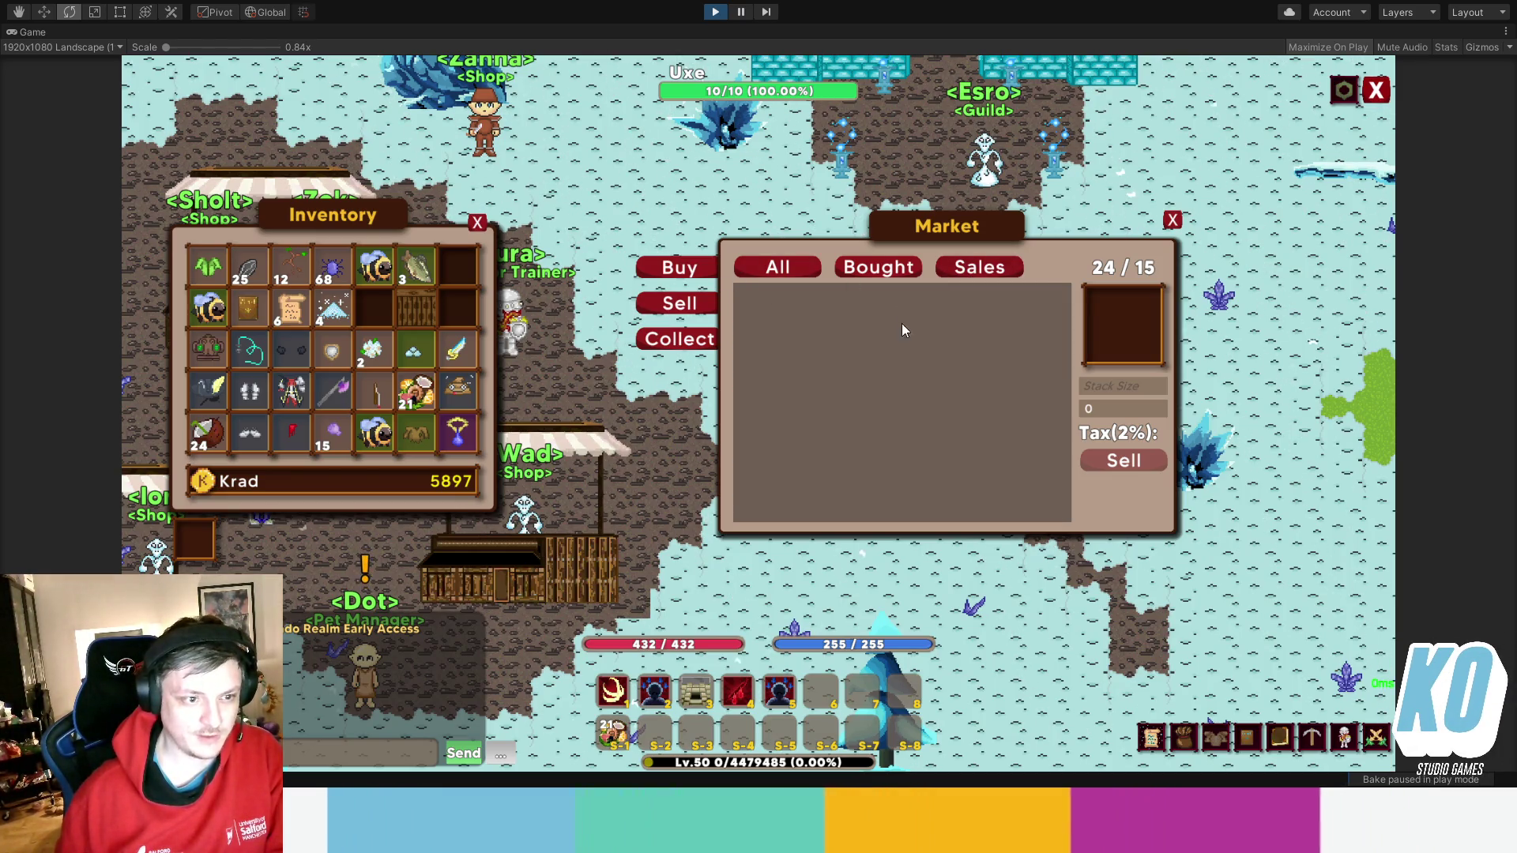
{"action": "left_click", "coordinate": [774, 270]}
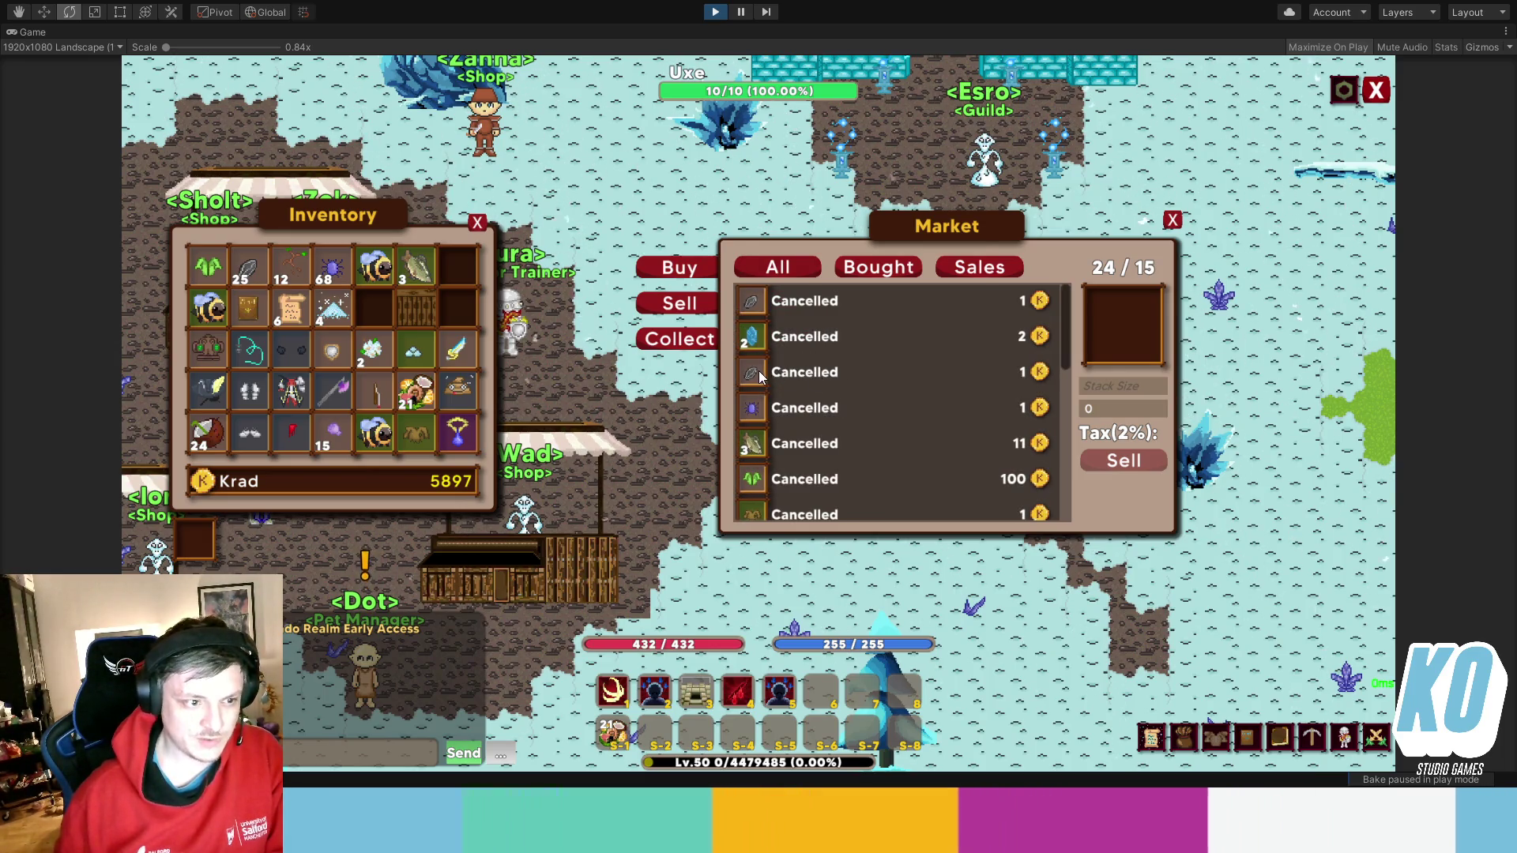
{"action": "mouse_move", "coordinate": [757, 338]}
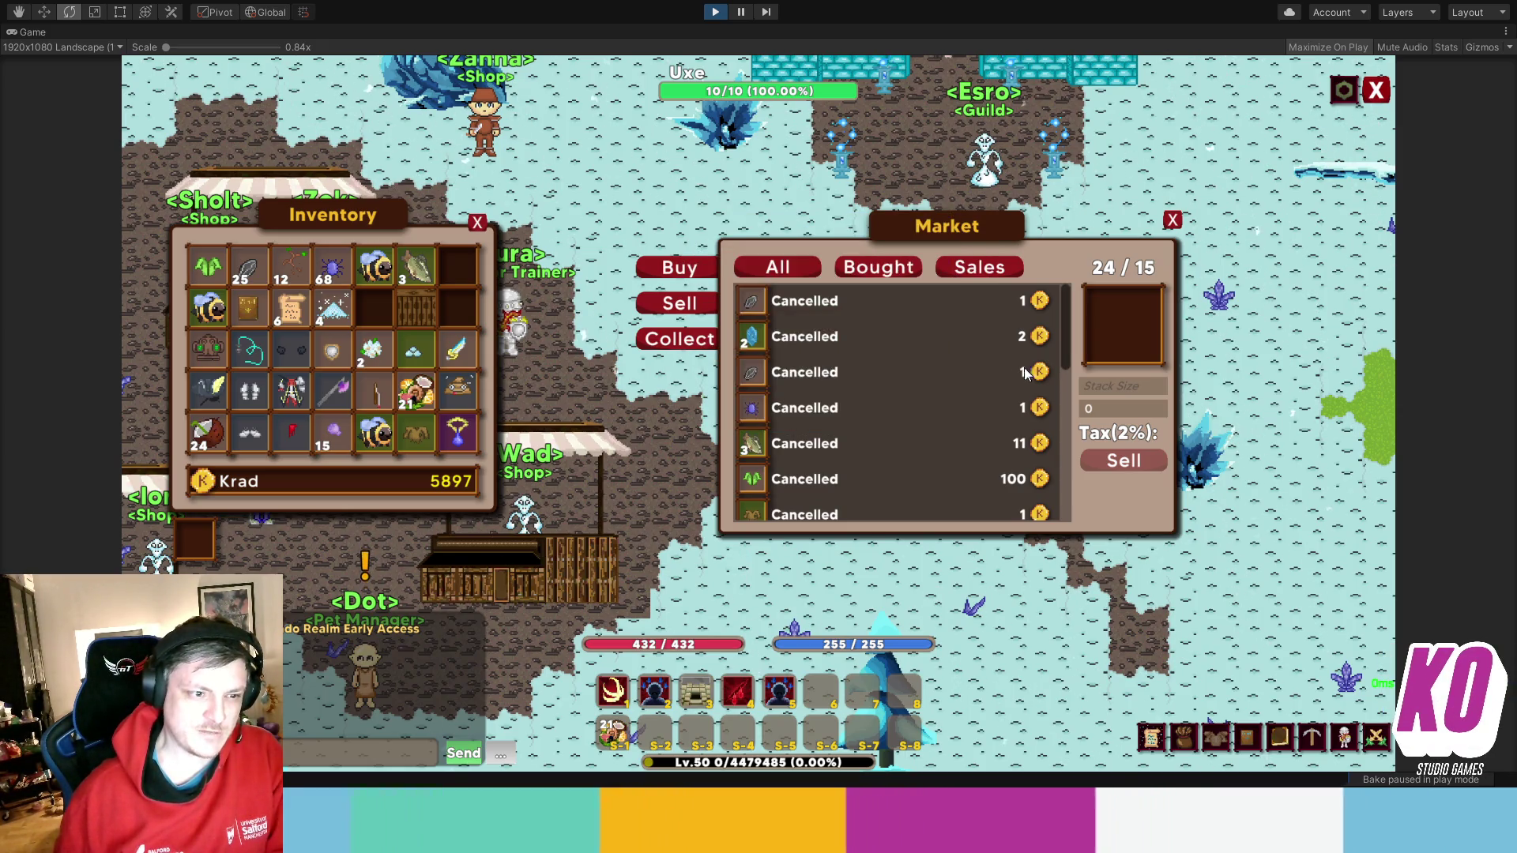
{"action": "mouse_move", "coordinate": [1059, 344]}
{"action": "left_mouse_down"}
{"action": "mouse_move", "coordinate": [1059, 494]}
{"action": "mouse_move", "coordinate": [1054, 400]}
{"action": "left_mouse_up"}
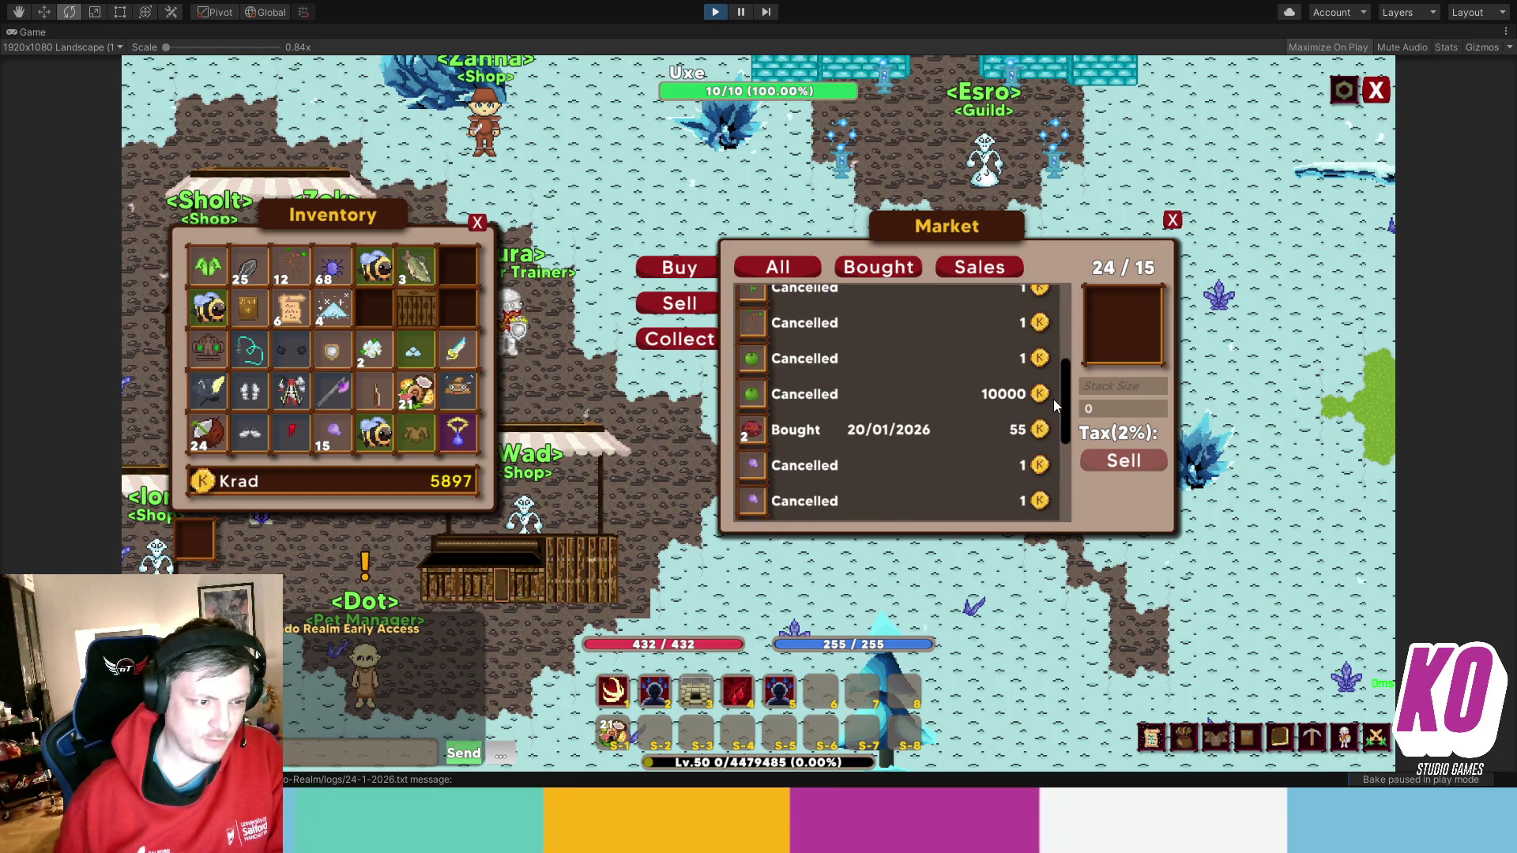
{"action": "mouse_move", "coordinate": [756, 440]}
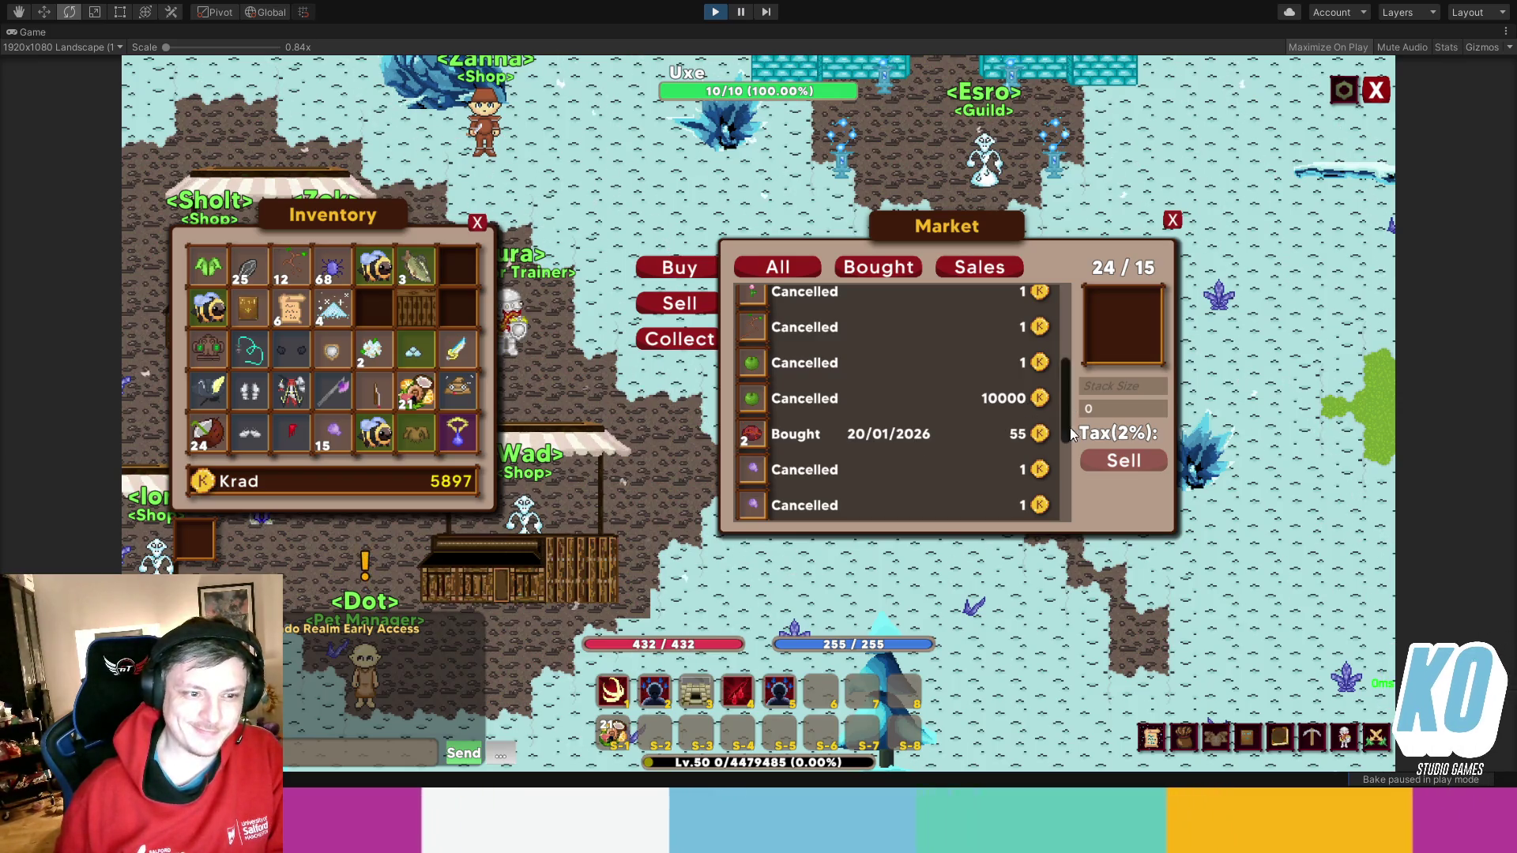
{"action": "scroll", "coordinate": [1068, 415], "scroll_direction": "up", "scroll_amount": 5}
{"action": "scroll", "coordinate": [1074, 325], "scroll_direction": "up", "scroll_amount": 3}
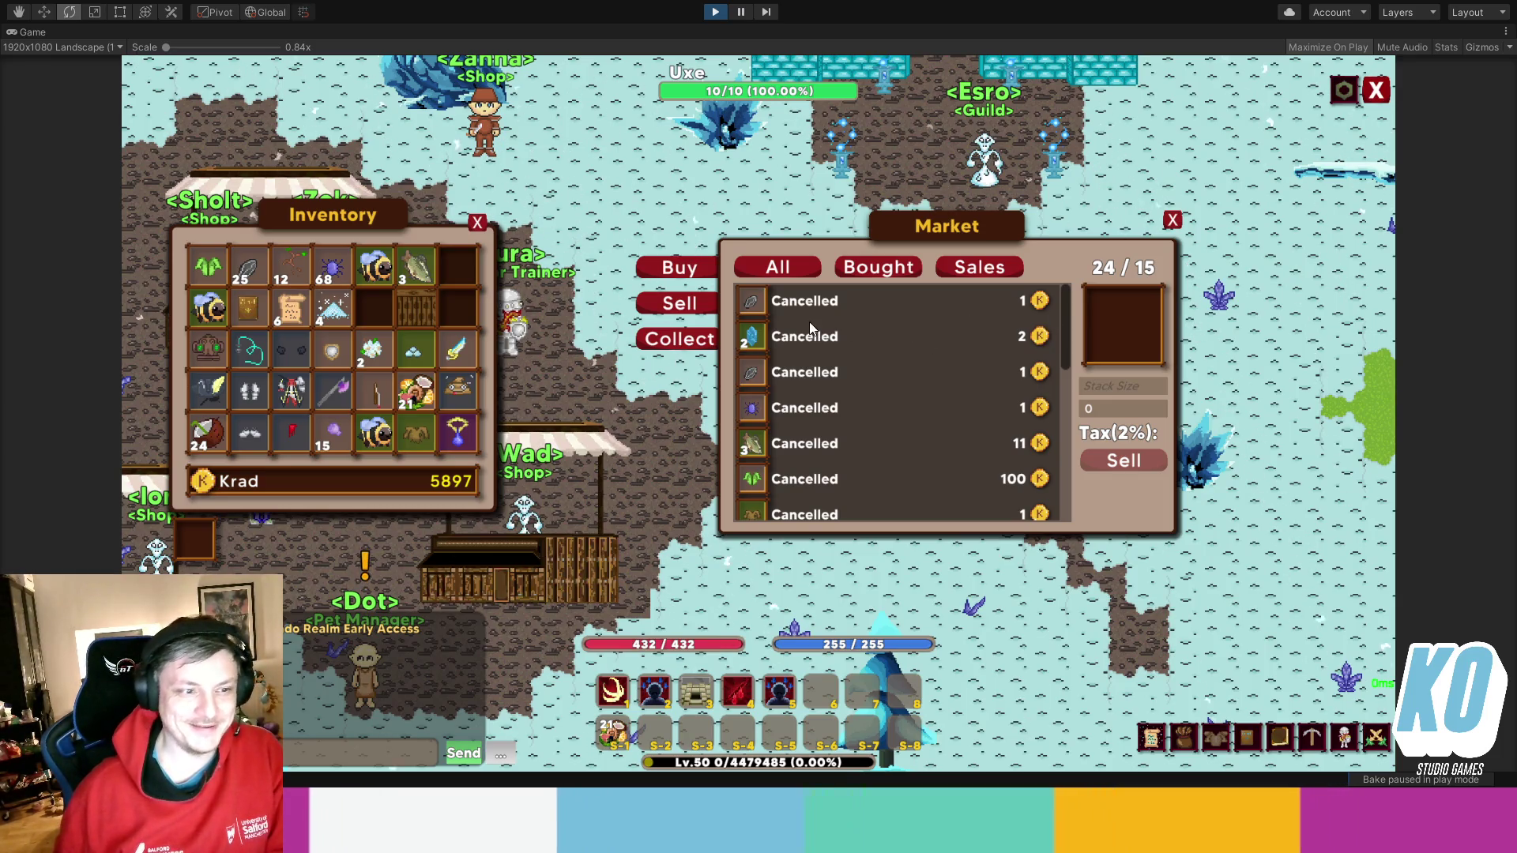
{"action": "mouse_move", "coordinate": [1112, 273]}
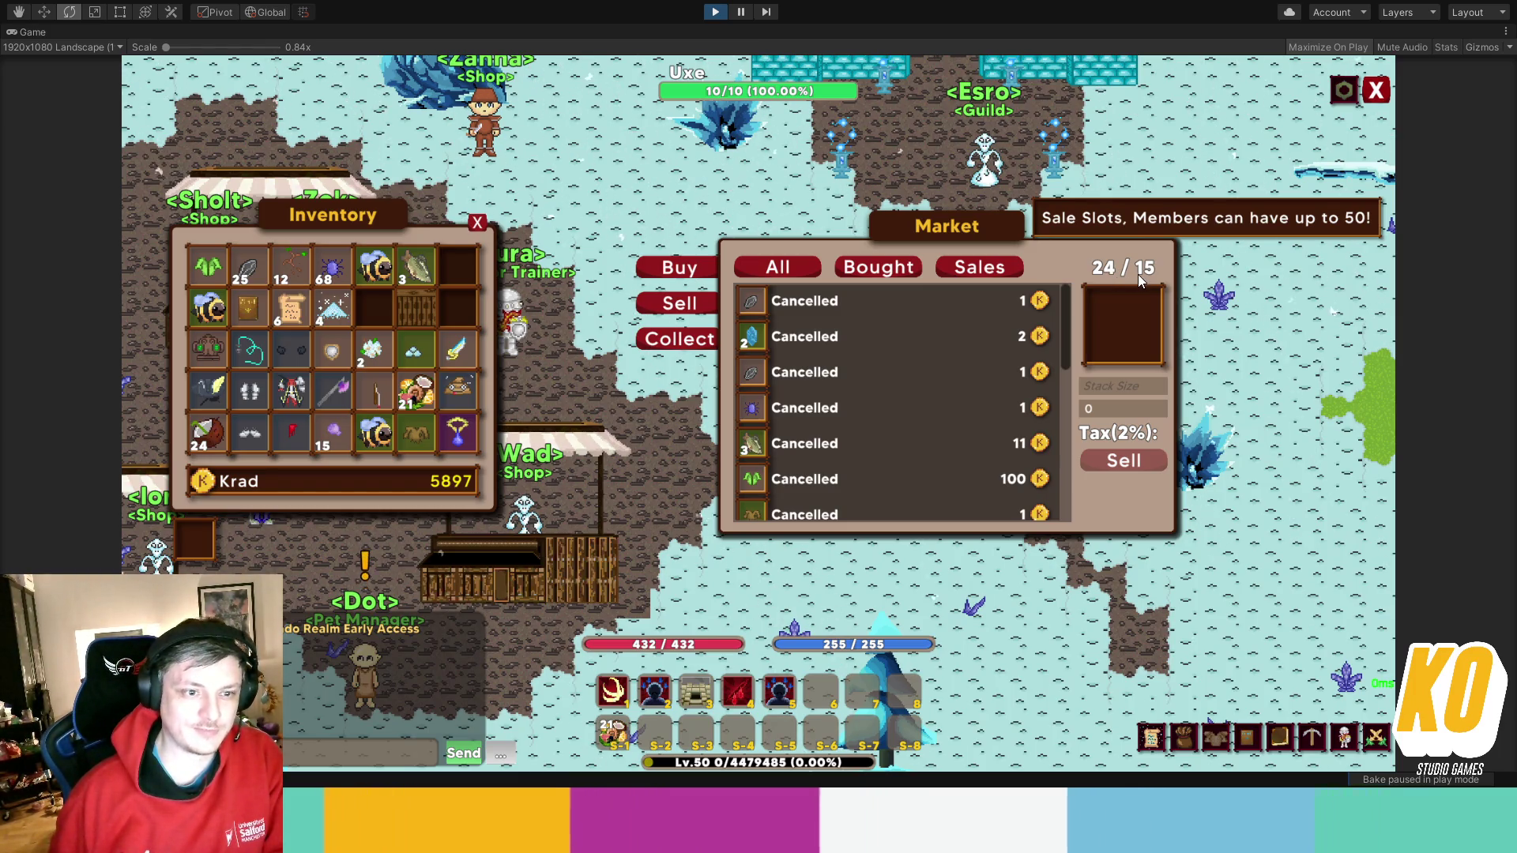
Step: Try listing the Basic Rod for 555 Krad, refused with slots full, then go to Collect
{"action": "left_click", "coordinate": [381, 400]}
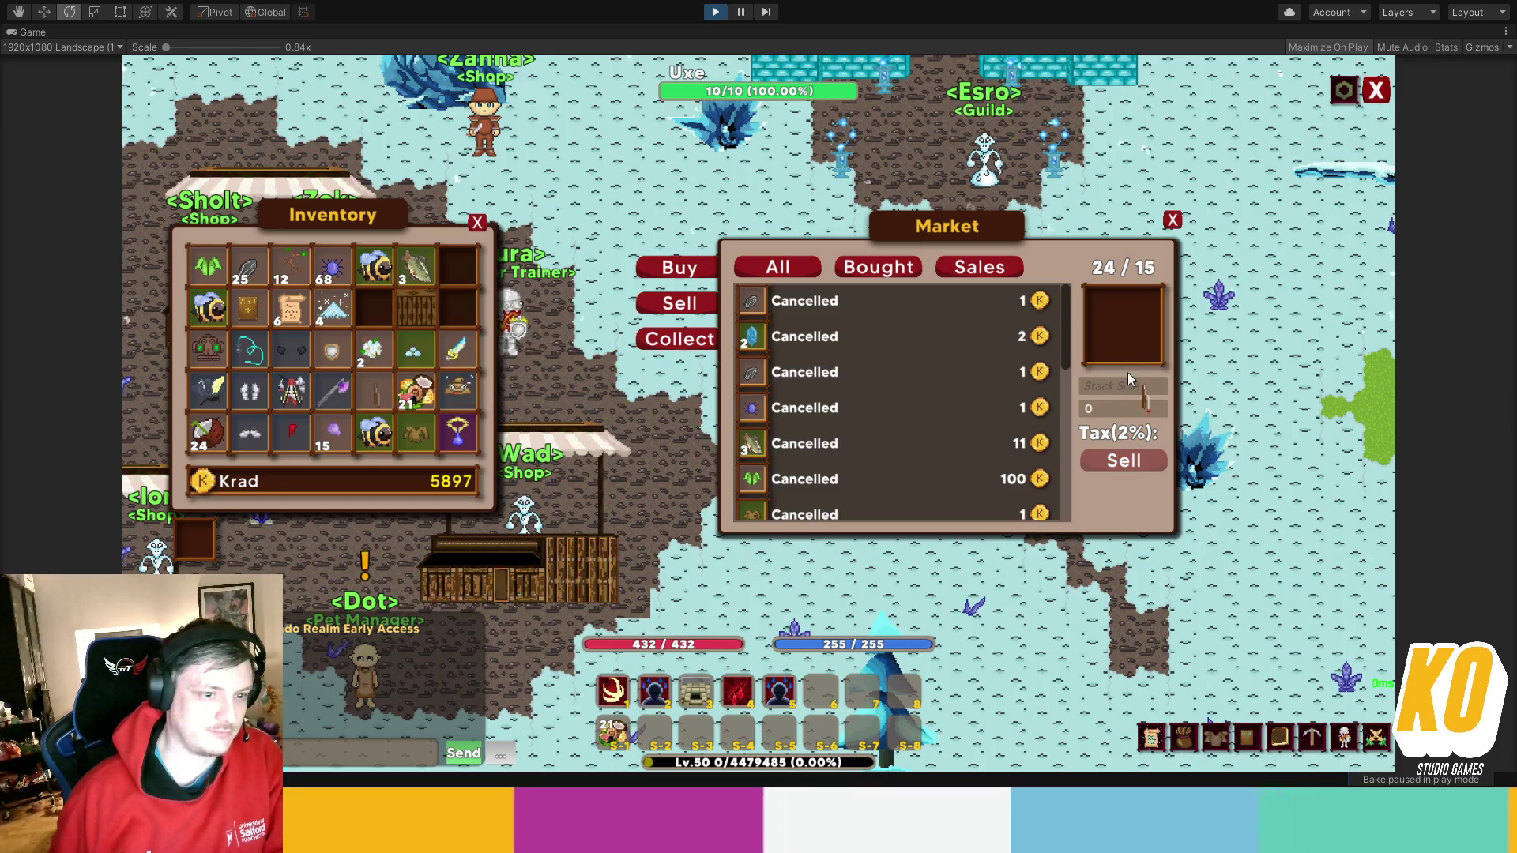
{"action": "left_click", "coordinate": [1116, 406]}
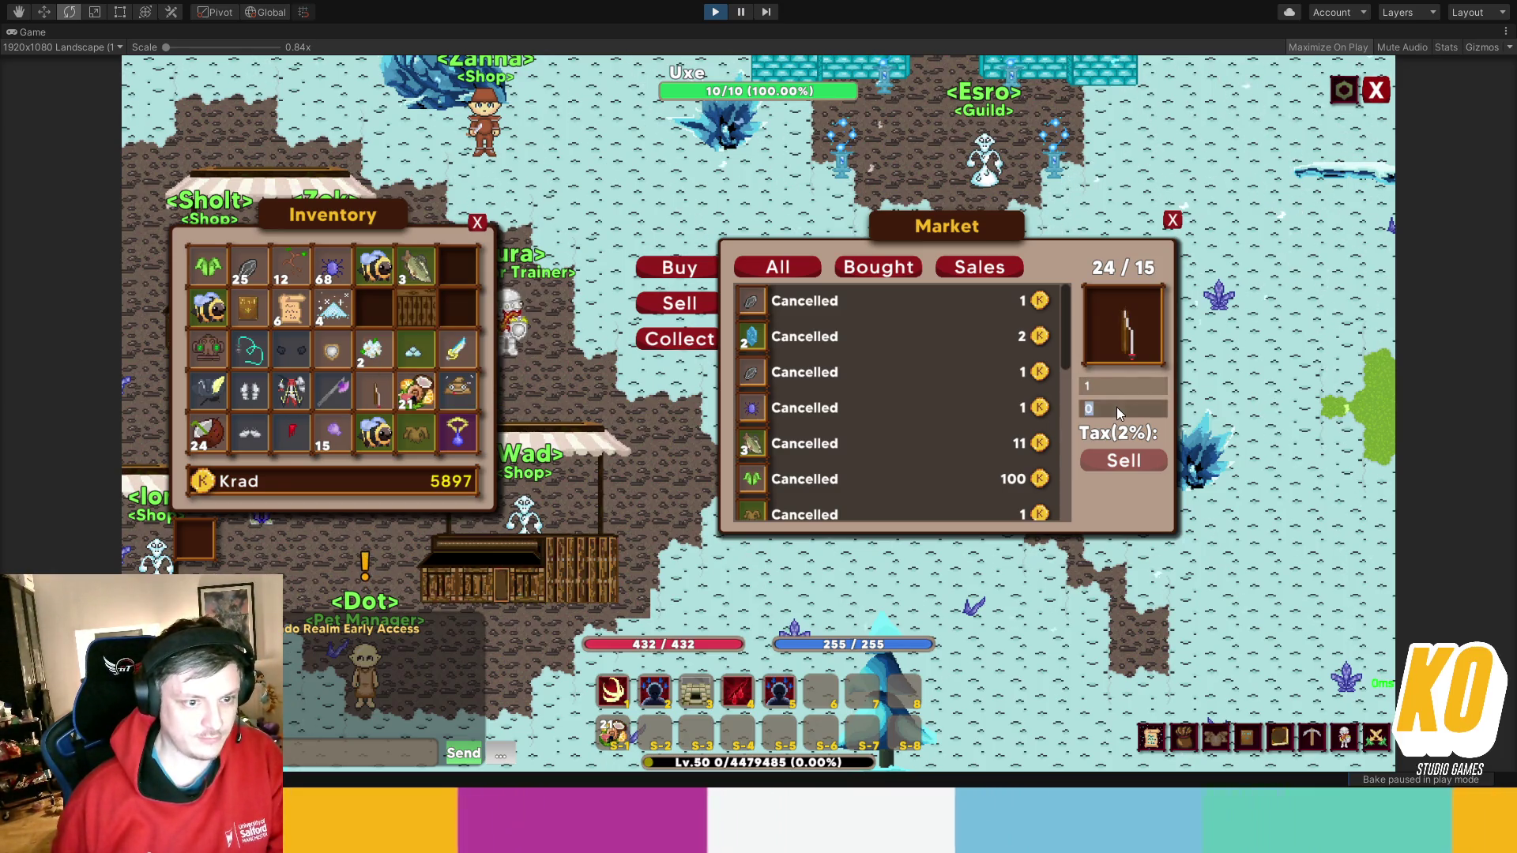
{"action": "type", "text": "555"}
{"action": "left_click", "coordinate": [1104, 466]}
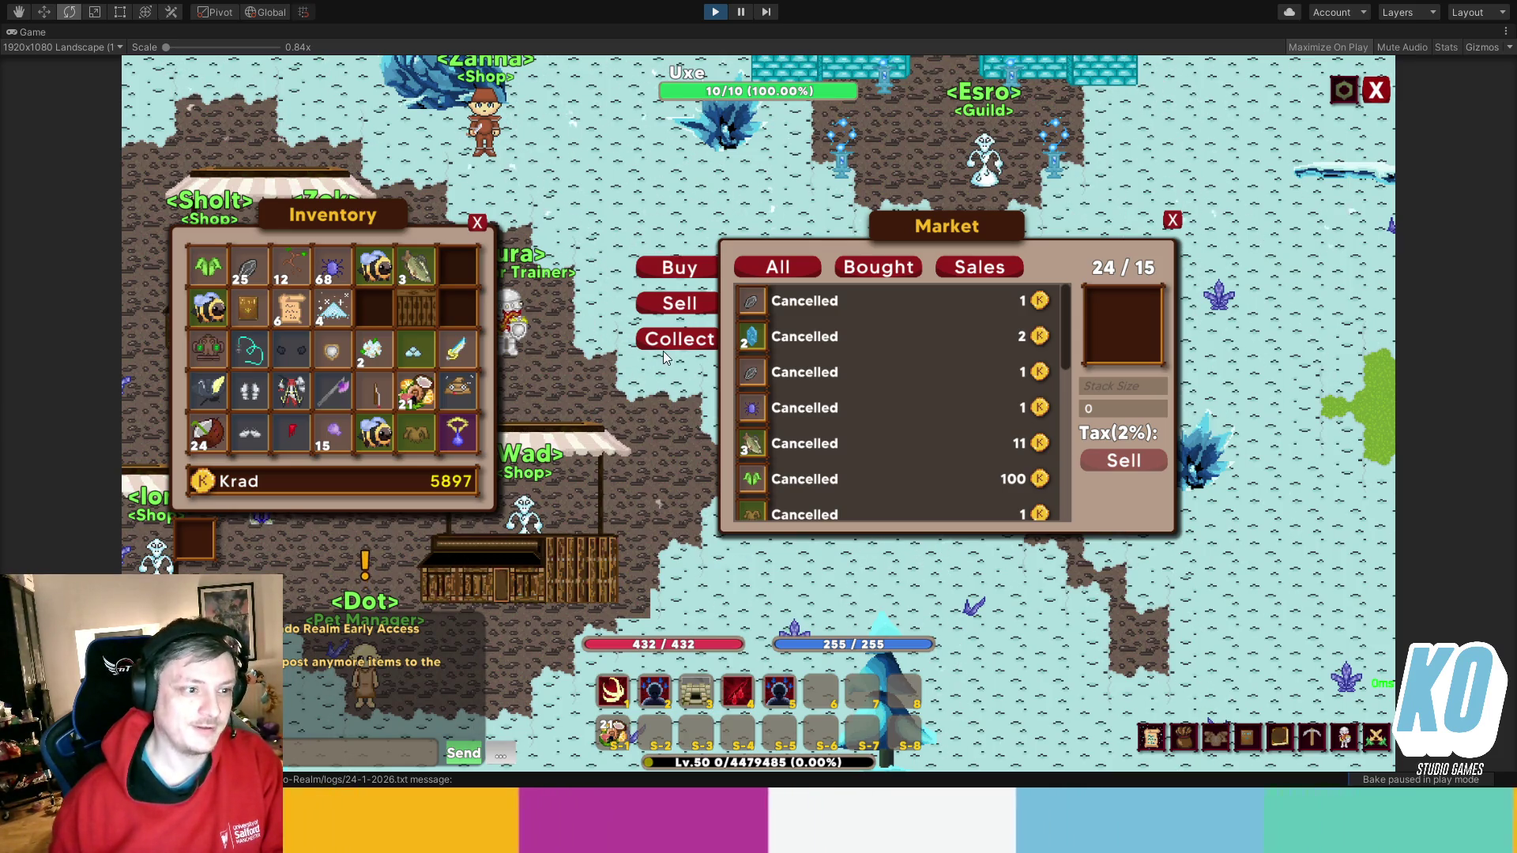
{"action": "left_click", "coordinate": [688, 341]}
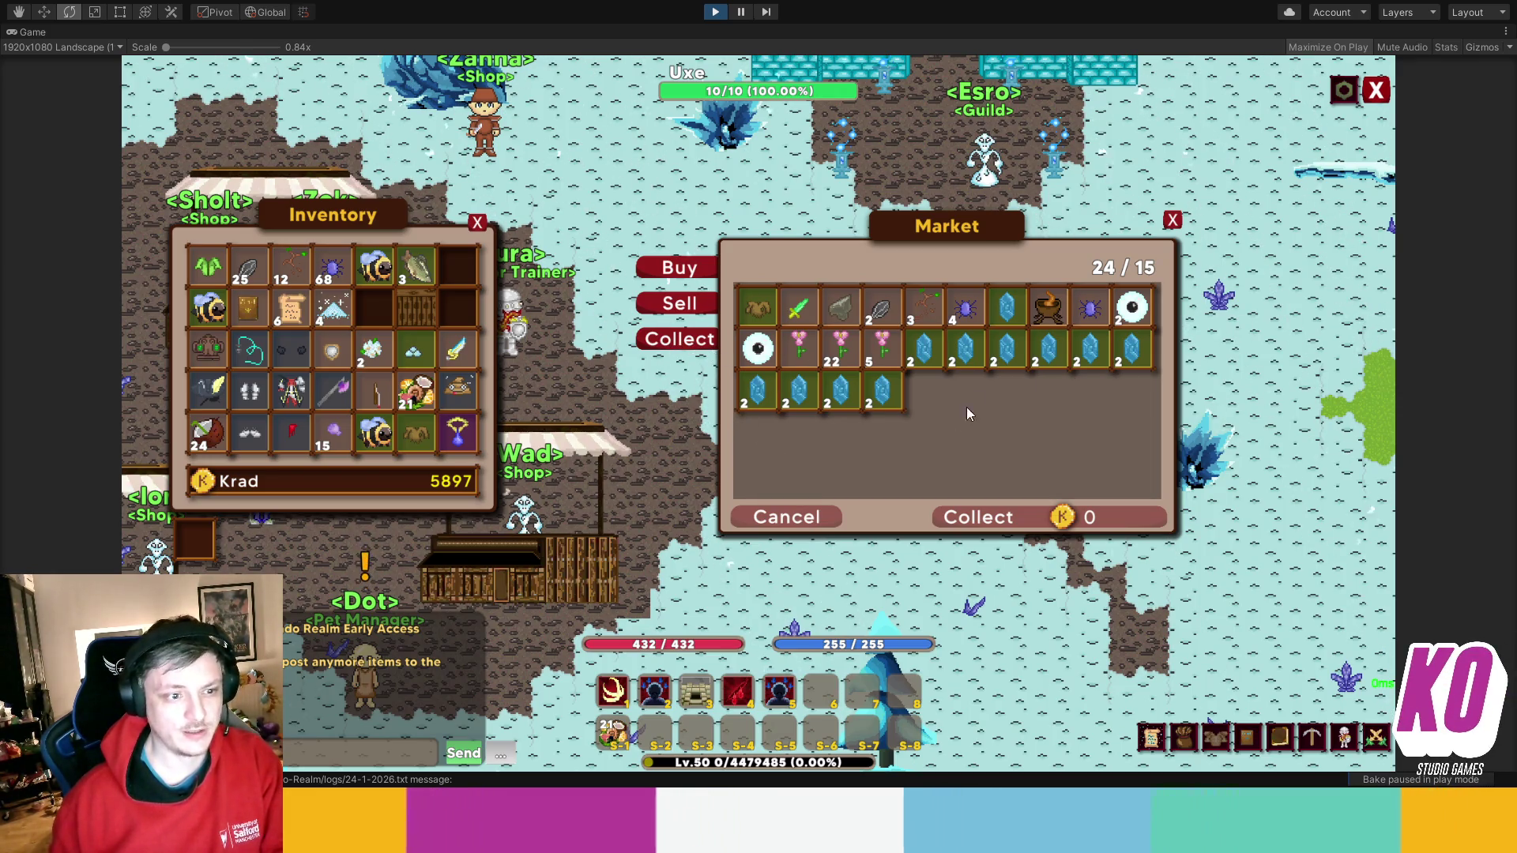
Step: Look over own listings in the Collect view and select the last crystal listing
{"action": "mouse_move", "coordinate": [794, 314]}
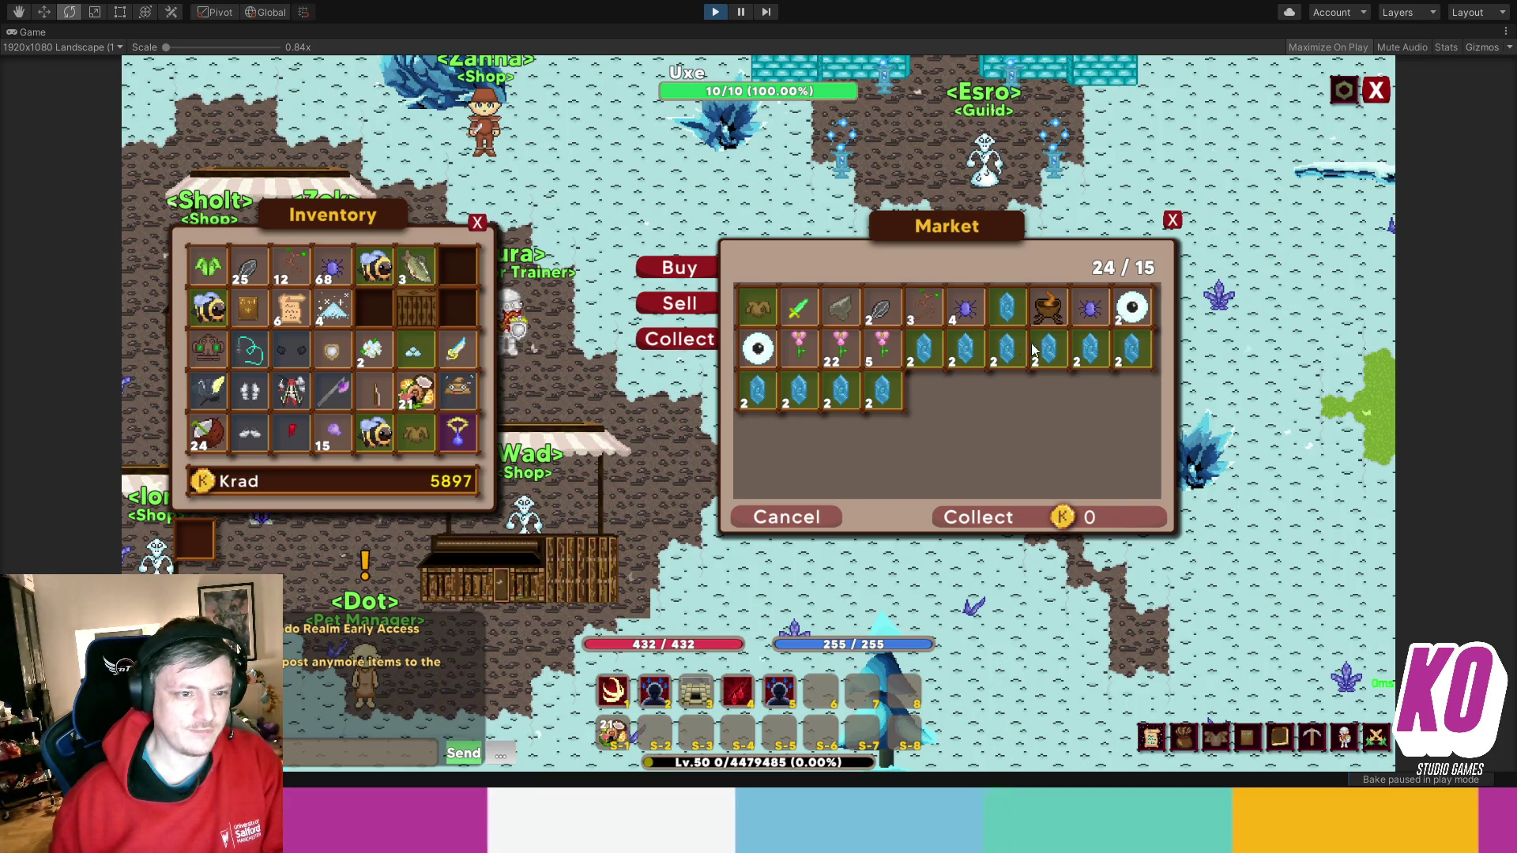
{"action": "mouse_move", "coordinate": [817, 400]}
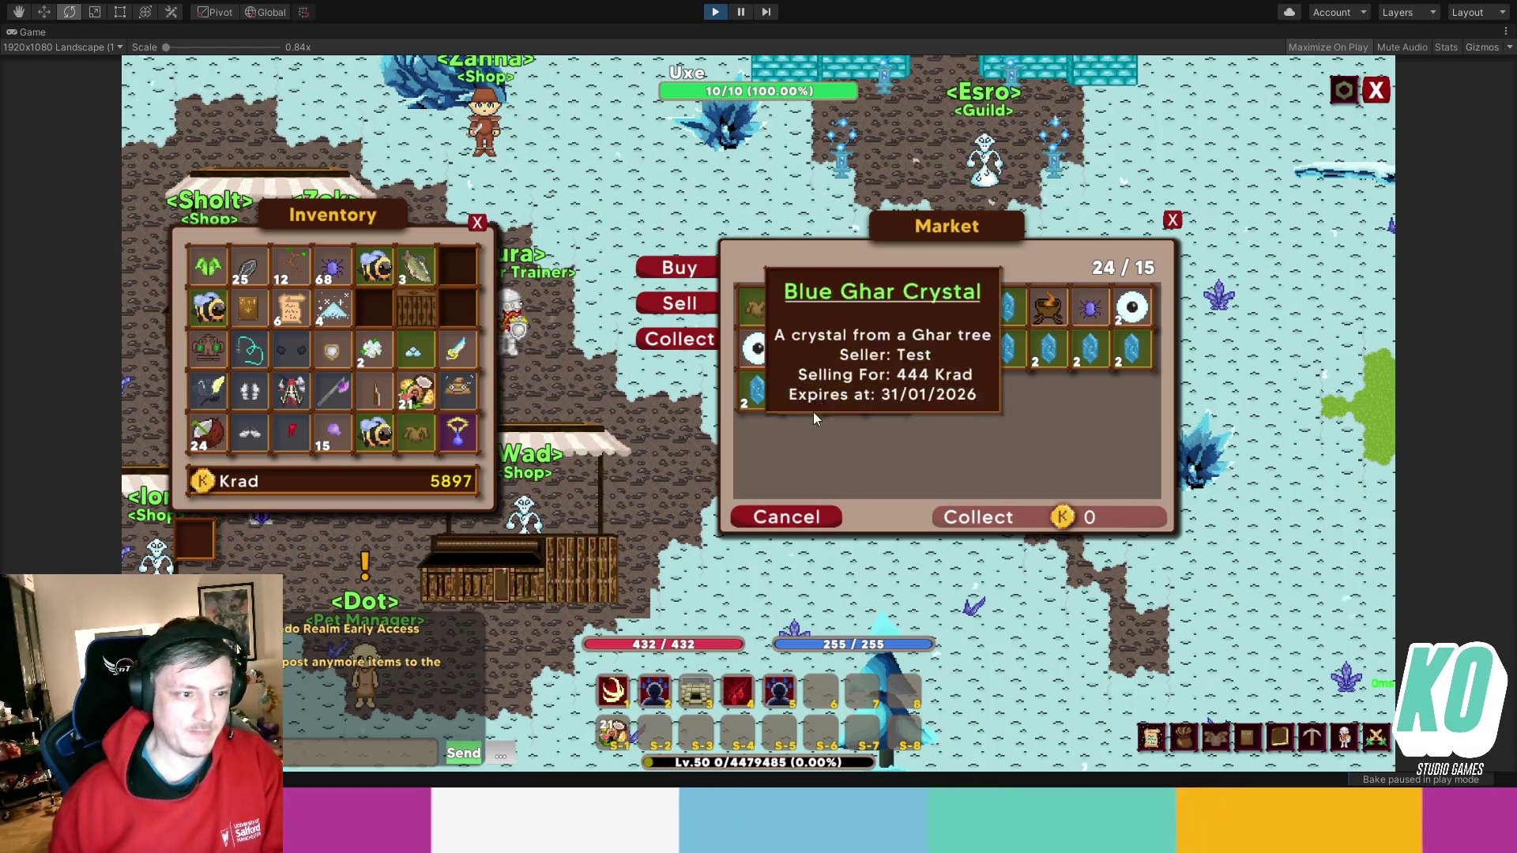
{"action": "mouse_move", "coordinate": [885, 393]}
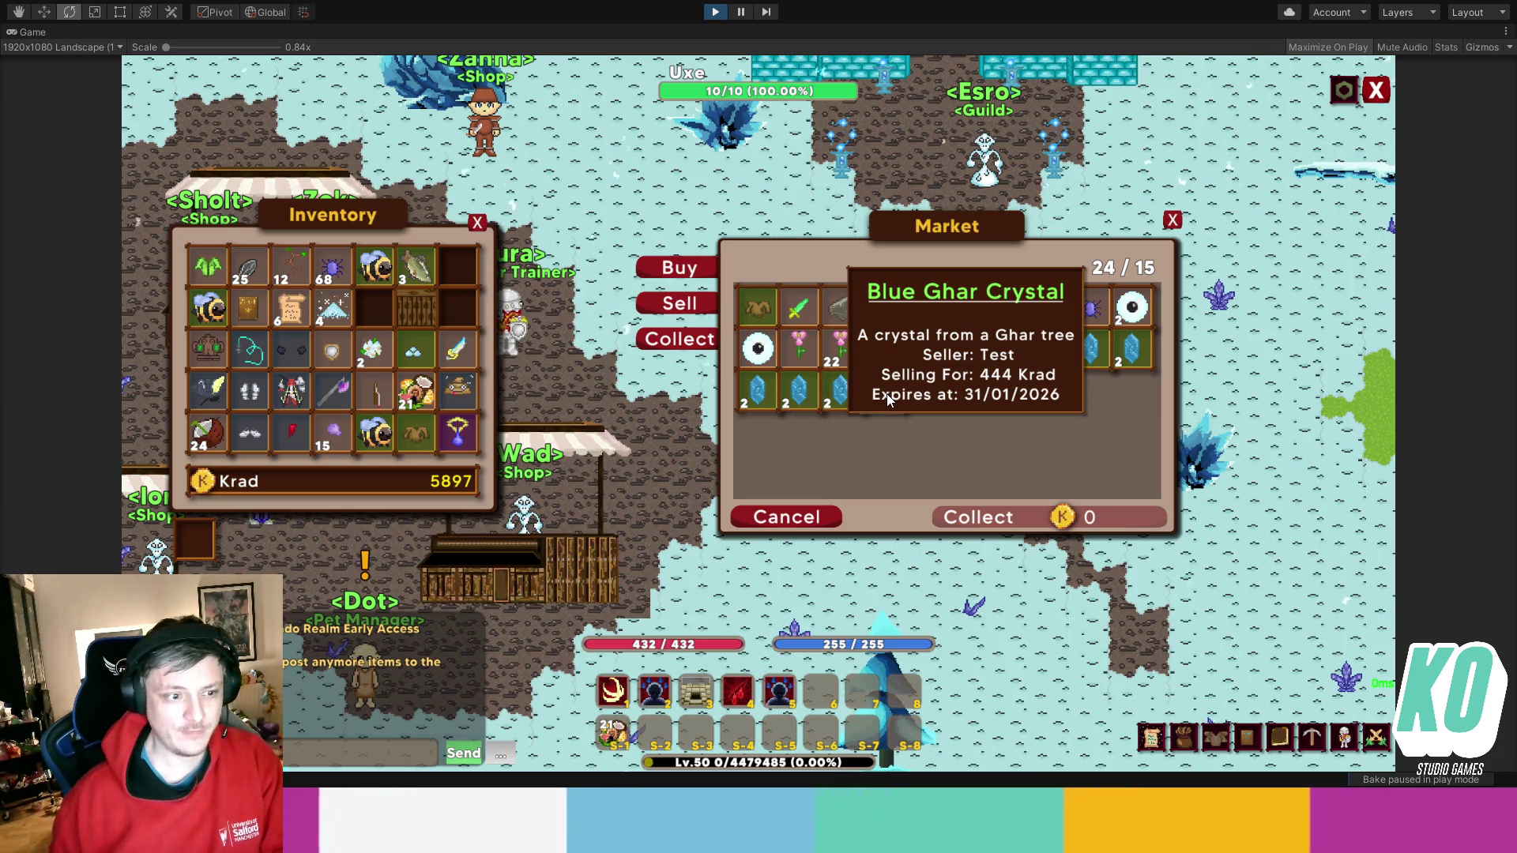
{"action": "left_click", "coordinate": [822, 516]}
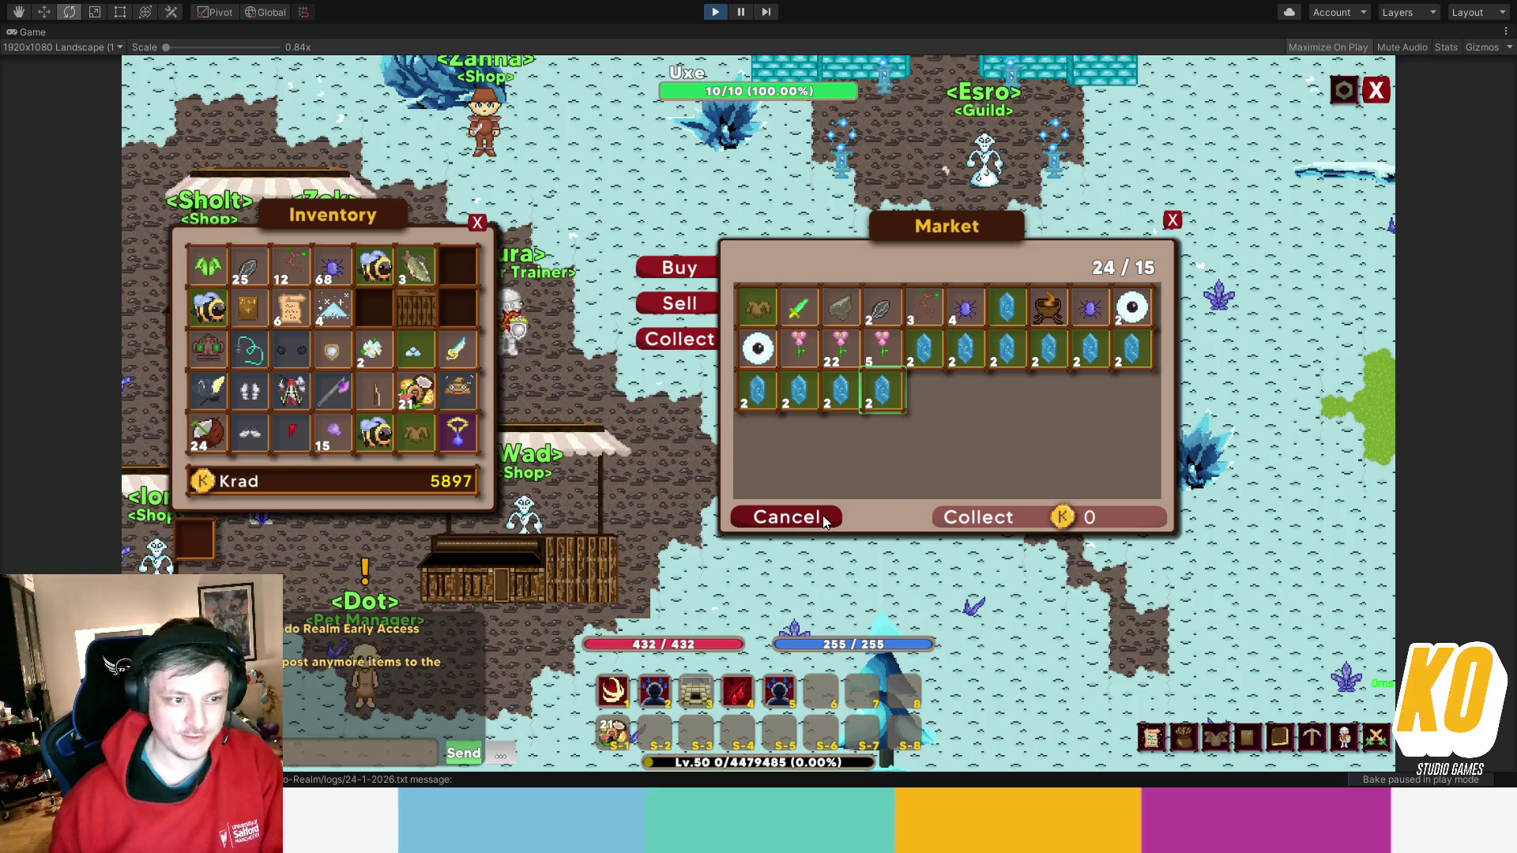
Step: Collect the first several expired crystal listings back to the inventory
{"action": "left_click", "coordinate": [822, 518]}
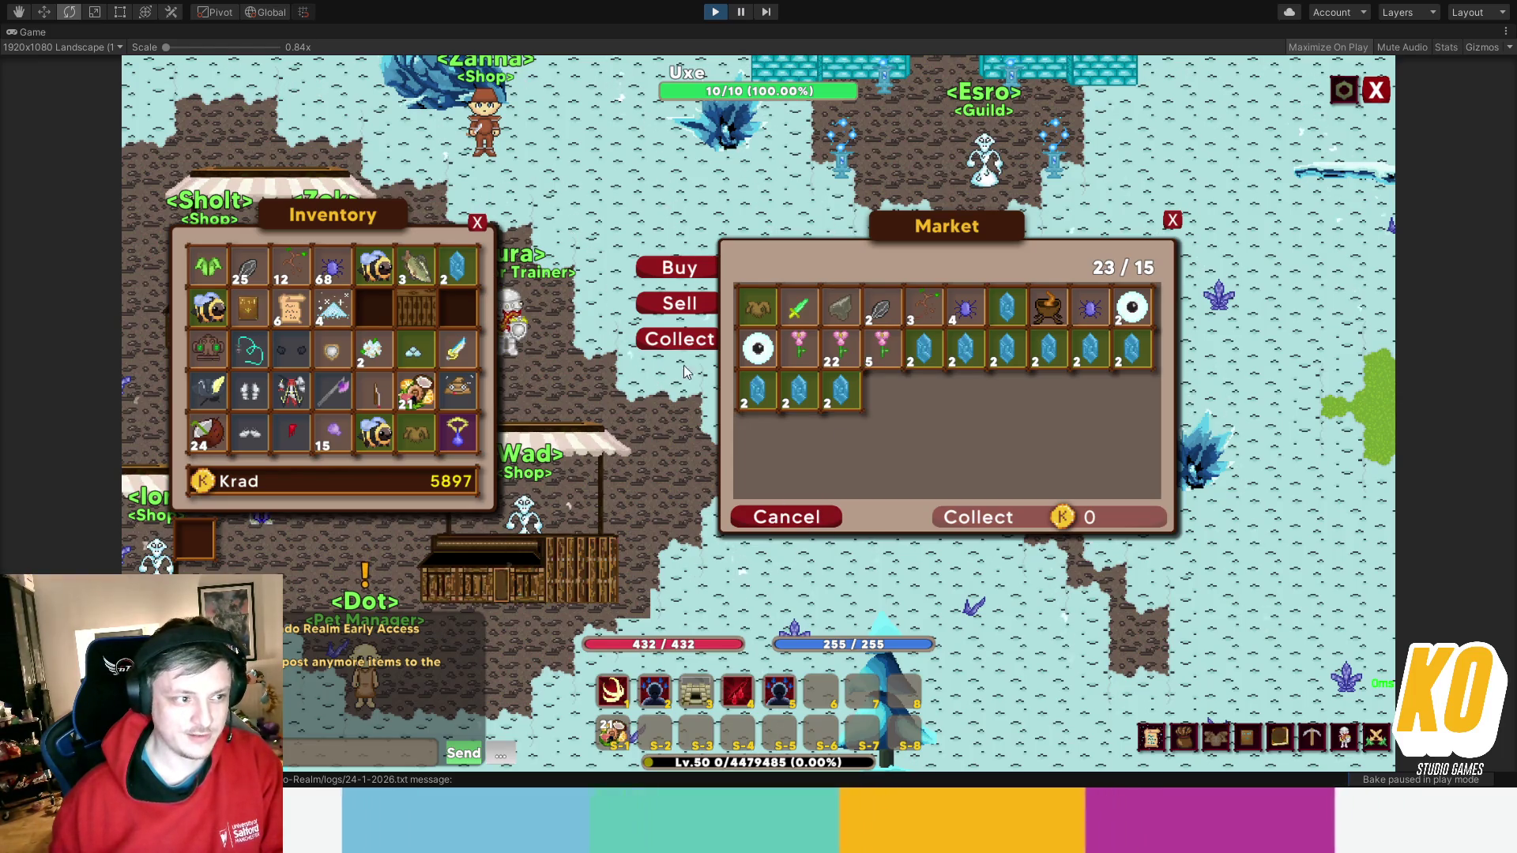
{"action": "left_click", "coordinate": [842, 393]}
{"action": "left_click", "coordinate": [799, 518]}
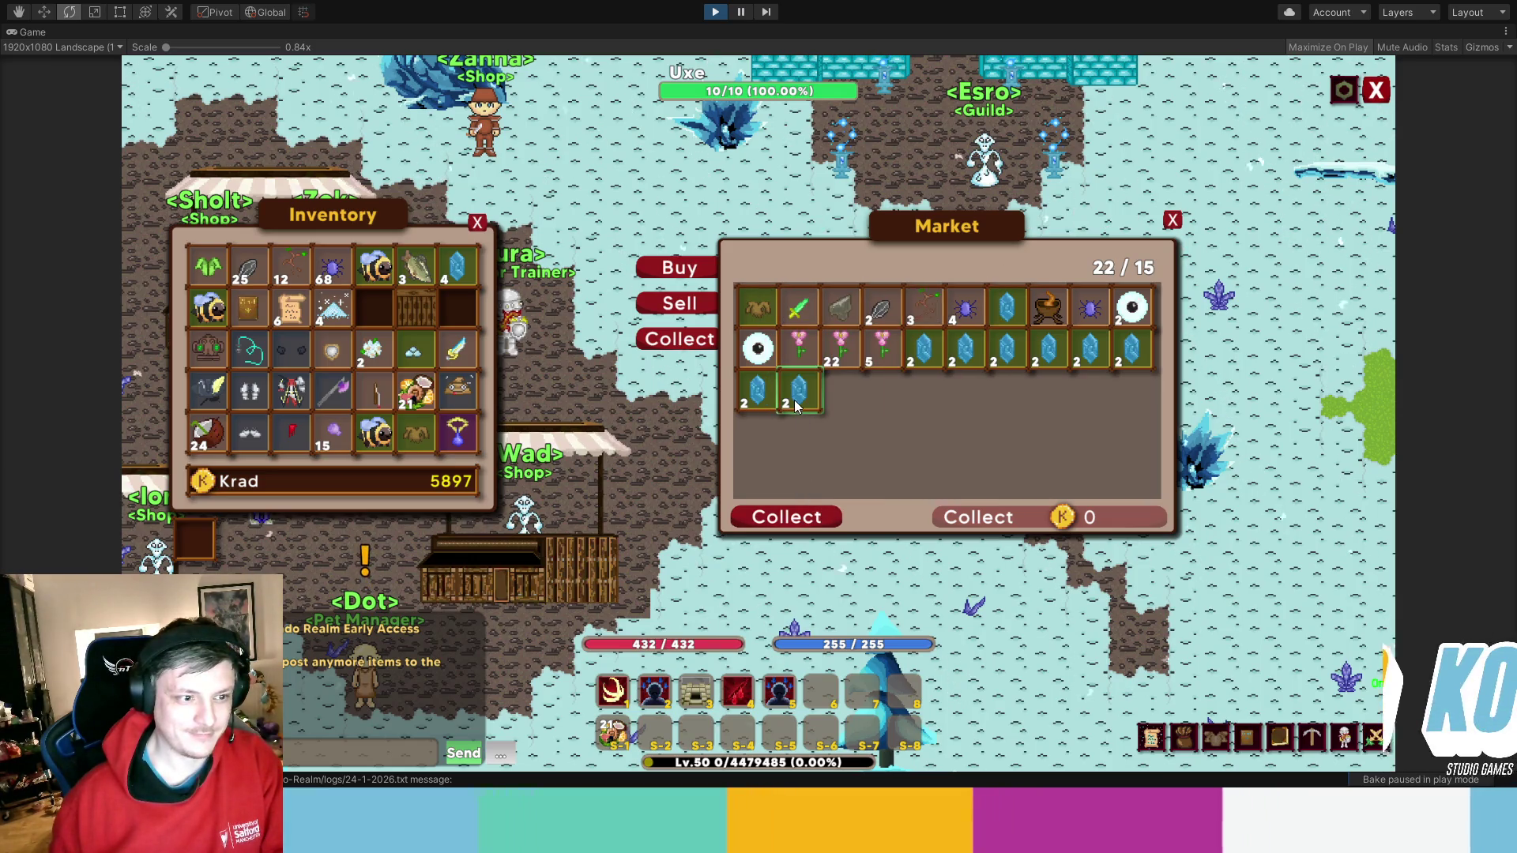
{"action": "mouse_move", "coordinate": [794, 400]}
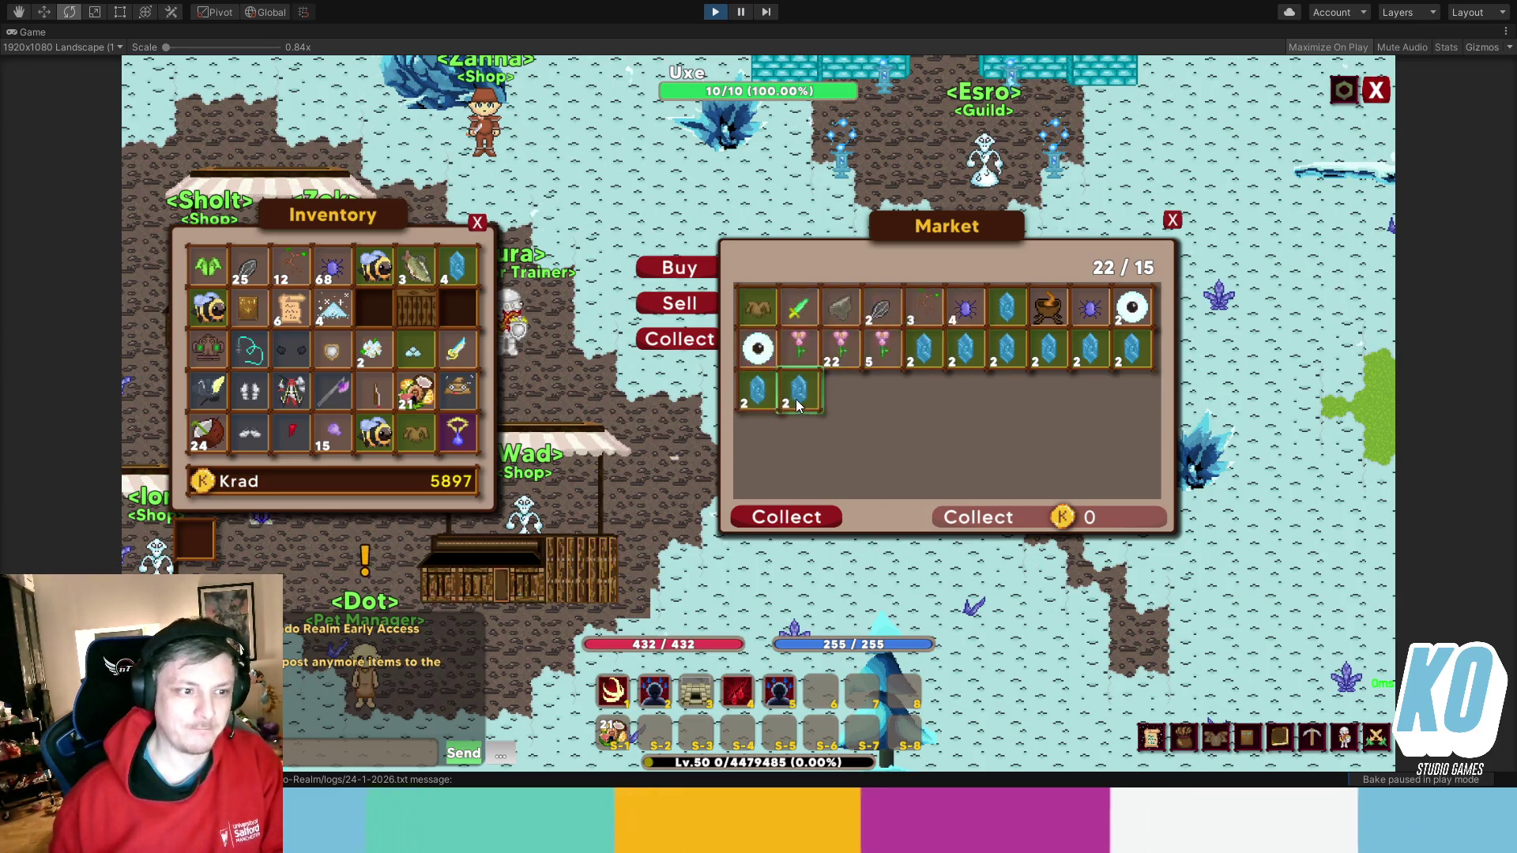
{"action": "left_click", "coordinate": [793, 387]}
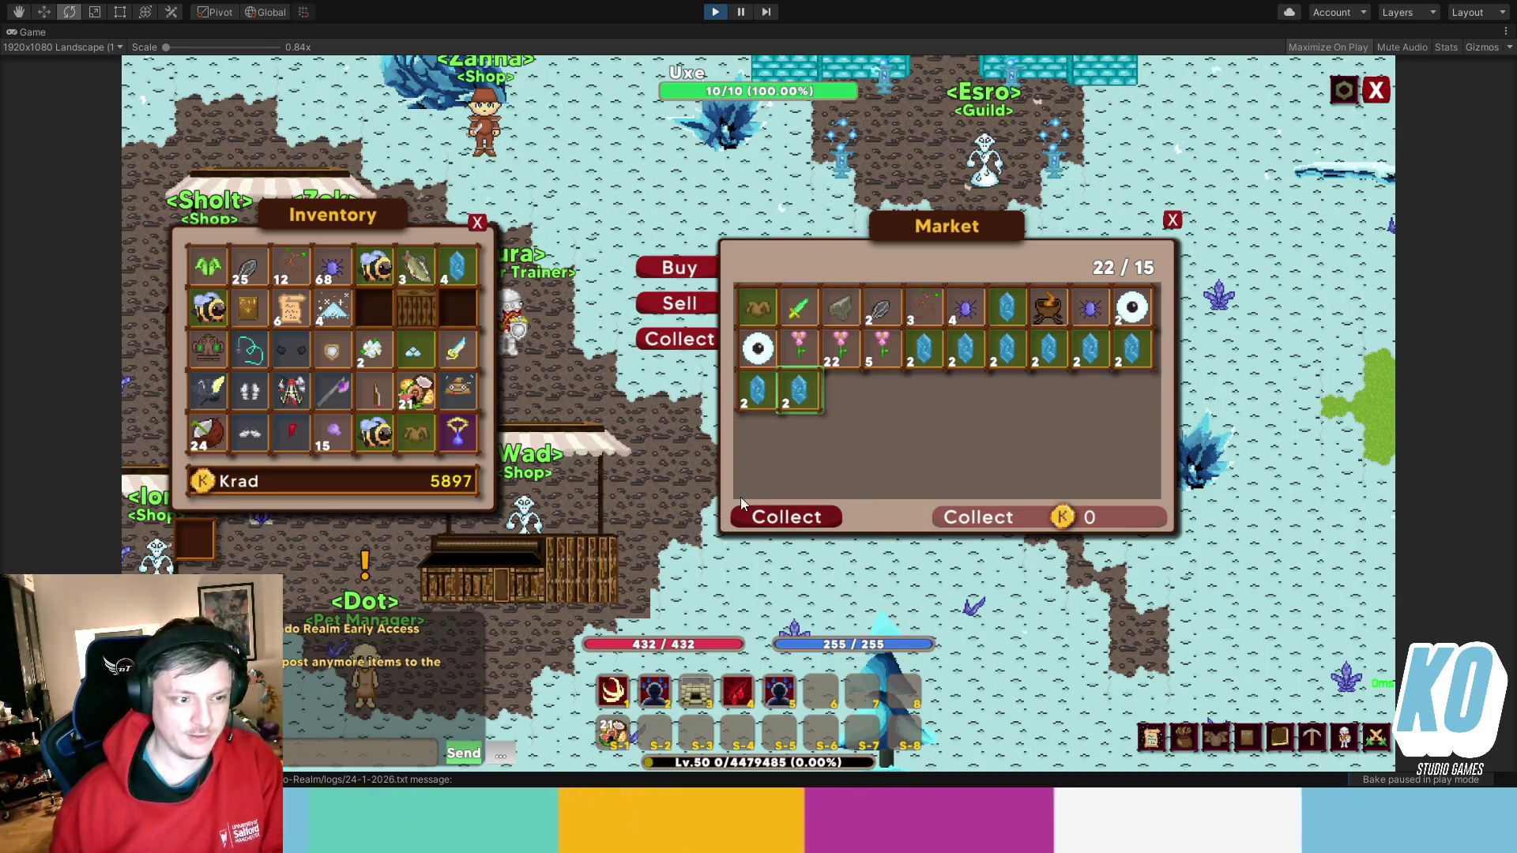
{"action": "left_click", "coordinate": [758, 516]}
{"action": "left_click", "coordinate": [755, 390]}
{"action": "left_click", "coordinate": [790, 528]}
Step: Collect the remaining expired crystal listings on the right side of the grid
{"action": "mouse_move", "coordinate": [1125, 358]}
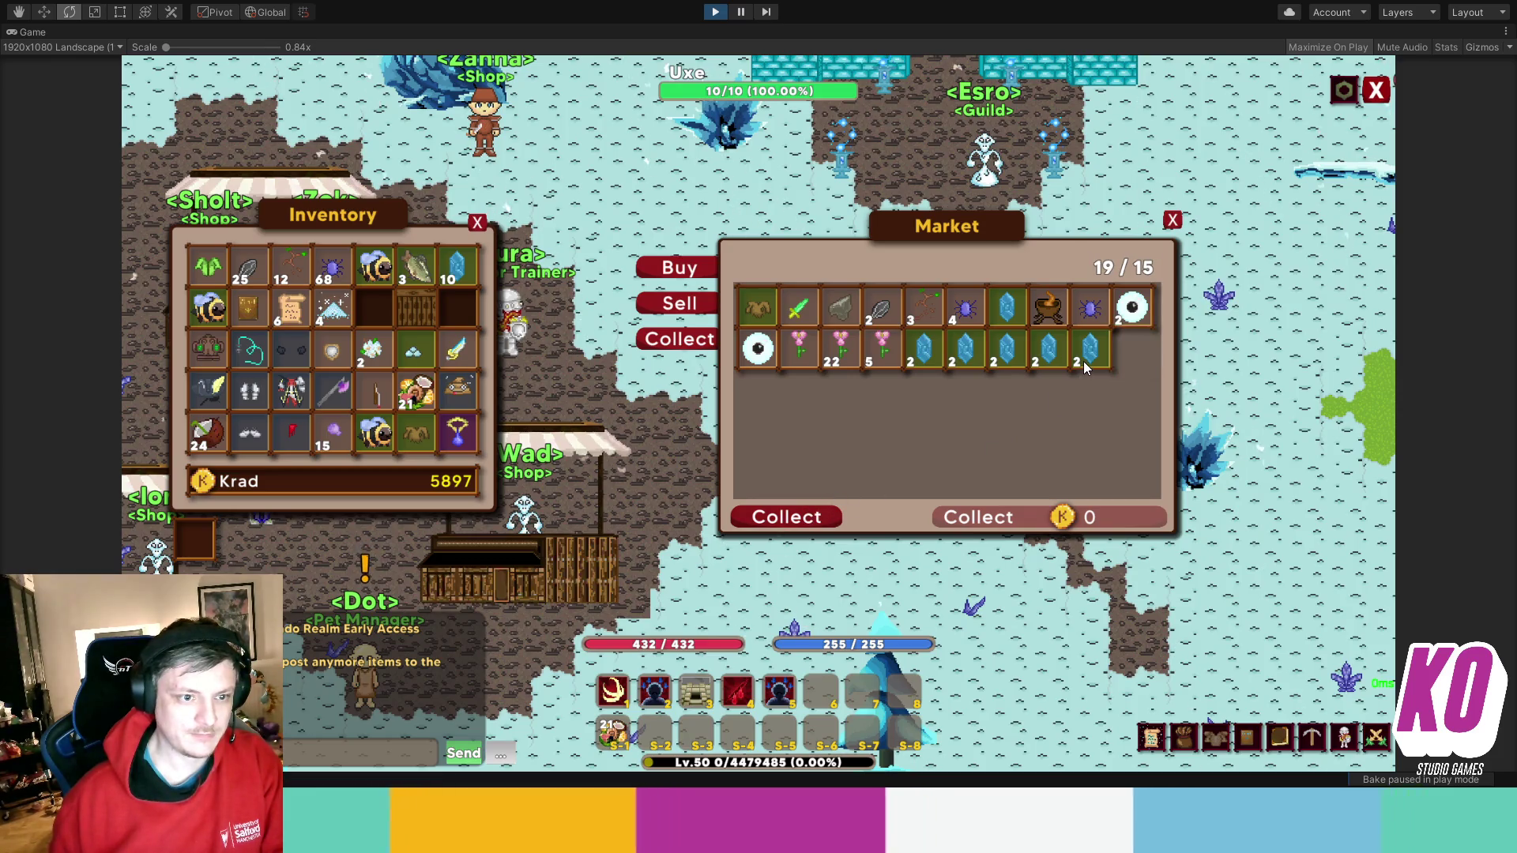
{"action": "left_click", "coordinate": [1041, 364]}
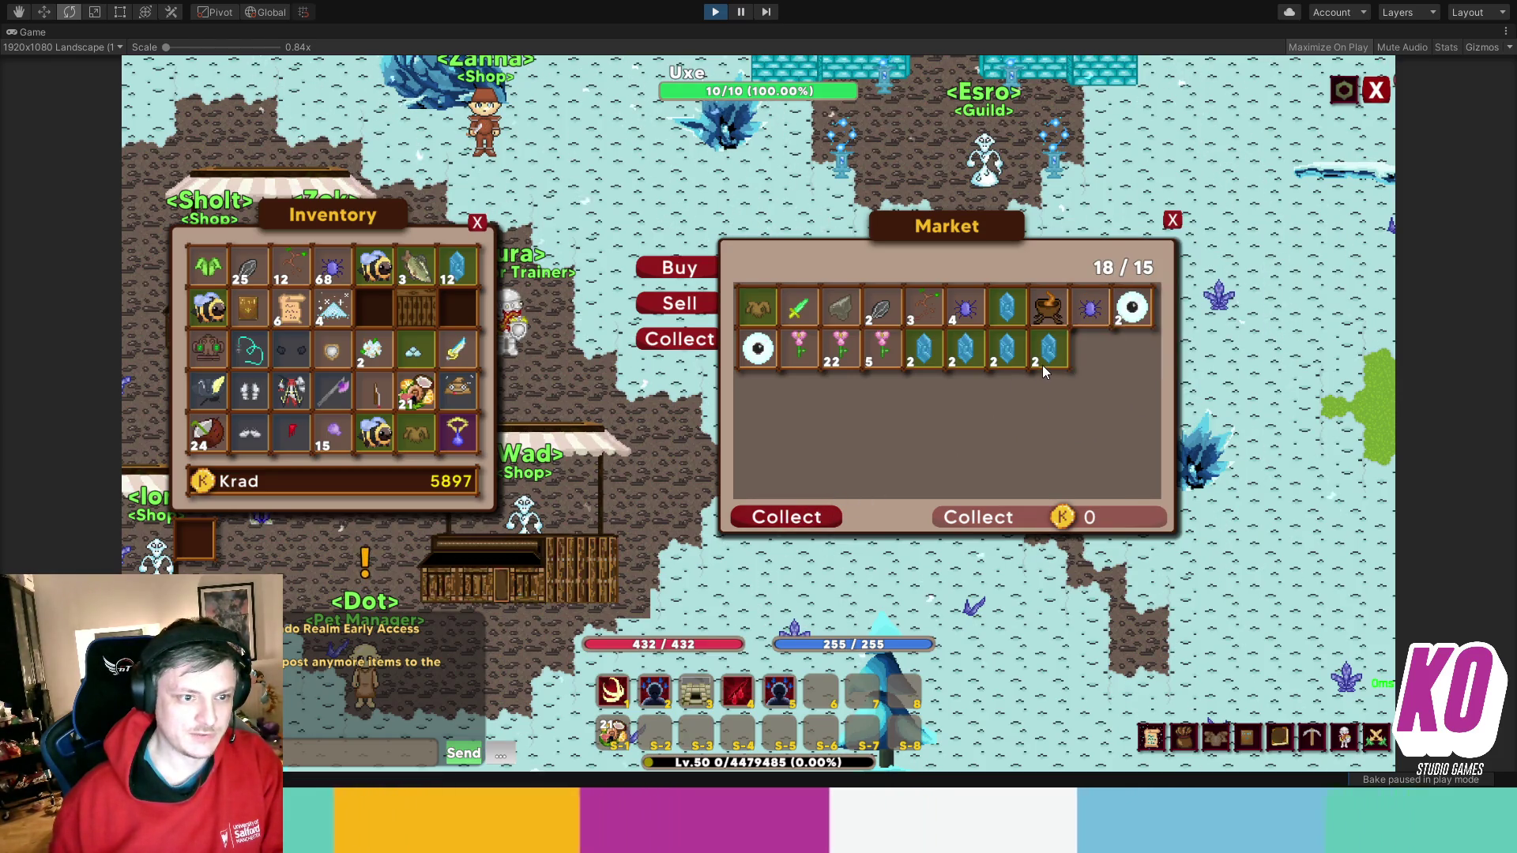
{"action": "left_click", "coordinate": [1030, 363]}
{"action": "left_click", "coordinate": [1004, 360]}
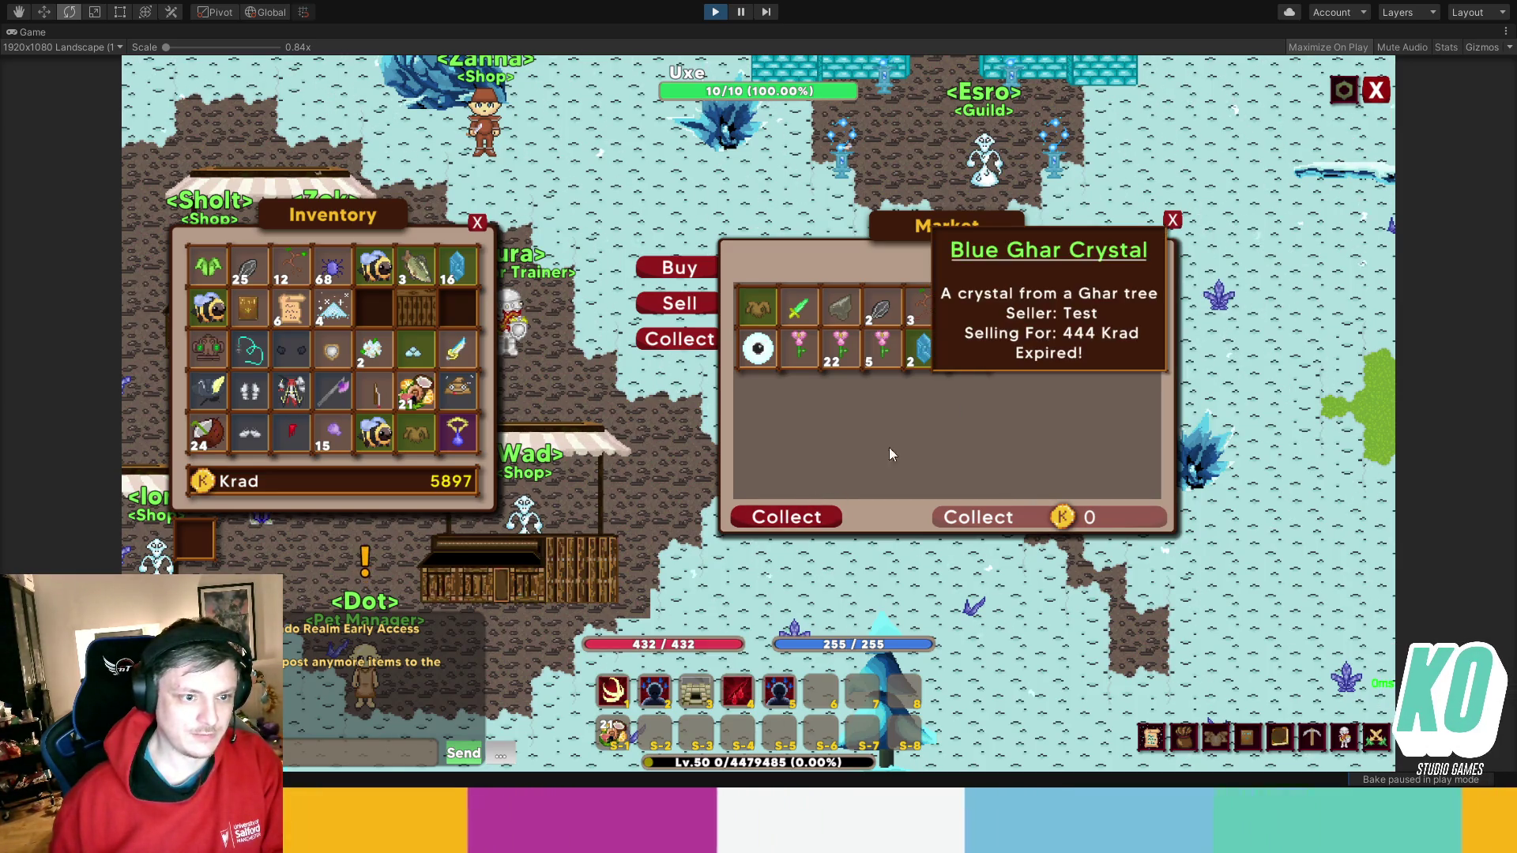
{"action": "left_click", "coordinate": [925, 348]}
{"action": "left_click", "coordinate": [803, 514]}
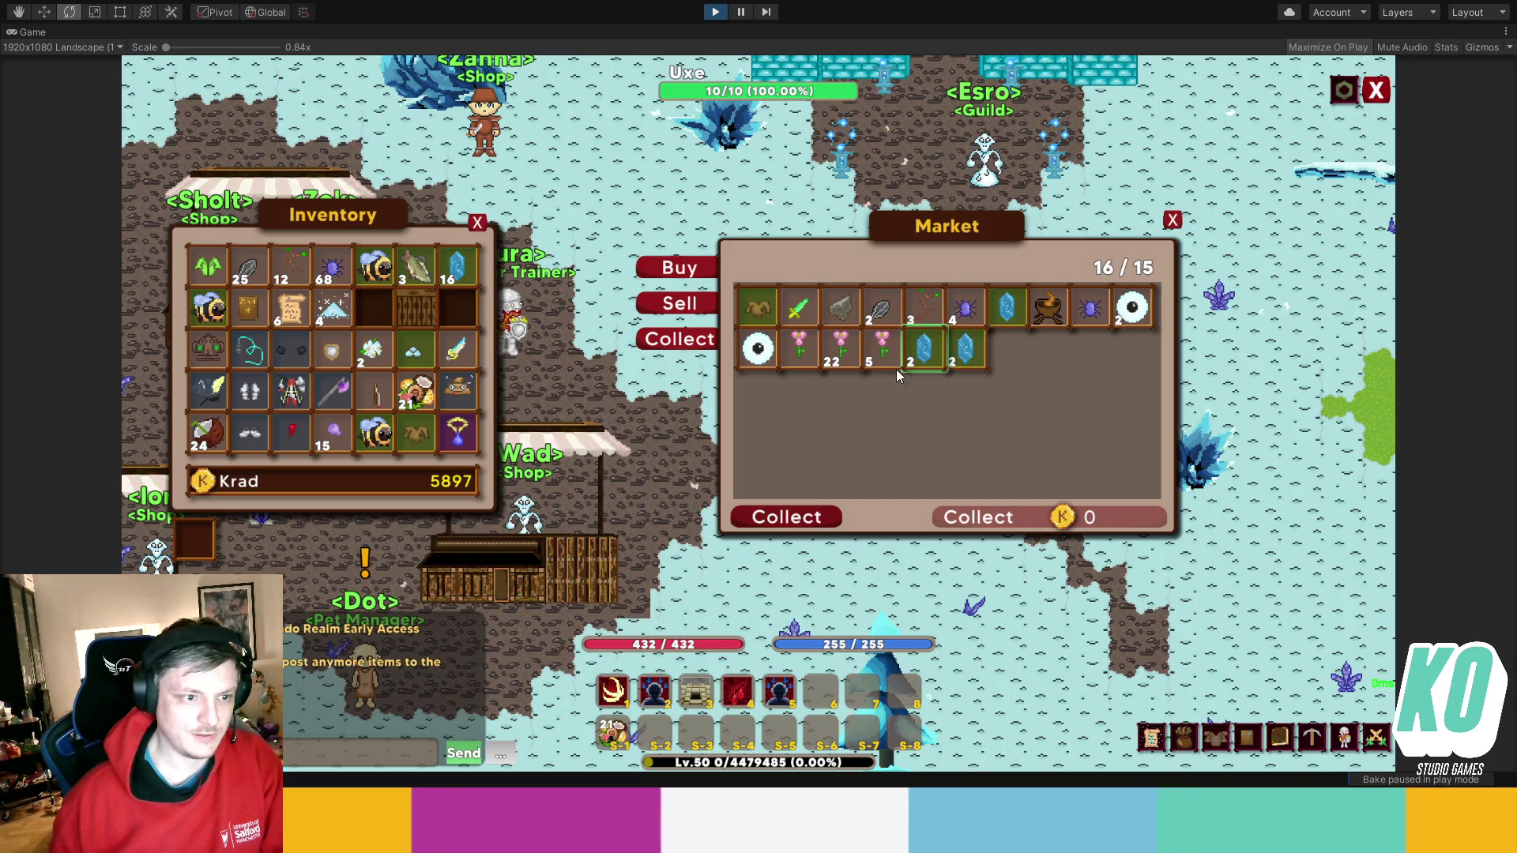
{"action": "left_click", "coordinate": [882, 348]}
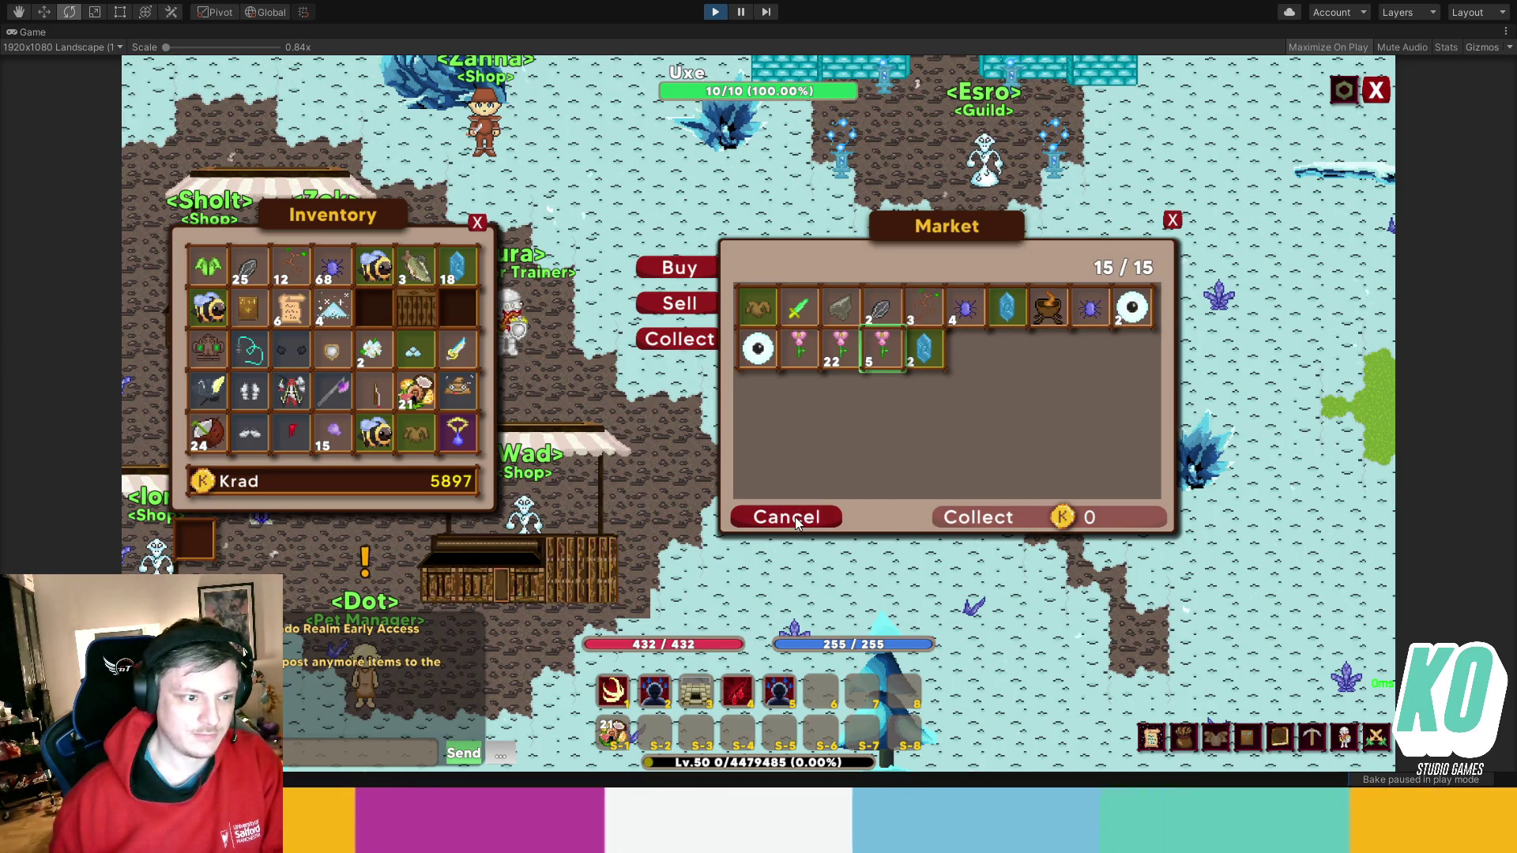
Step: Cancel the 5-flower, 22-flower and pink flower listings and collect the last crystal
{"action": "left_click", "coordinate": [795, 517]}
{"action": "left_click", "coordinate": [842, 352]}
{"action": "left_click", "coordinate": [809, 514]}
{"action": "left_click", "coordinate": [855, 350]}
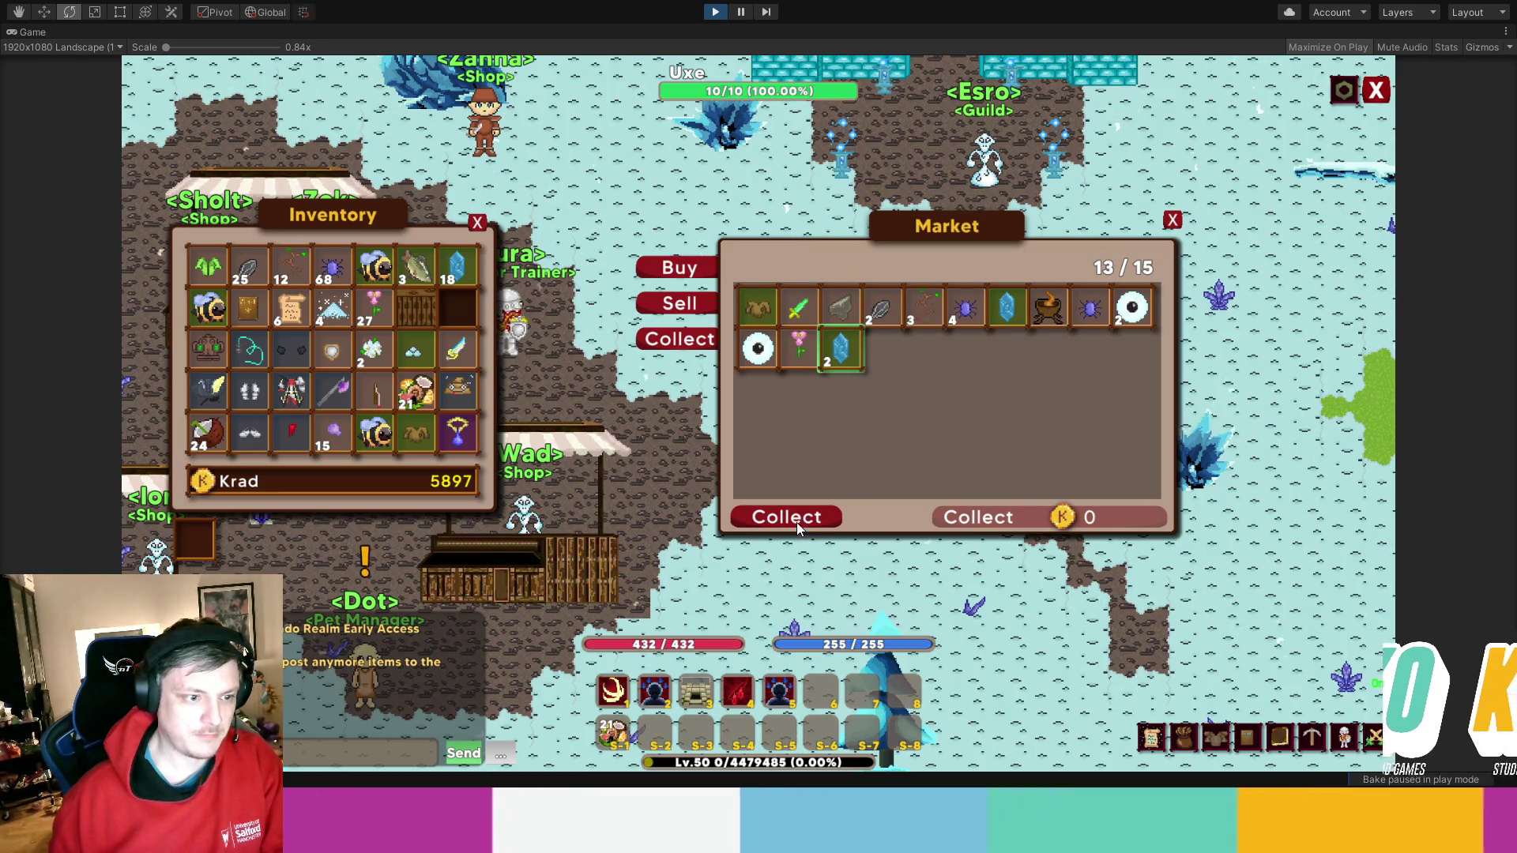
{"action": "left_click", "coordinate": [790, 519]}
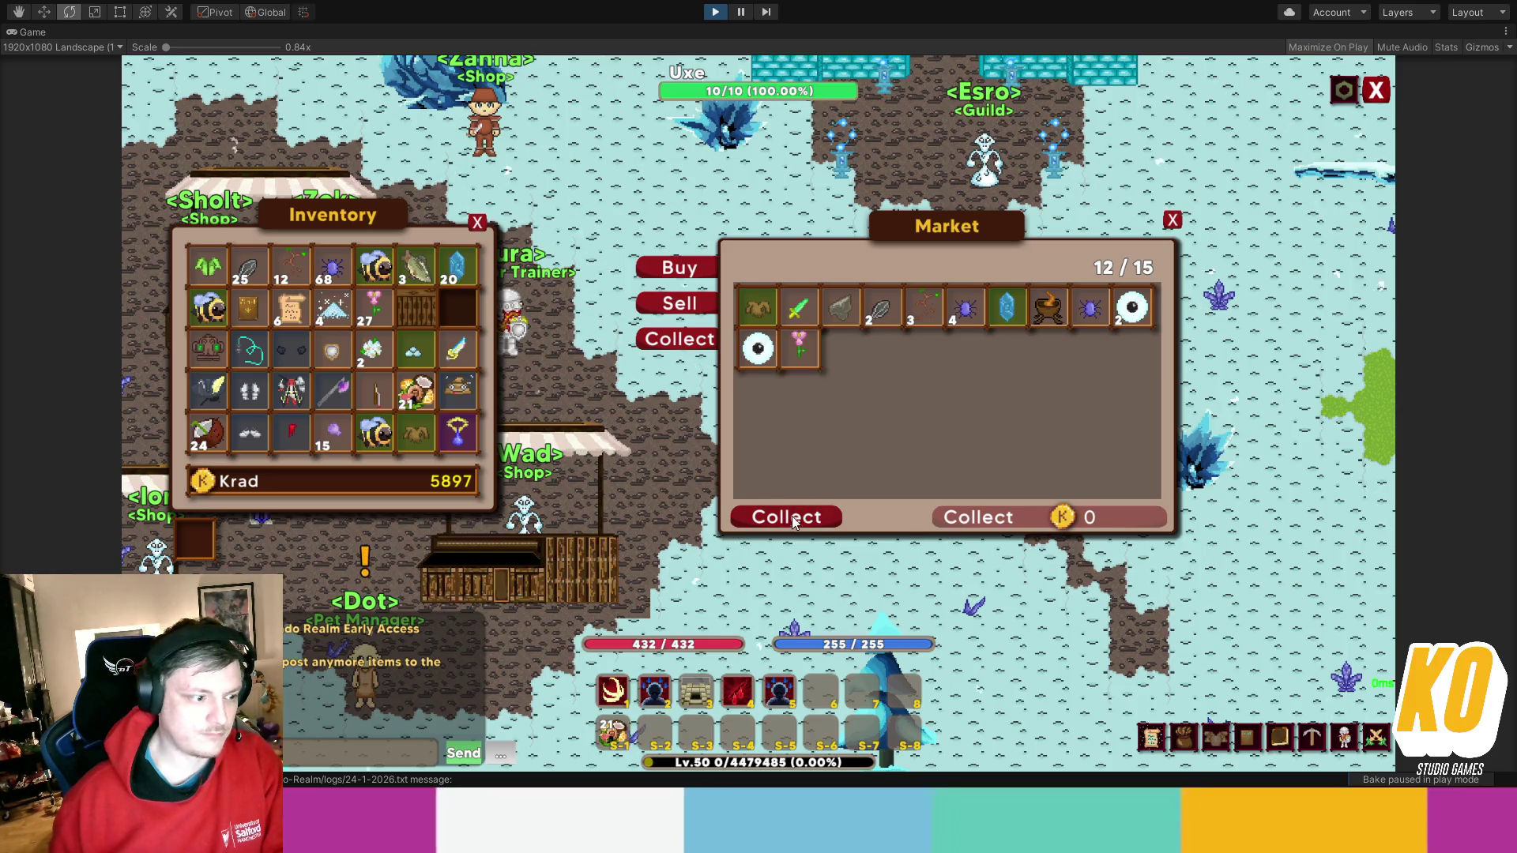
{"action": "left_click", "coordinate": [807, 357]}
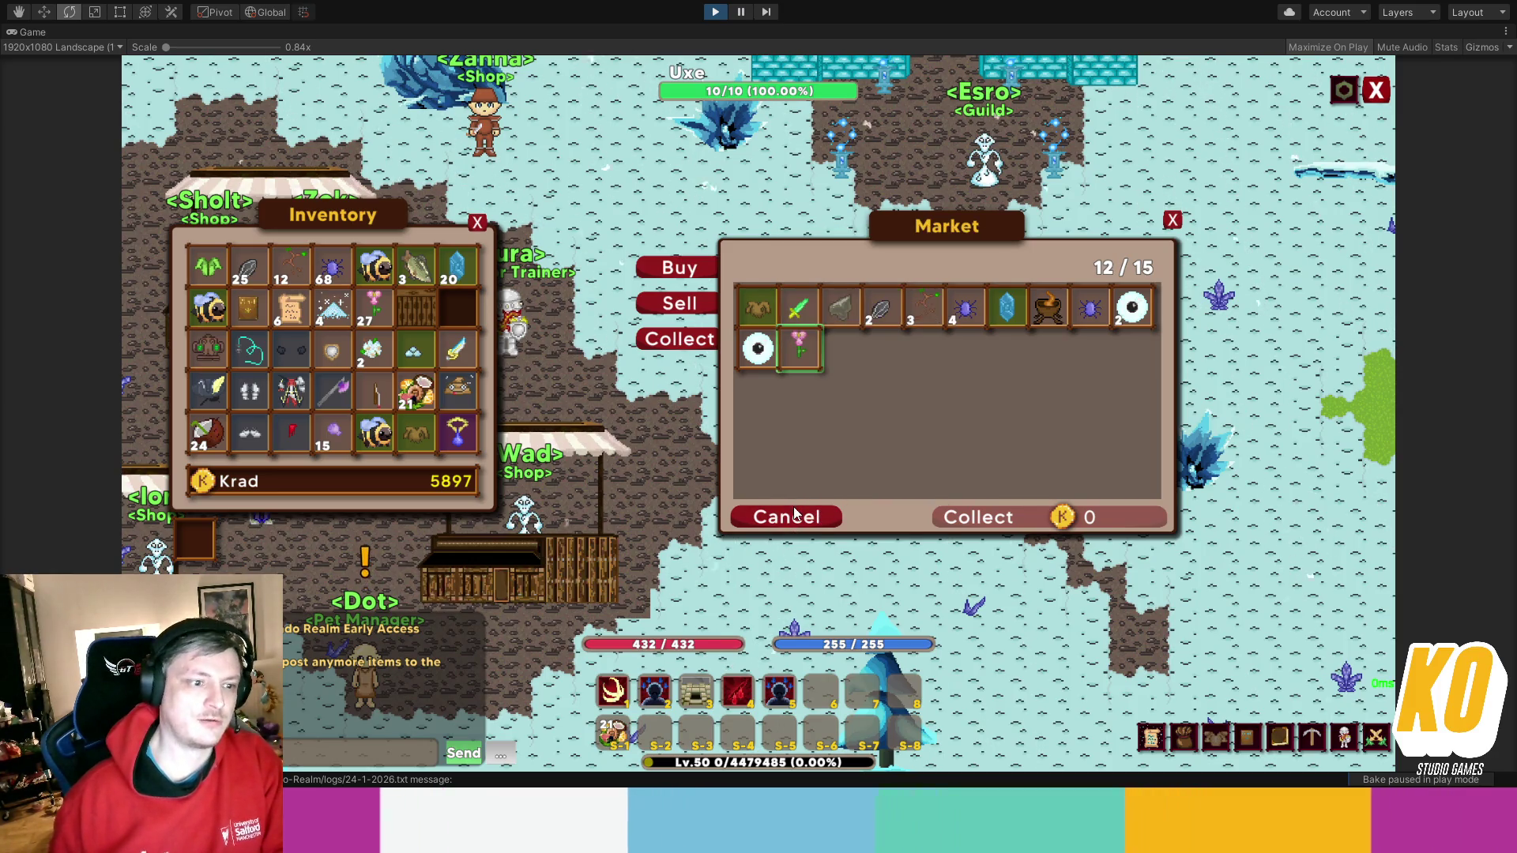
{"action": "left_click", "coordinate": [793, 515]}
{"action": "left_click", "coordinate": [765, 358]}
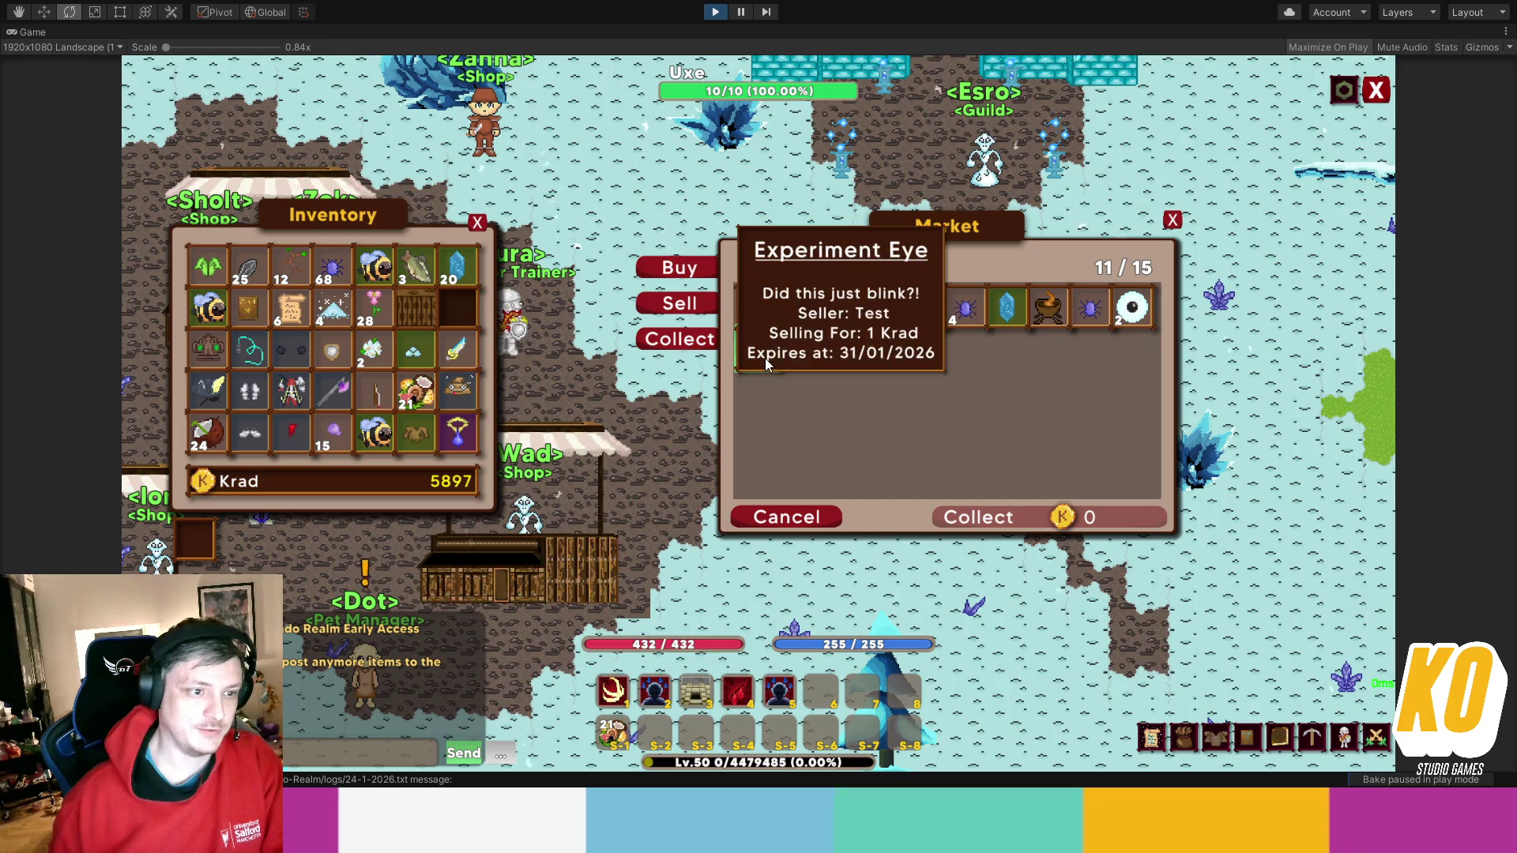
Step: Cancel both eye listings and collect the expired Little Bug
{"action": "left_click", "coordinate": [786, 517]}
{"action": "left_click", "coordinate": [1142, 313]}
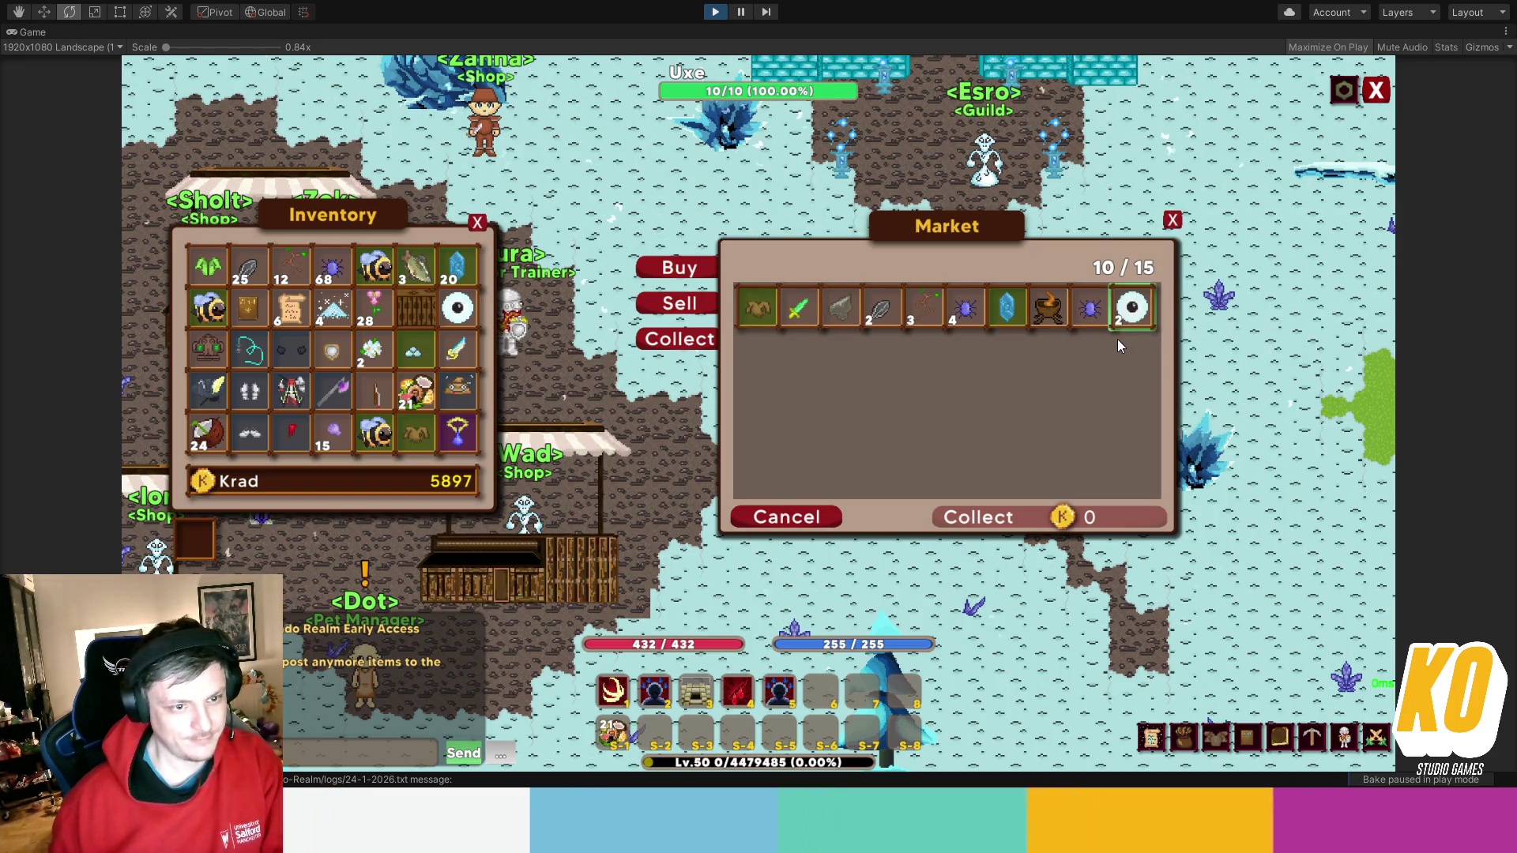
{"action": "left_click", "coordinate": [826, 515]}
{"action": "left_click", "coordinate": [1081, 321]}
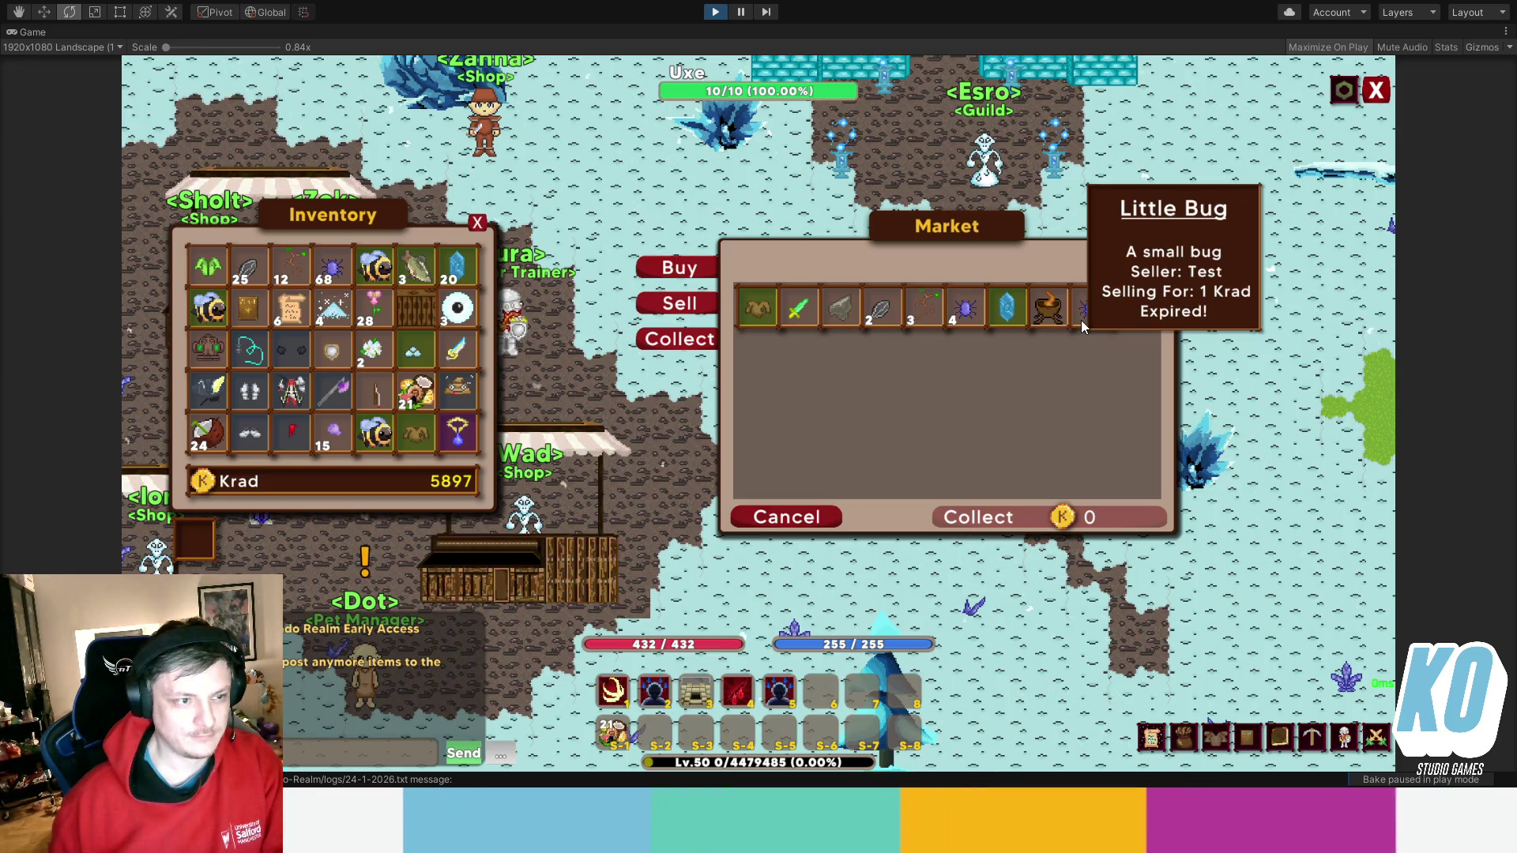
{"action": "left_click", "coordinate": [842, 515]}
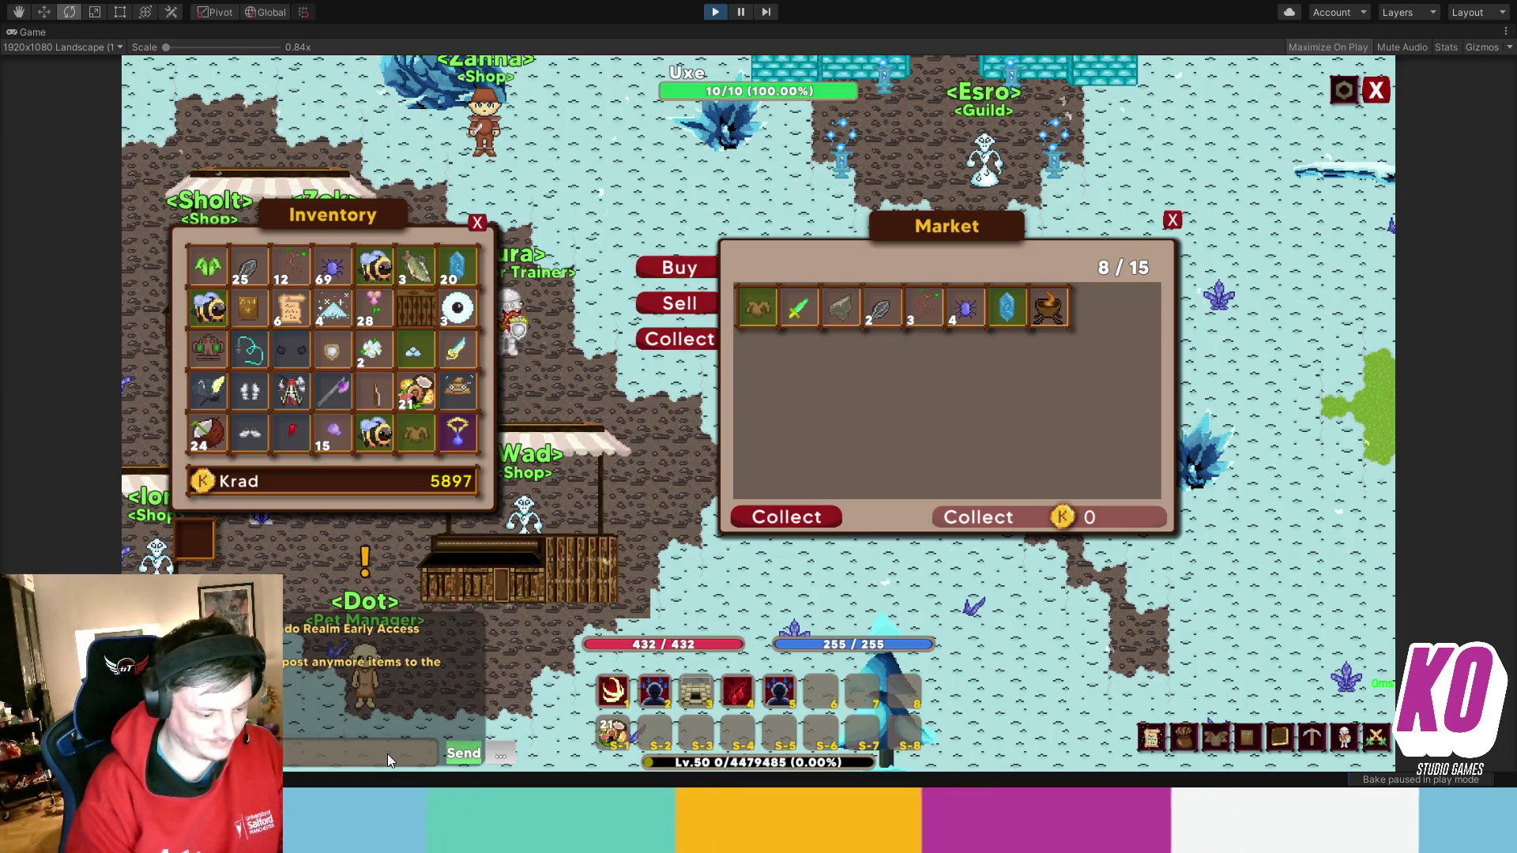
Step: Type 'remembers' into the chat box and send it
{"action": "type", "text": "remembe"}
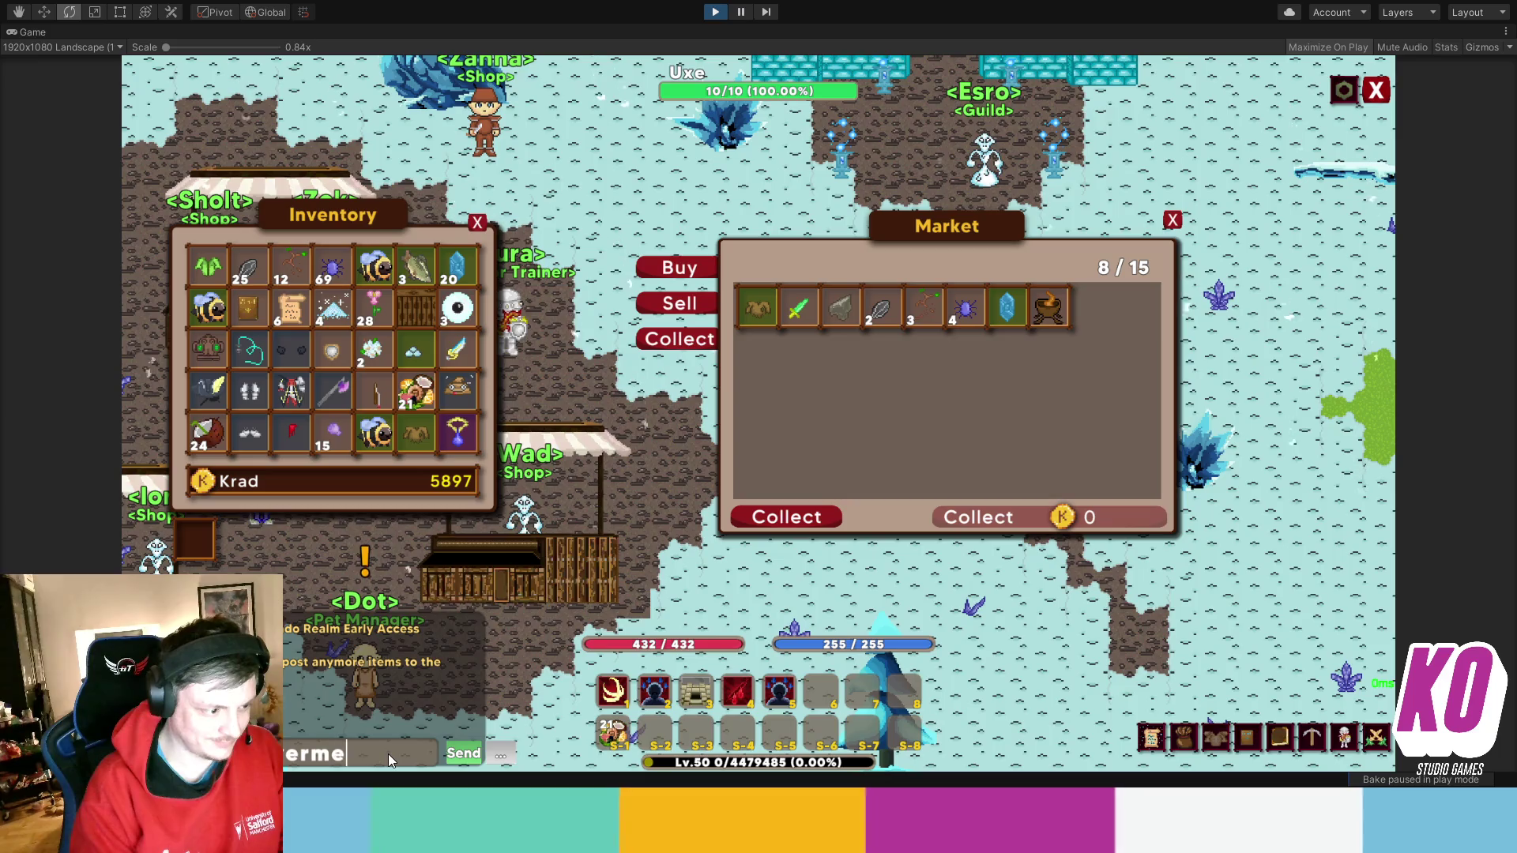
{"action": "type", "text": "rs"}
{"action": "key", "text": "BackSpace"}
{"action": "key", "text": "Return"}
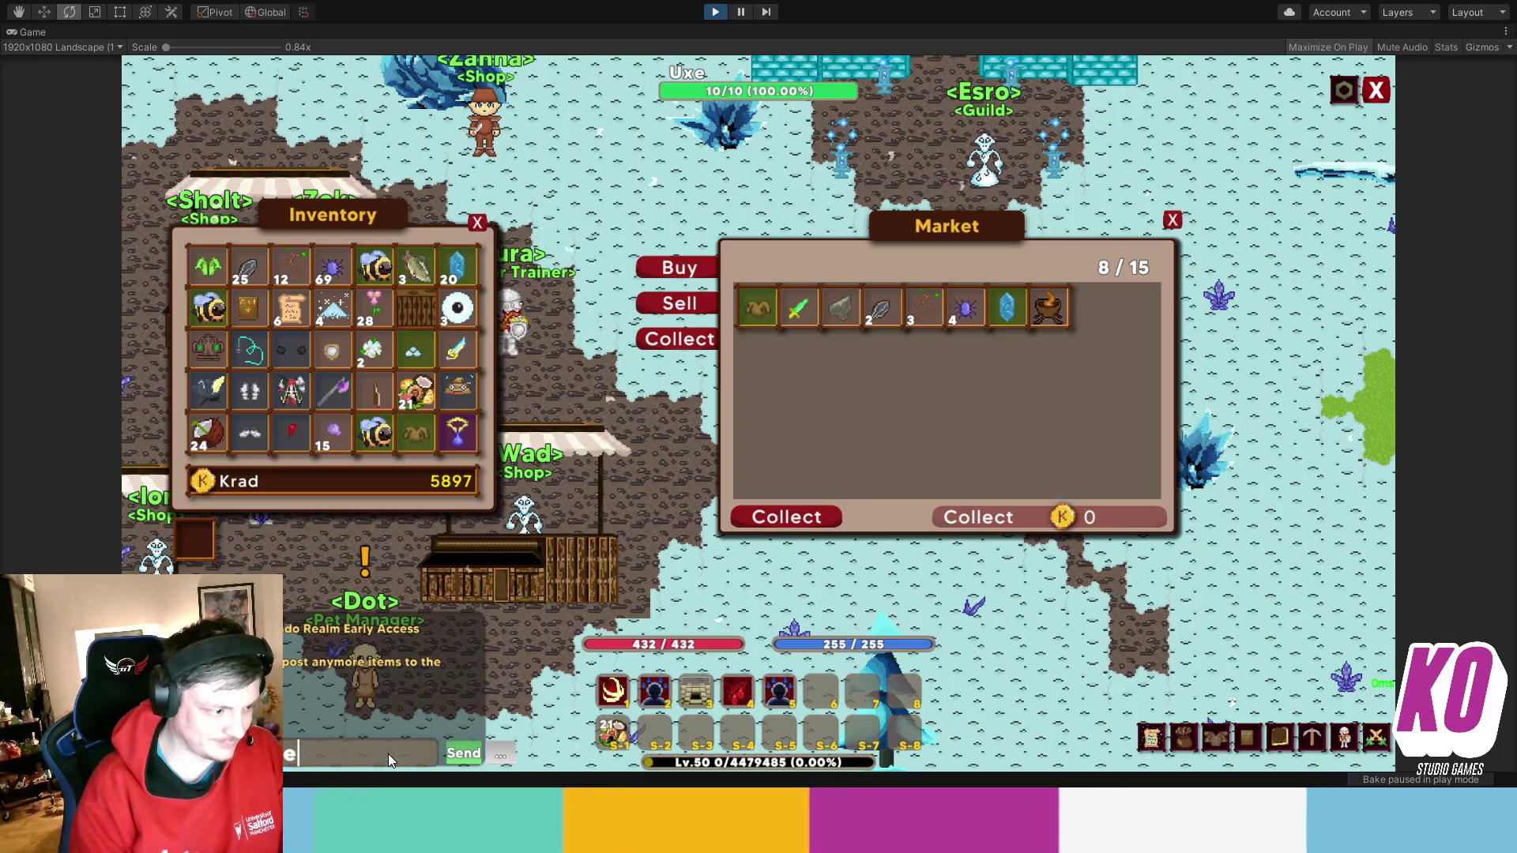
Step: Send the admin command 'membership True' to grant the test player membership
{"action": "type", "text": "membership"}
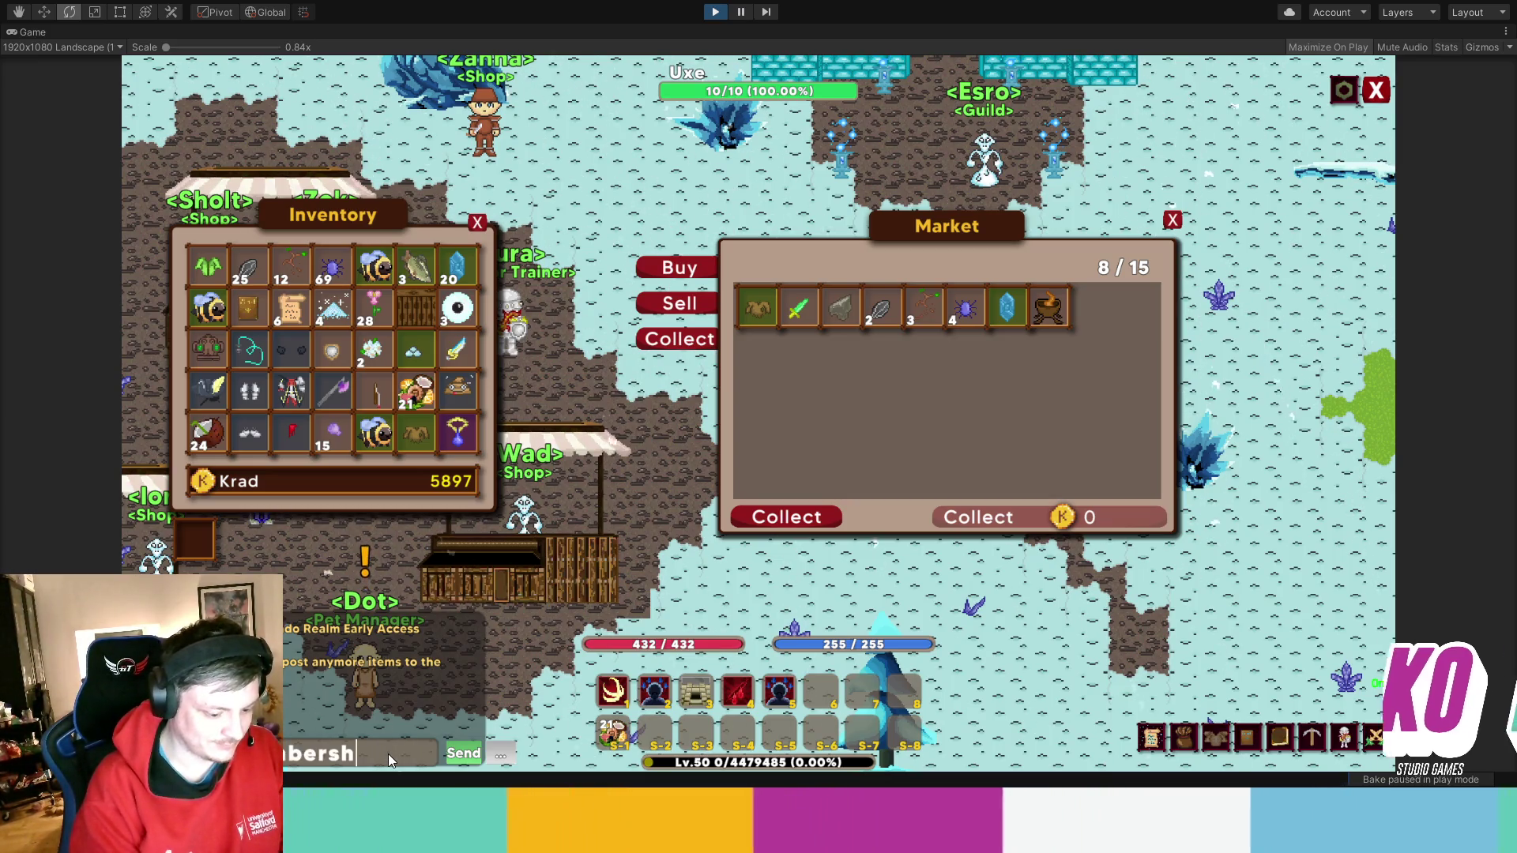
{"action": "type", "text": " True"}
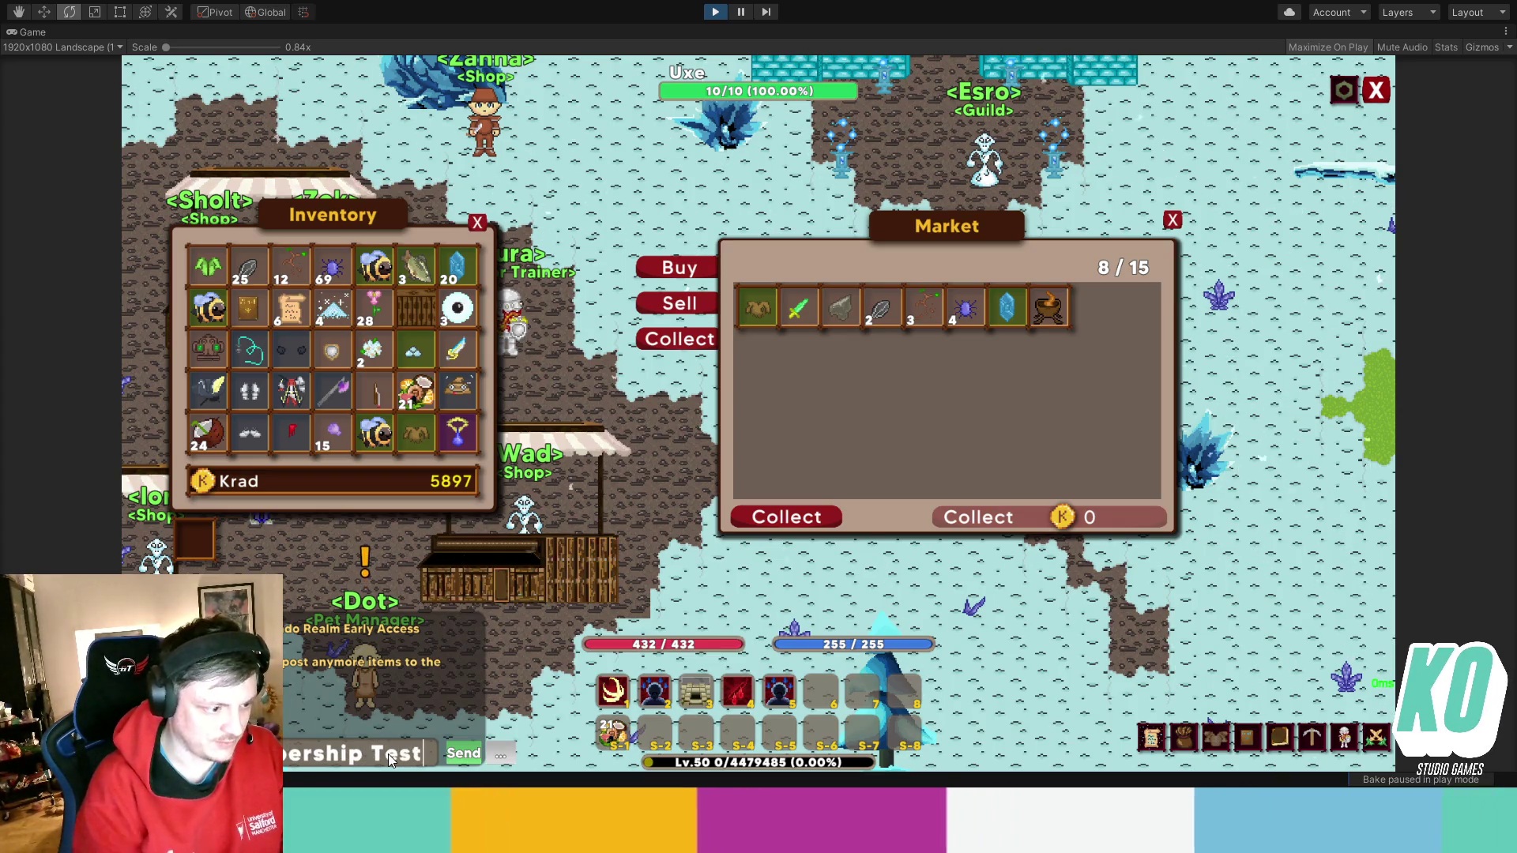
{"action": "key", "text": "Return"}
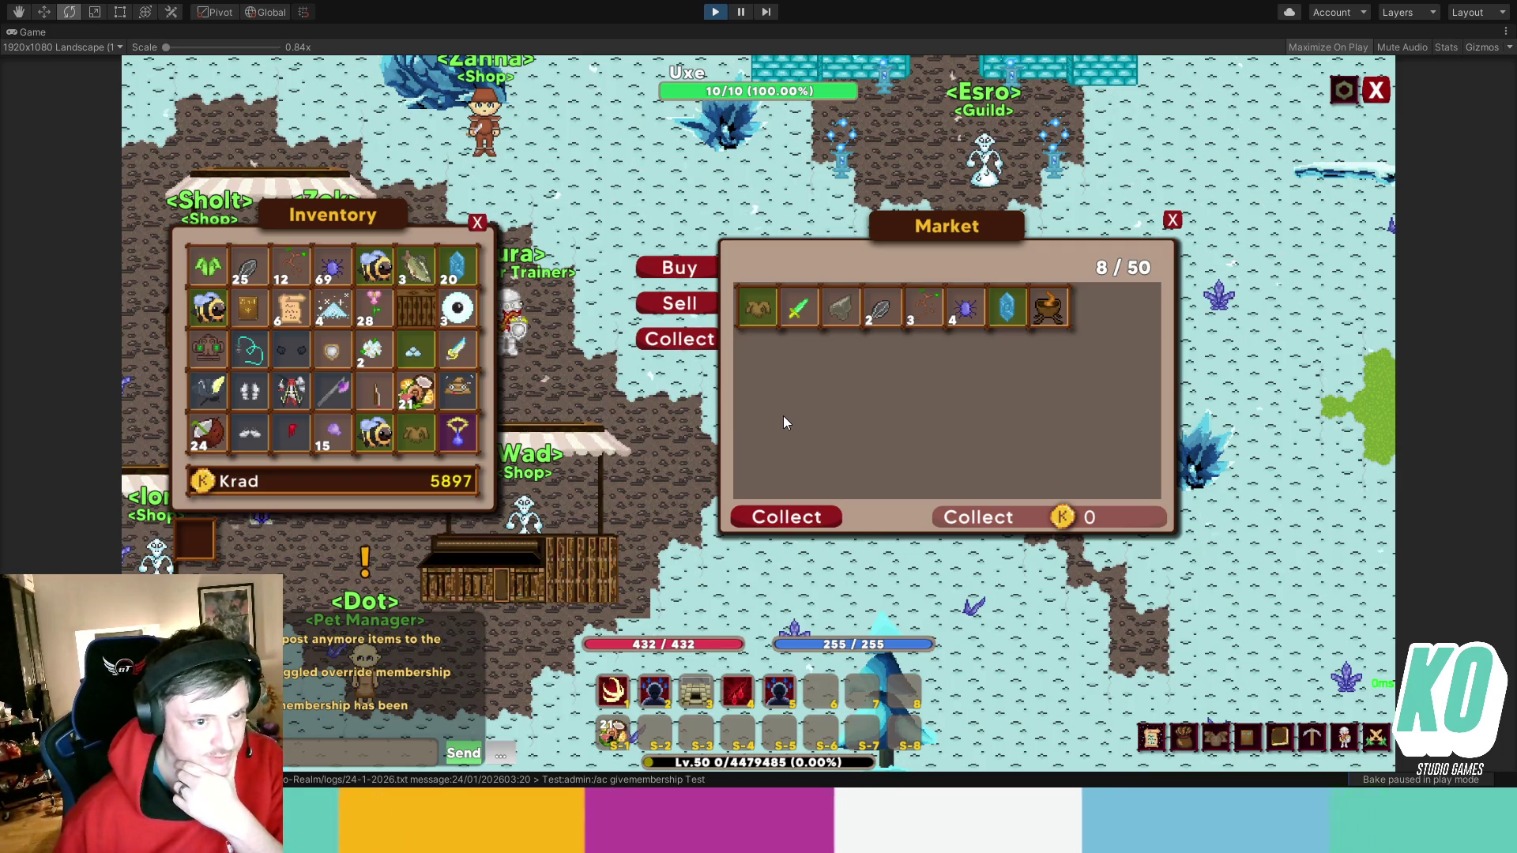
{"action": "mouse_move", "coordinate": [1135, 287]}
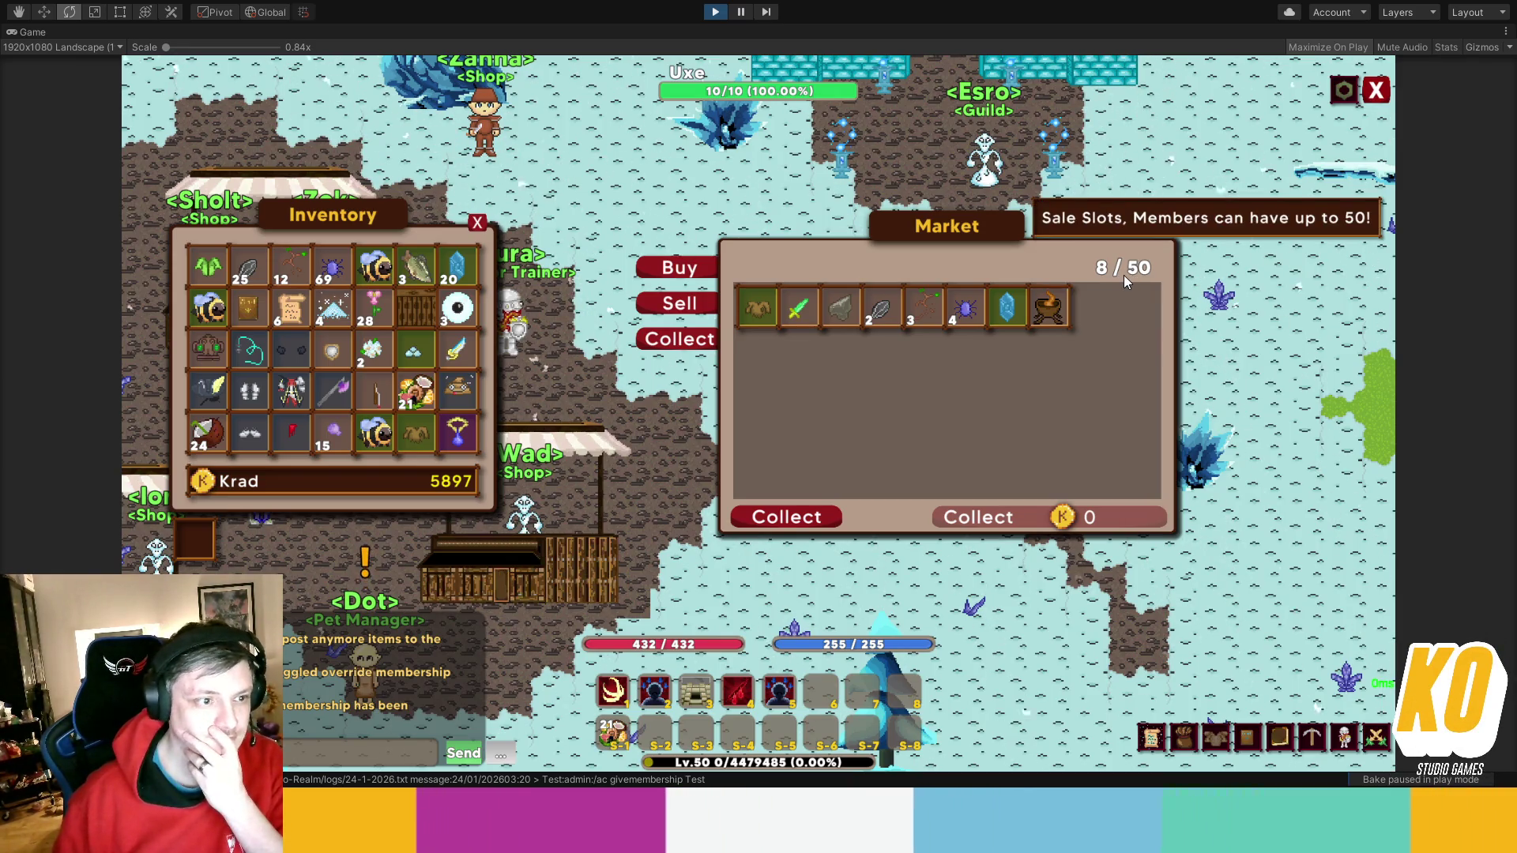
Step: Toggle between the Sell and Collect views, settle on Sell, and scroll the cancelled-listing history
{"action": "left_click", "coordinate": [684, 307]}
{"action": "left_click", "coordinate": [684, 338]}
{"action": "left_click", "coordinate": [684, 307]}
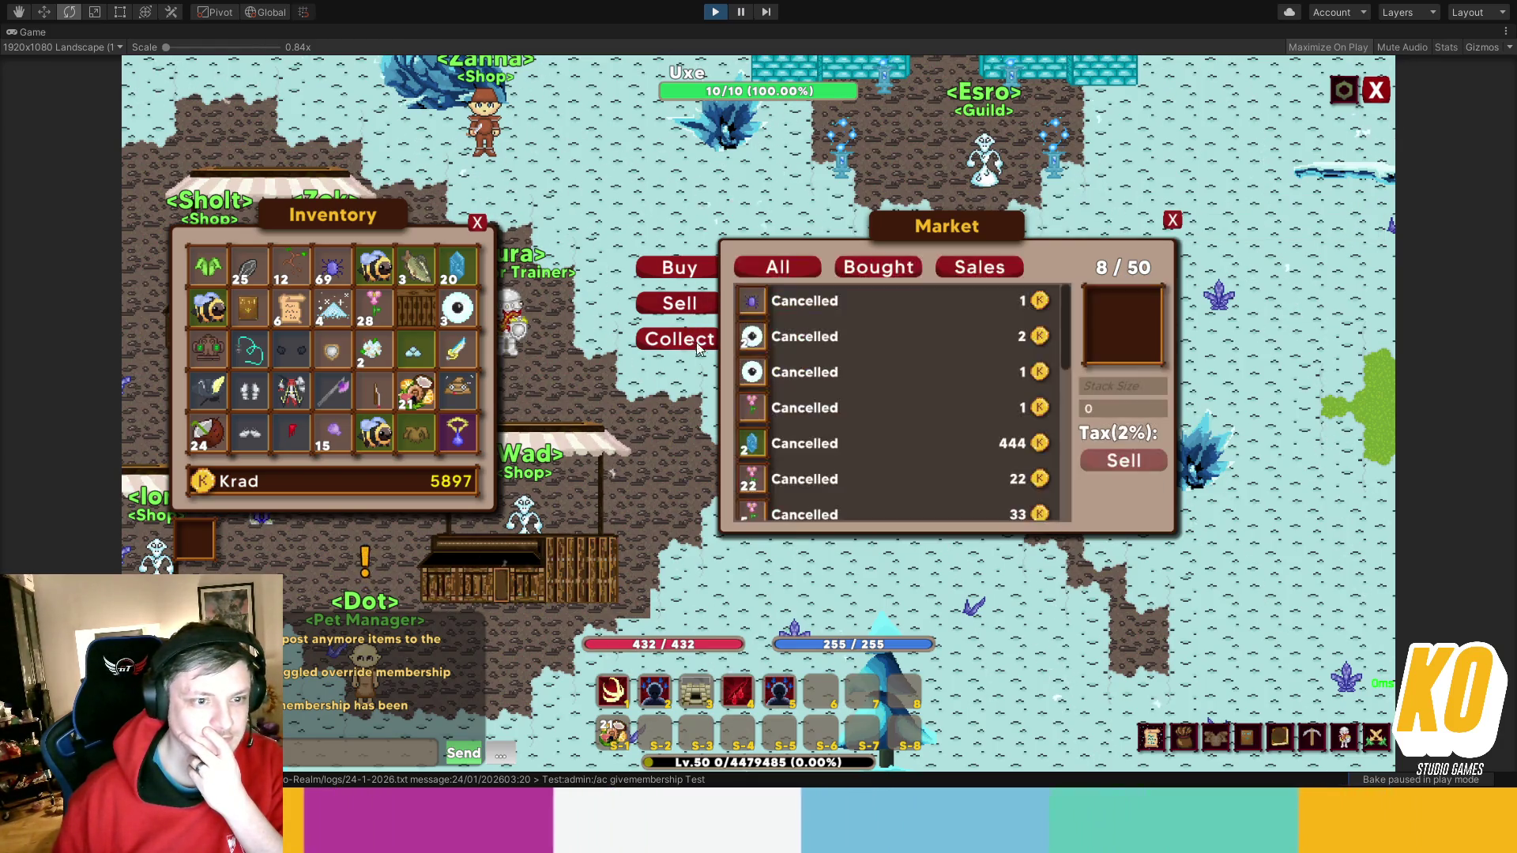
{"action": "left_click", "coordinate": [703, 348]}
{"action": "left_click", "coordinate": [687, 316]}
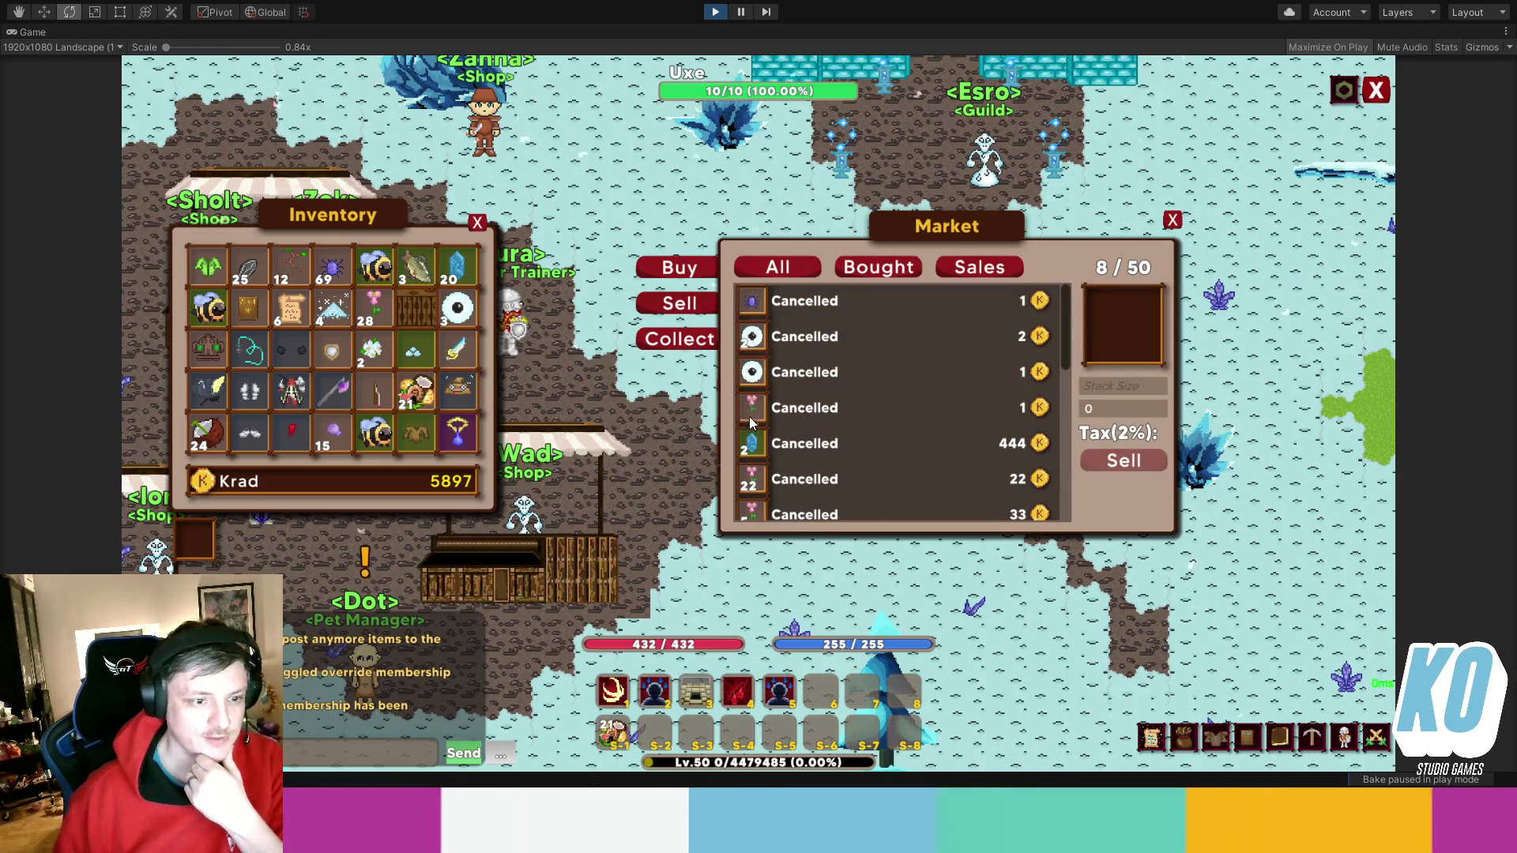
{"action": "mouse_move", "coordinate": [748, 448]}
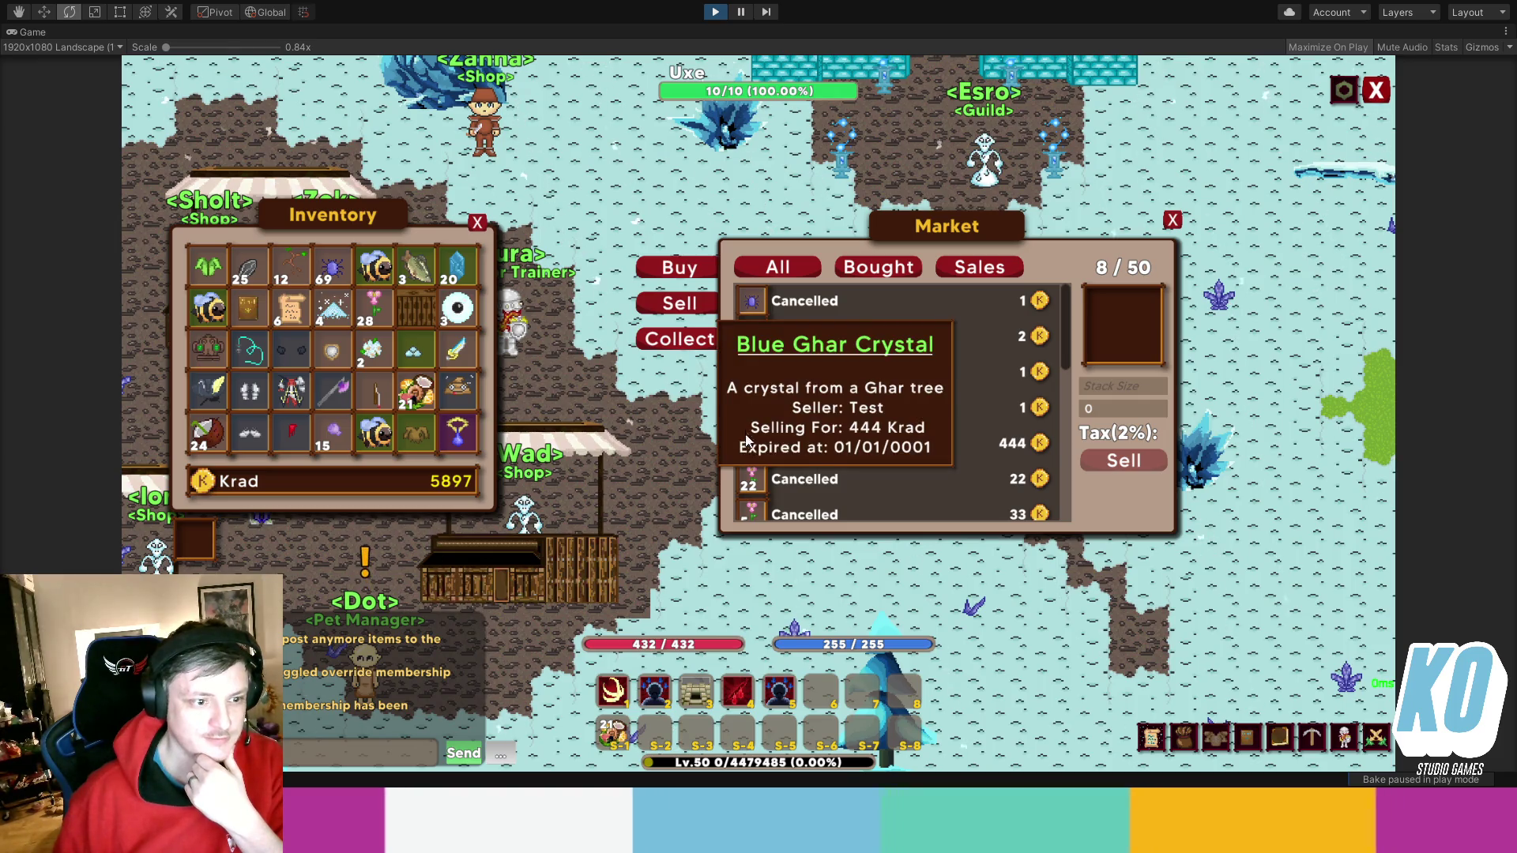
{"action": "mouse_move", "coordinate": [750, 328]}
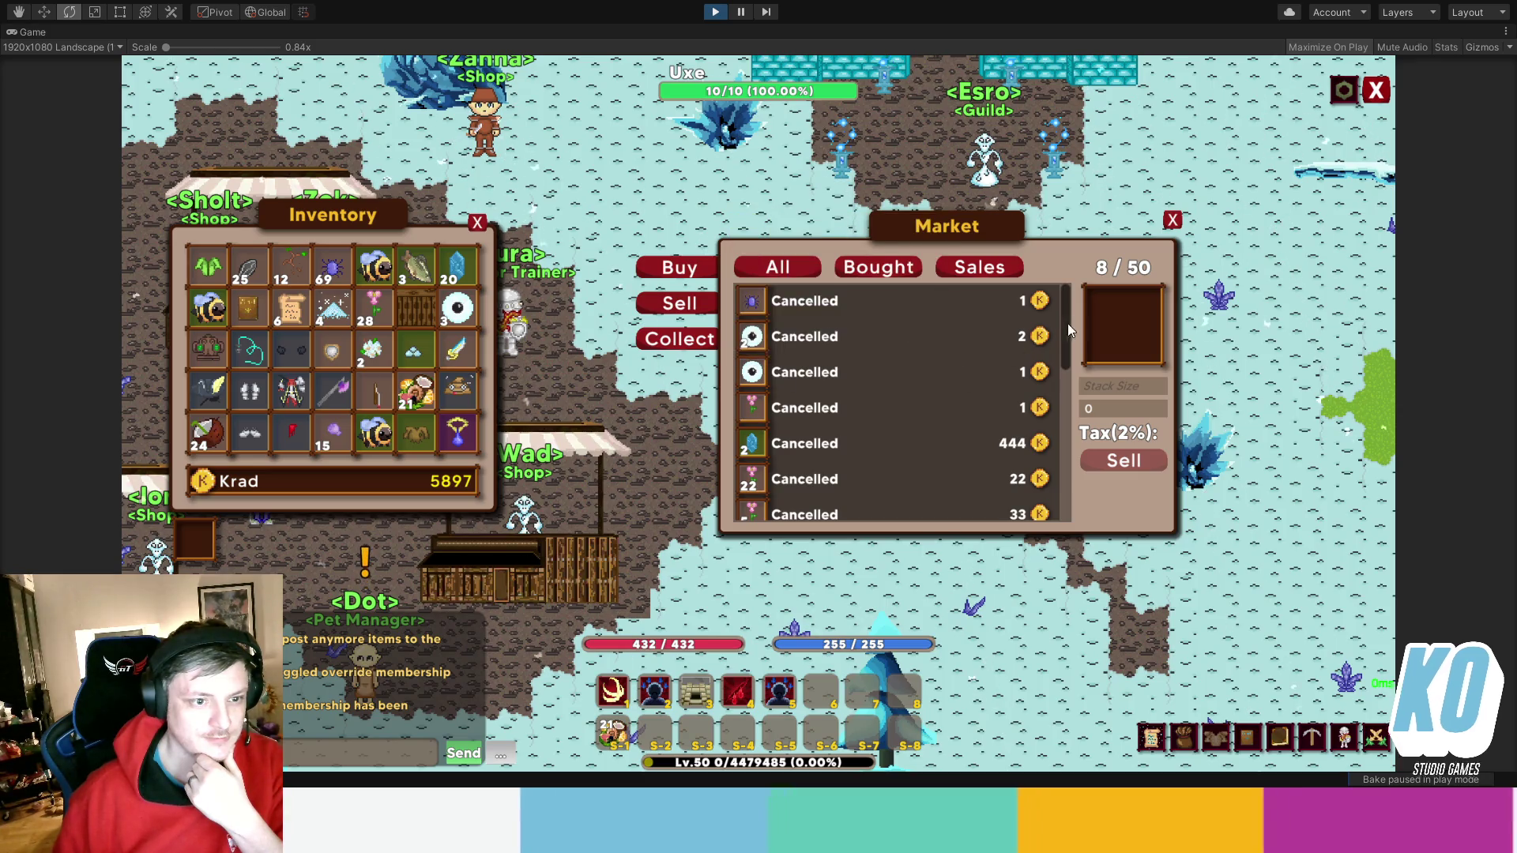
{"action": "left_click_drag", "start_coordinate": [1068, 334], "coordinate": [1067, 357]}
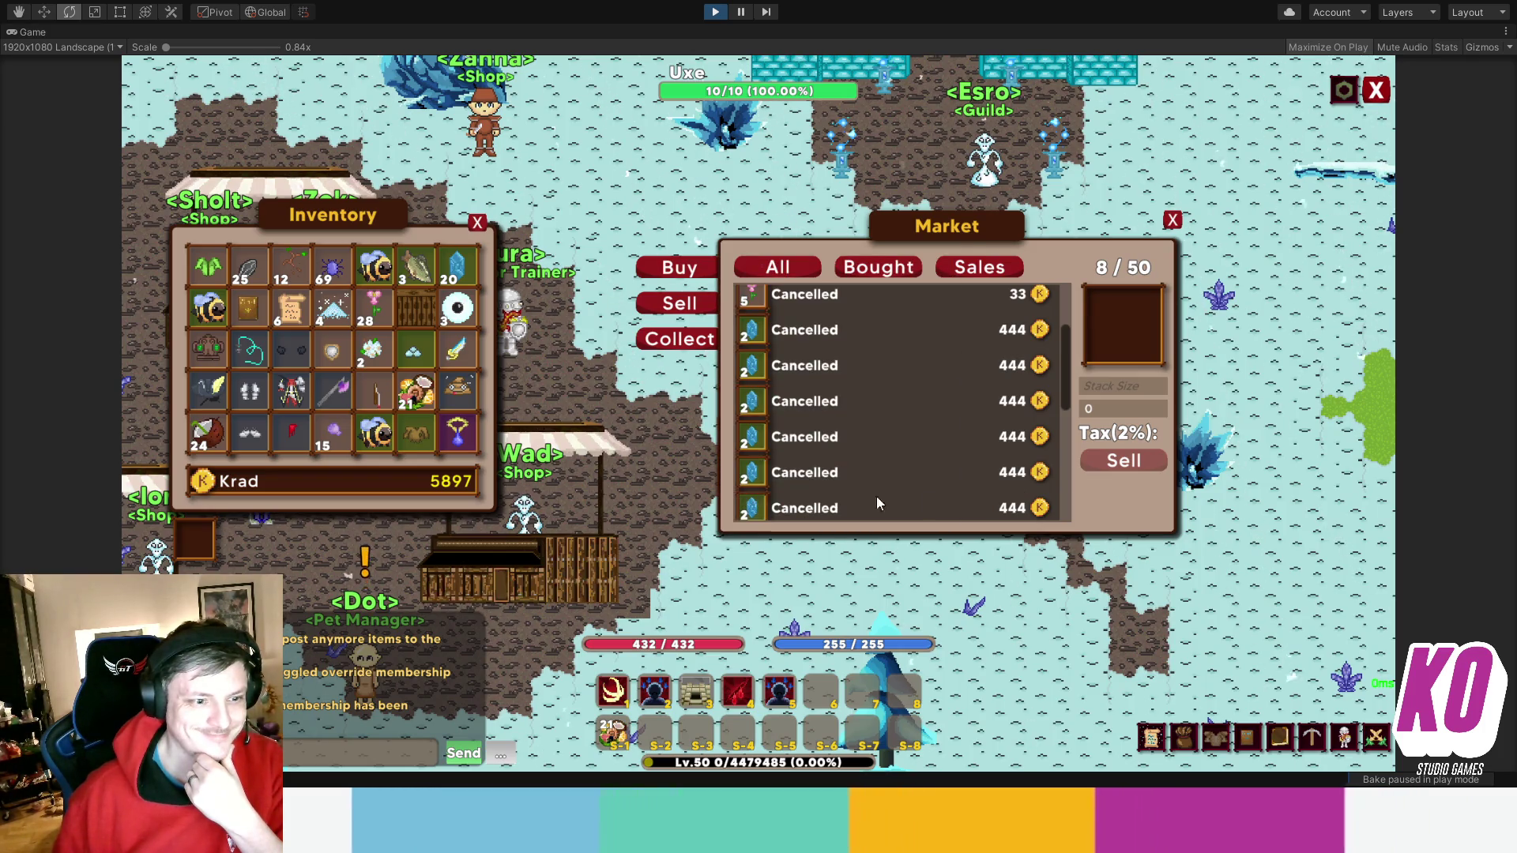
{"action": "mouse_move", "coordinate": [1064, 393]}
{"action": "left_mouse_down"}
{"action": "mouse_move", "coordinate": [1063, 419]}
{"action": "mouse_move", "coordinate": [1059, 310]}
{"action": "left_mouse_up"}
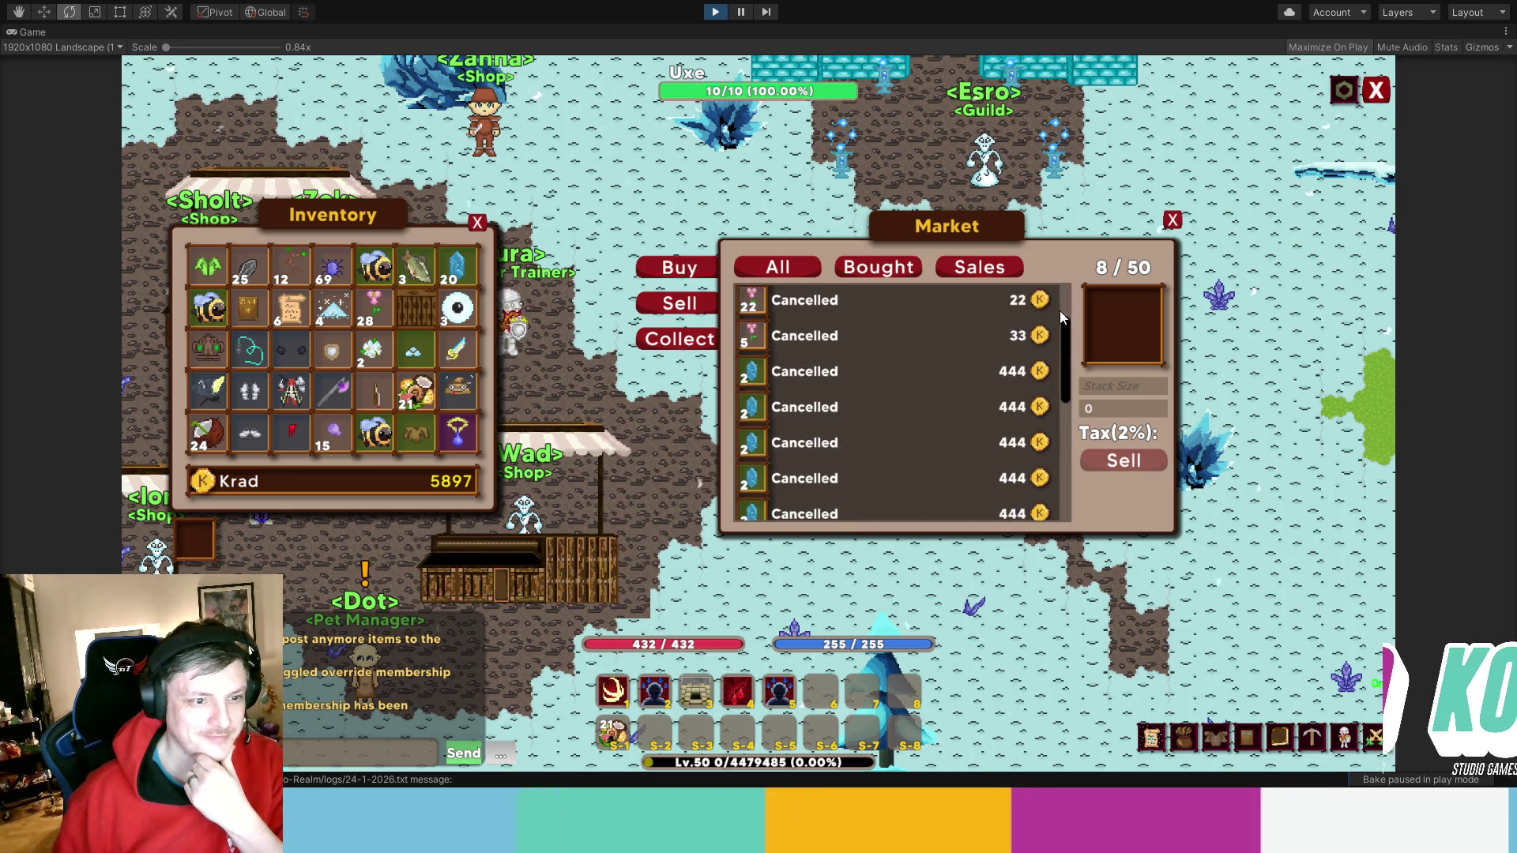
Step: Cycle through Buy, Sell and Collect, ending on Collect, and select the Savage Ragged Top
{"action": "left_click", "coordinate": [679, 268]}
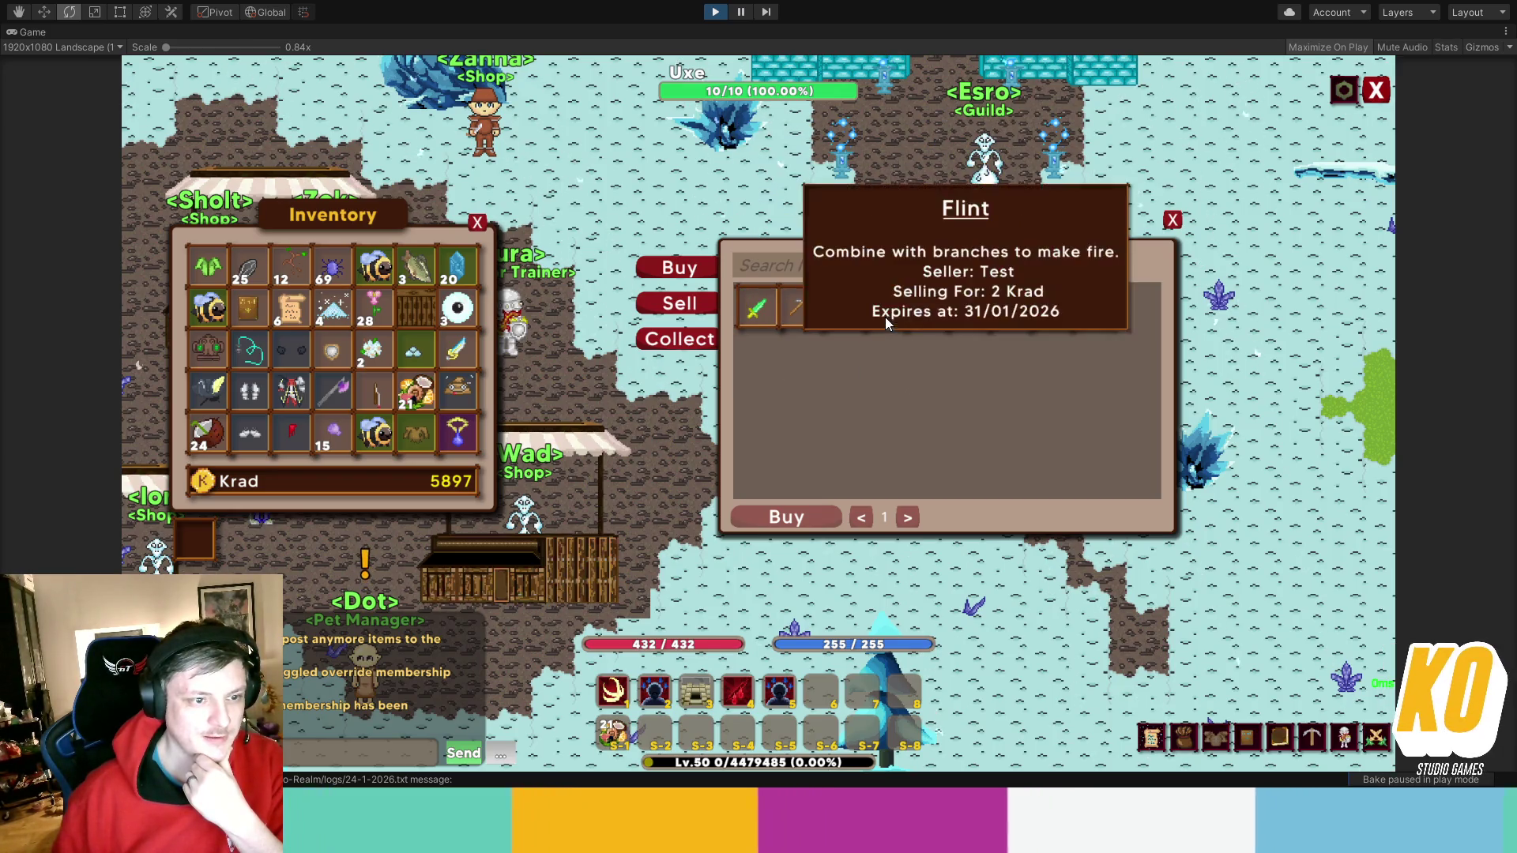
{"action": "mouse_move", "coordinate": [1043, 318]}
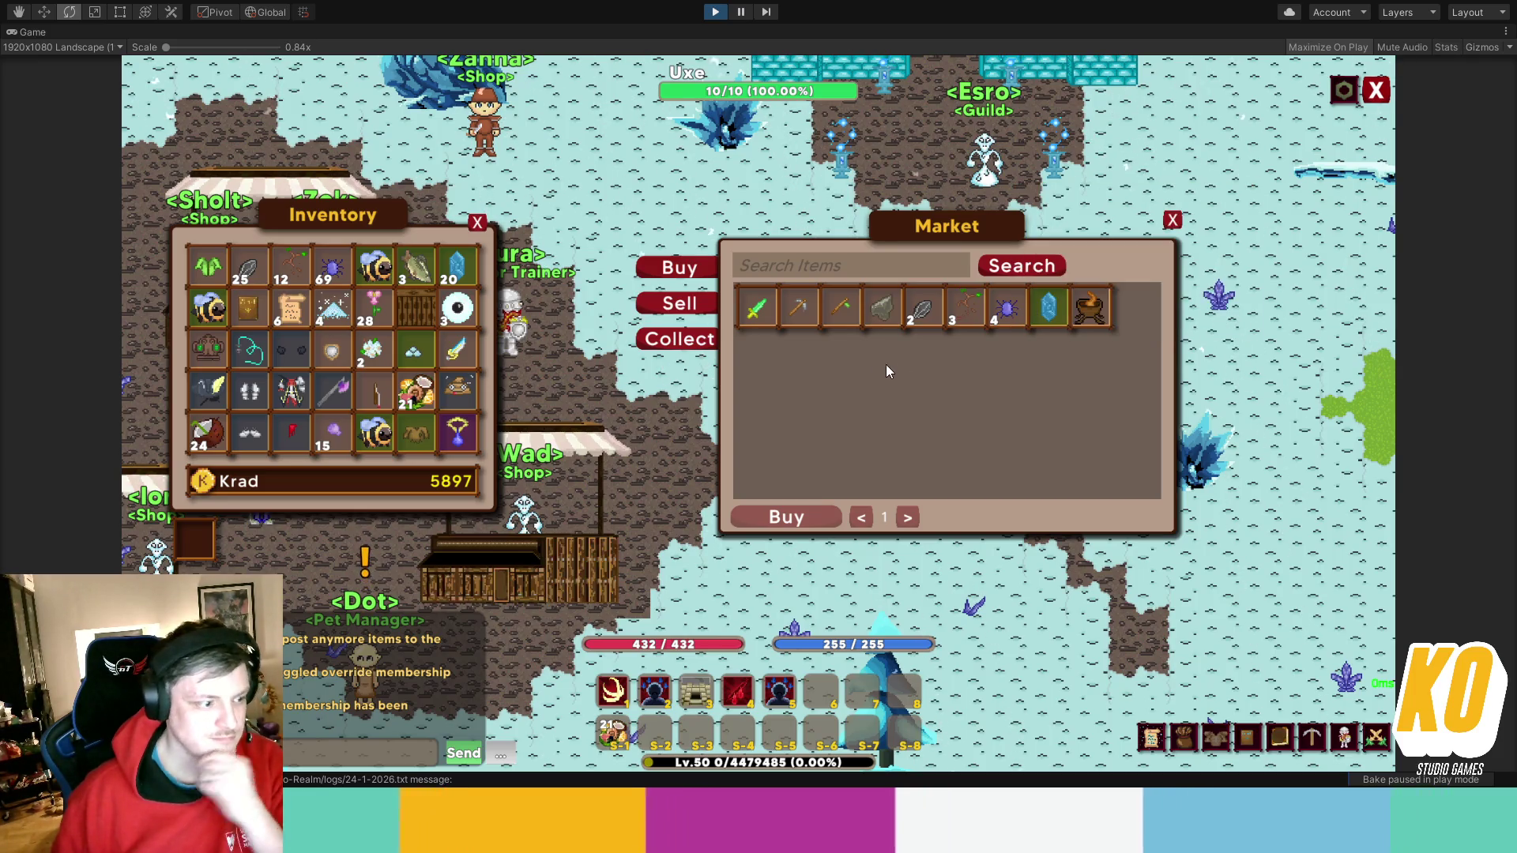
{"action": "left_click", "coordinate": [679, 303]}
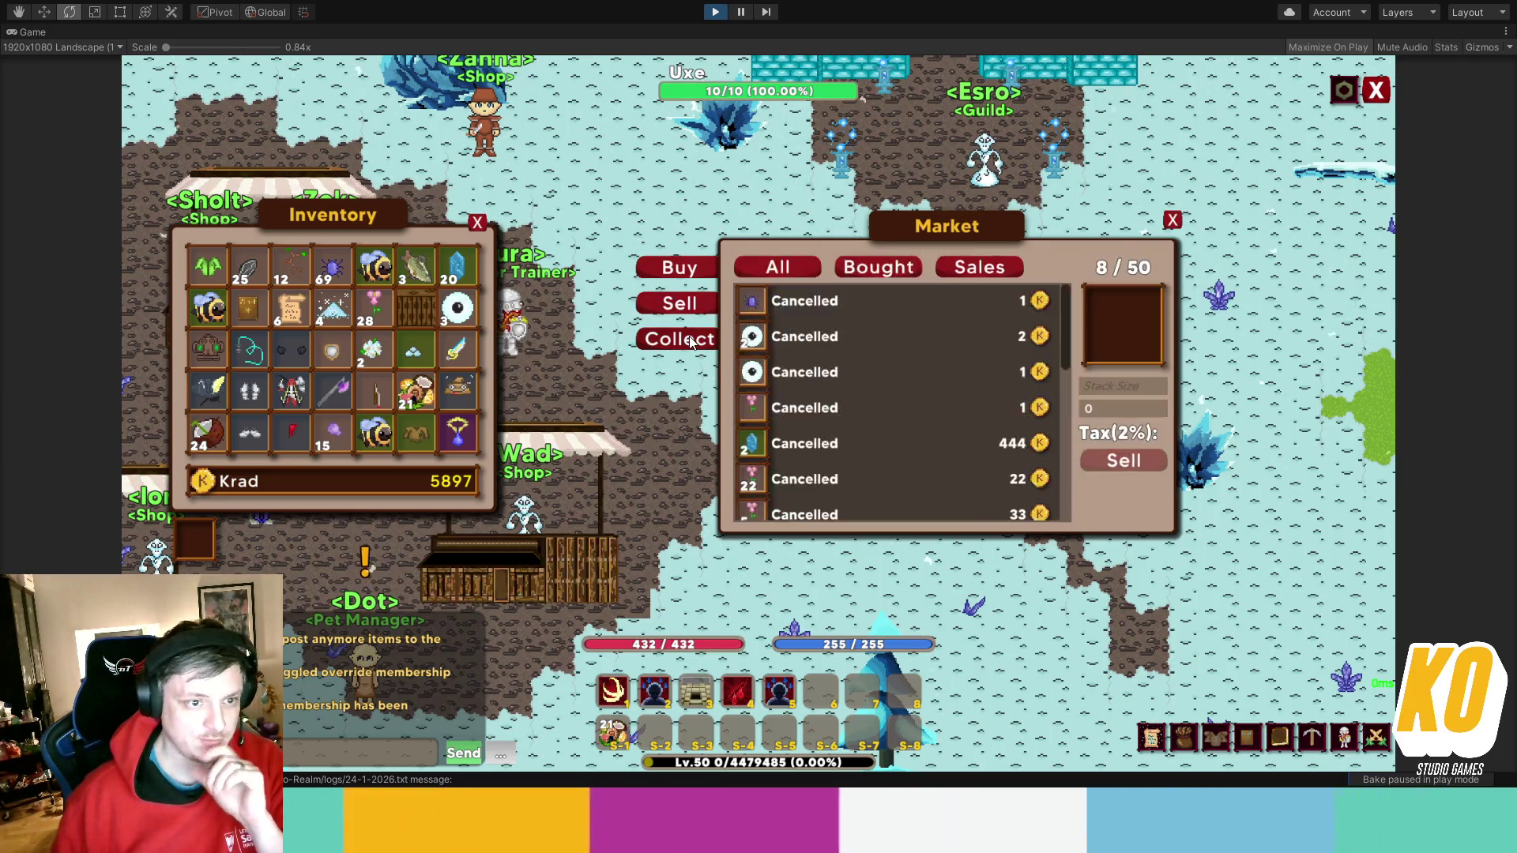
{"action": "left_click", "coordinate": [680, 339]}
{"action": "left_click", "coordinate": [717, 307]}
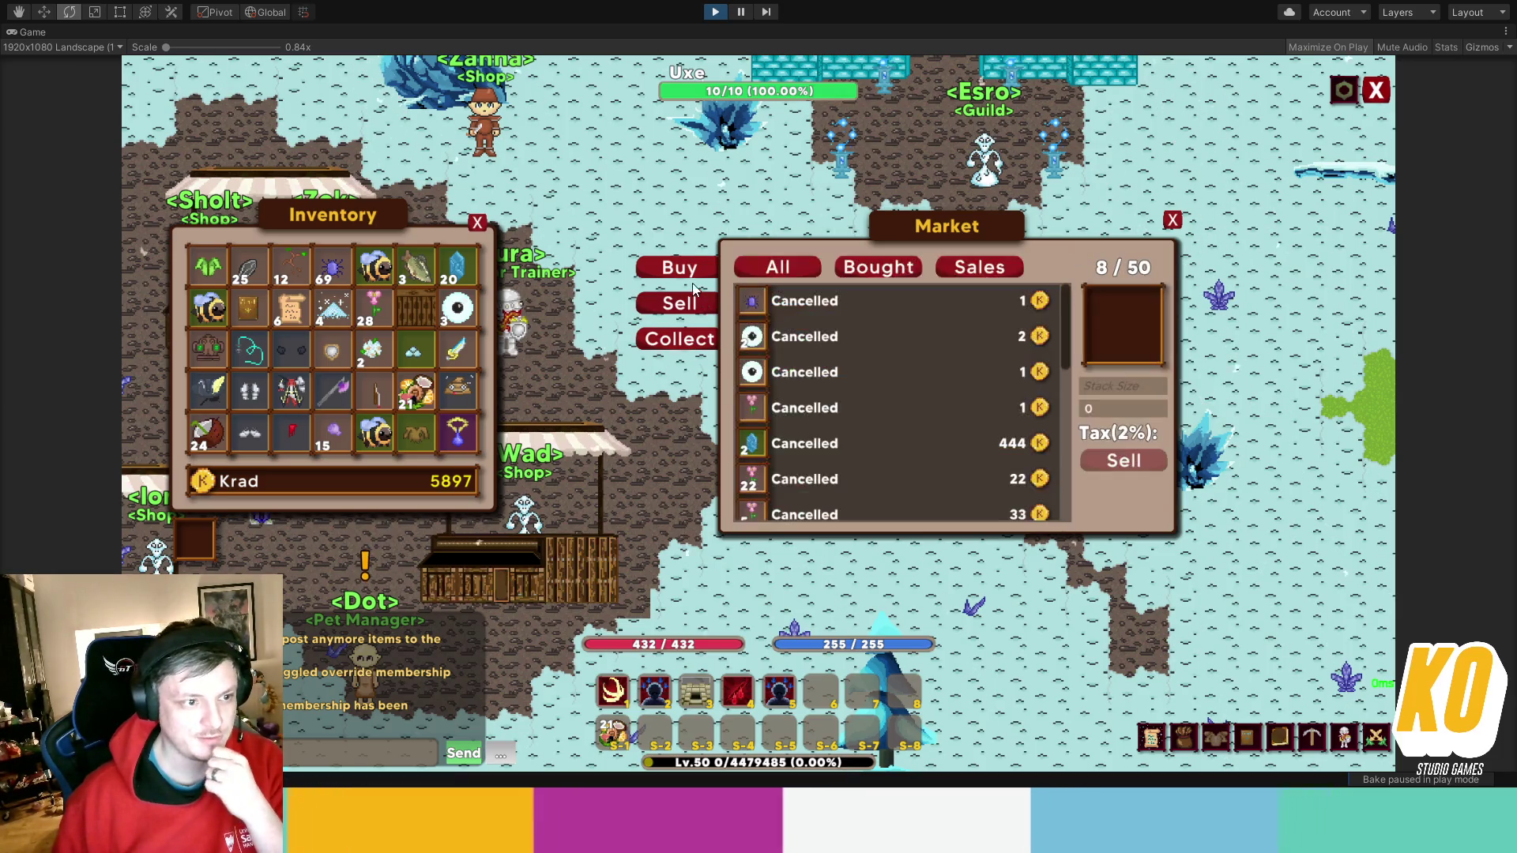
{"action": "left_click", "coordinate": [717, 268]}
{"action": "left_click", "coordinate": [719, 341]}
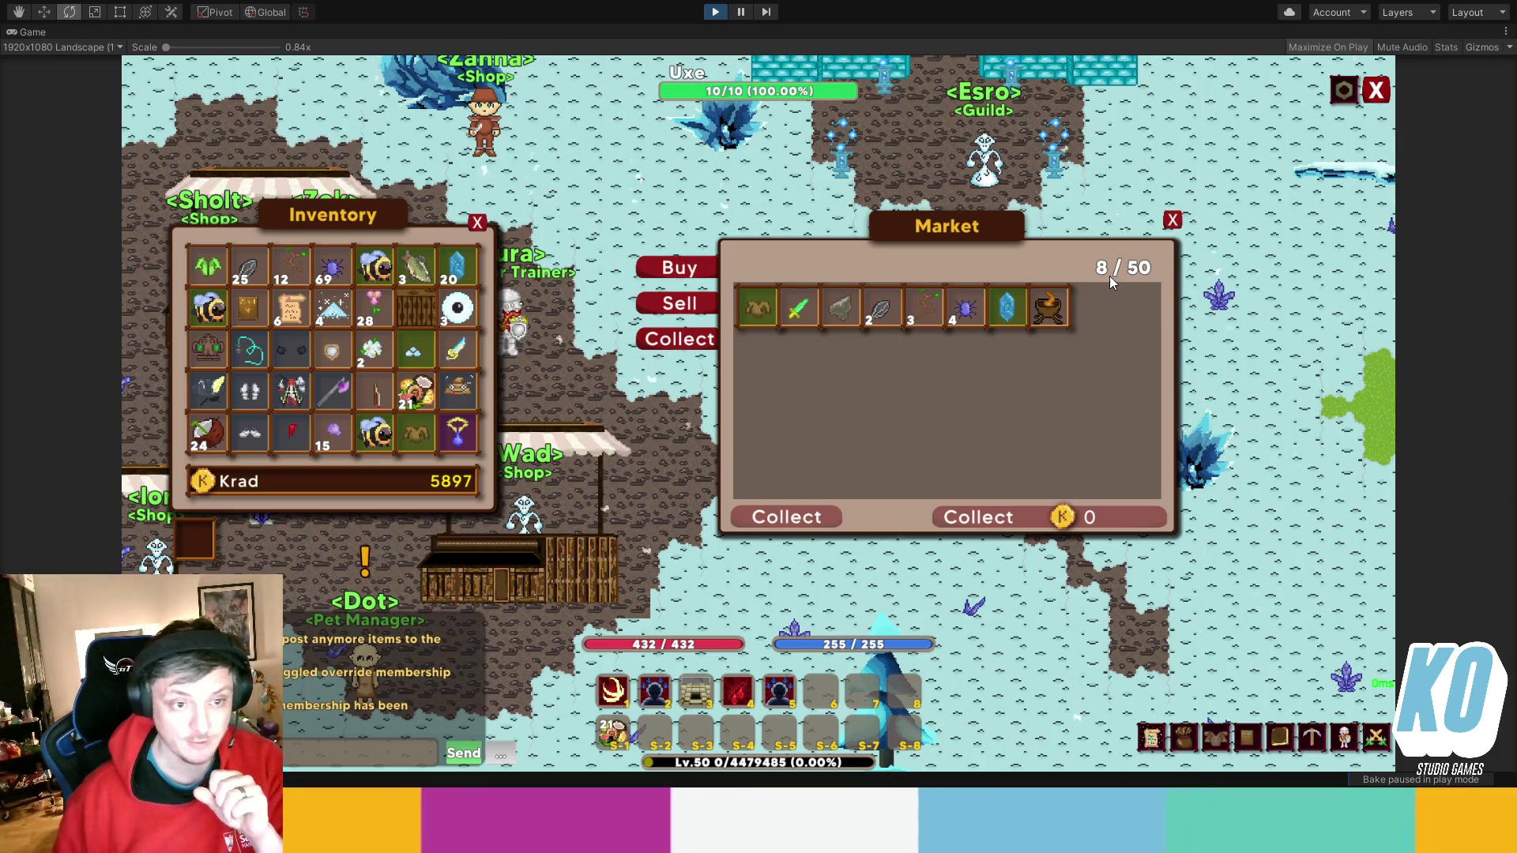
{"action": "left_click", "coordinate": [751, 316]}
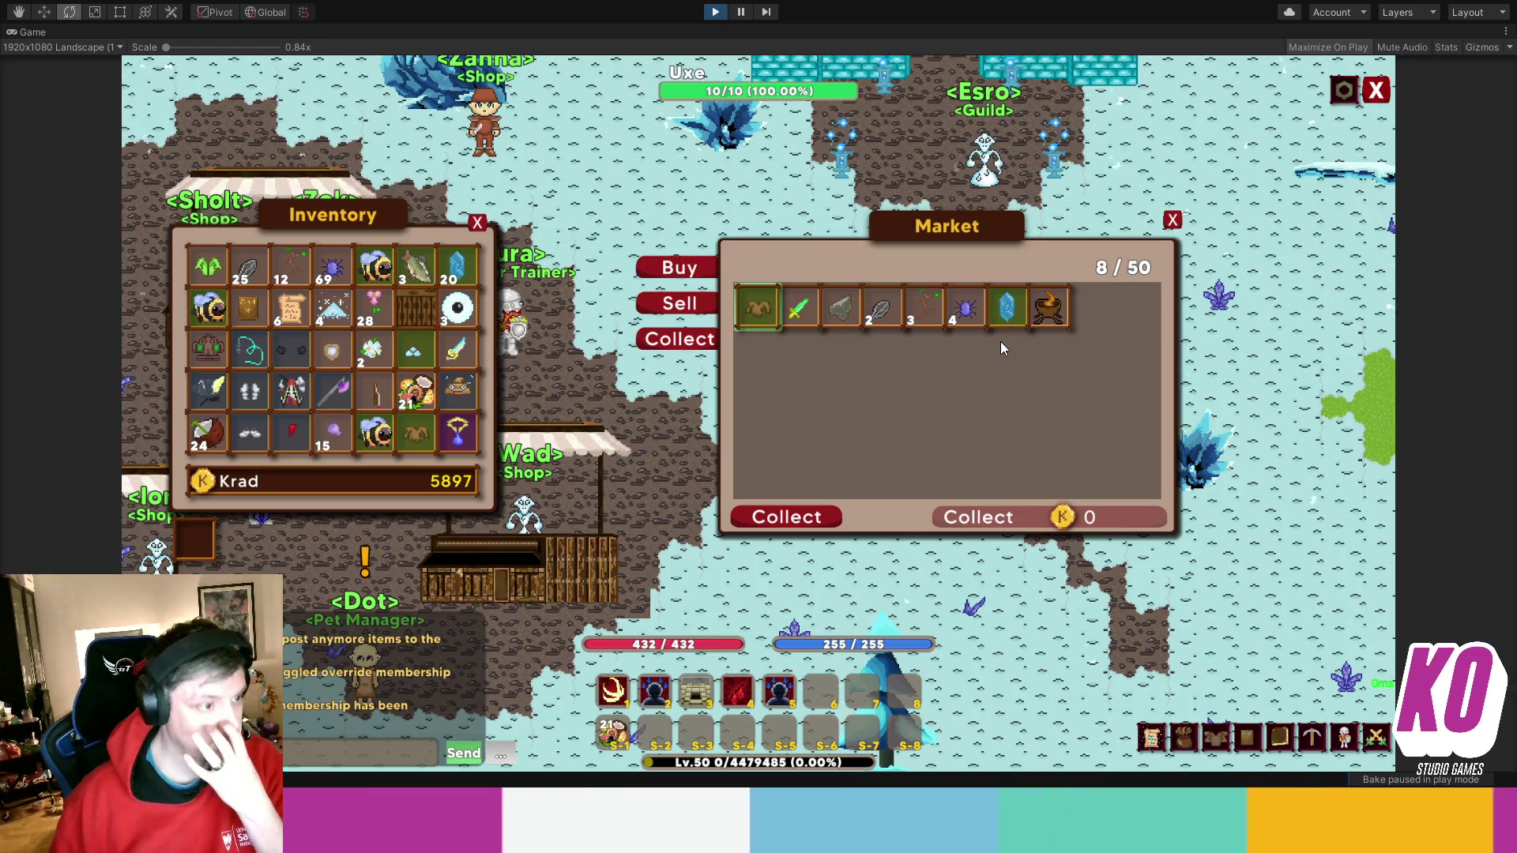
Step: Switch the market to its Buy page and look over the items for sale
{"action": "mouse_move", "coordinate": [760, 312]}
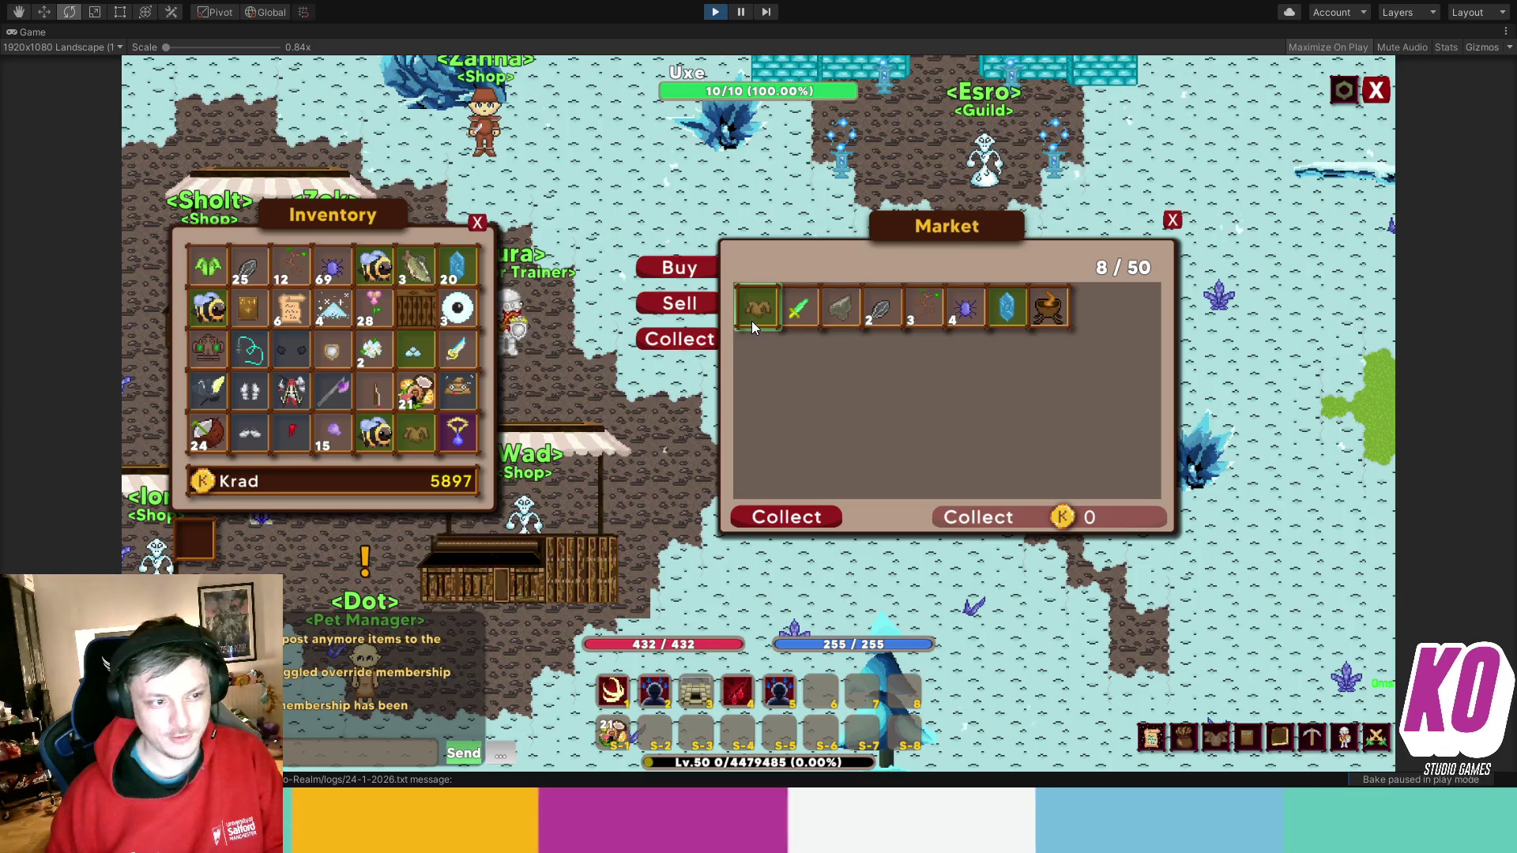
{"action": "left_click", "coordinate": [690, 278]}
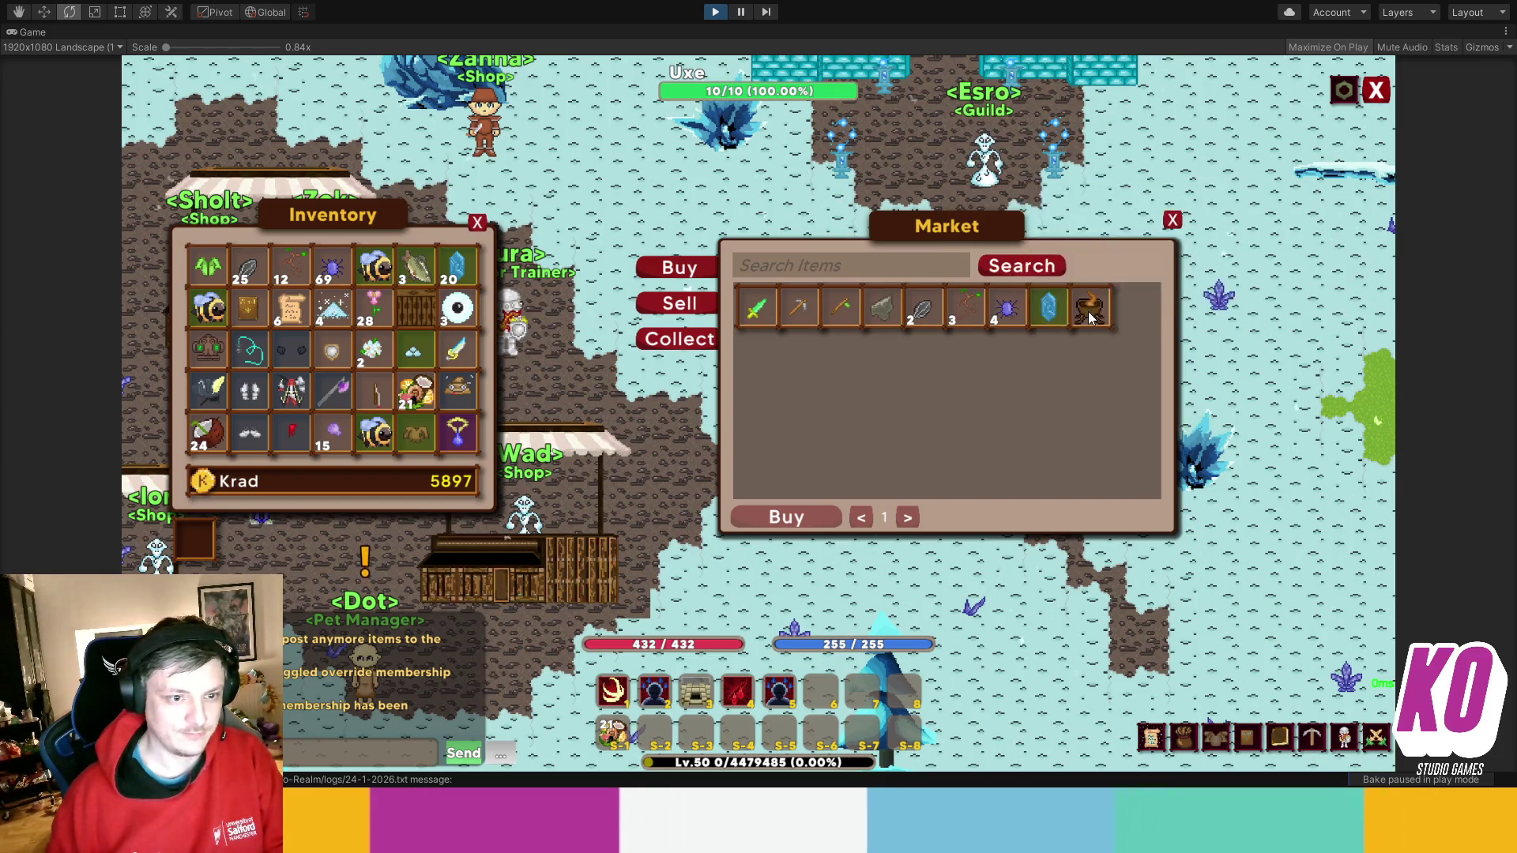
{"action": "mouse_move", "coordinate": [1088, 311]}
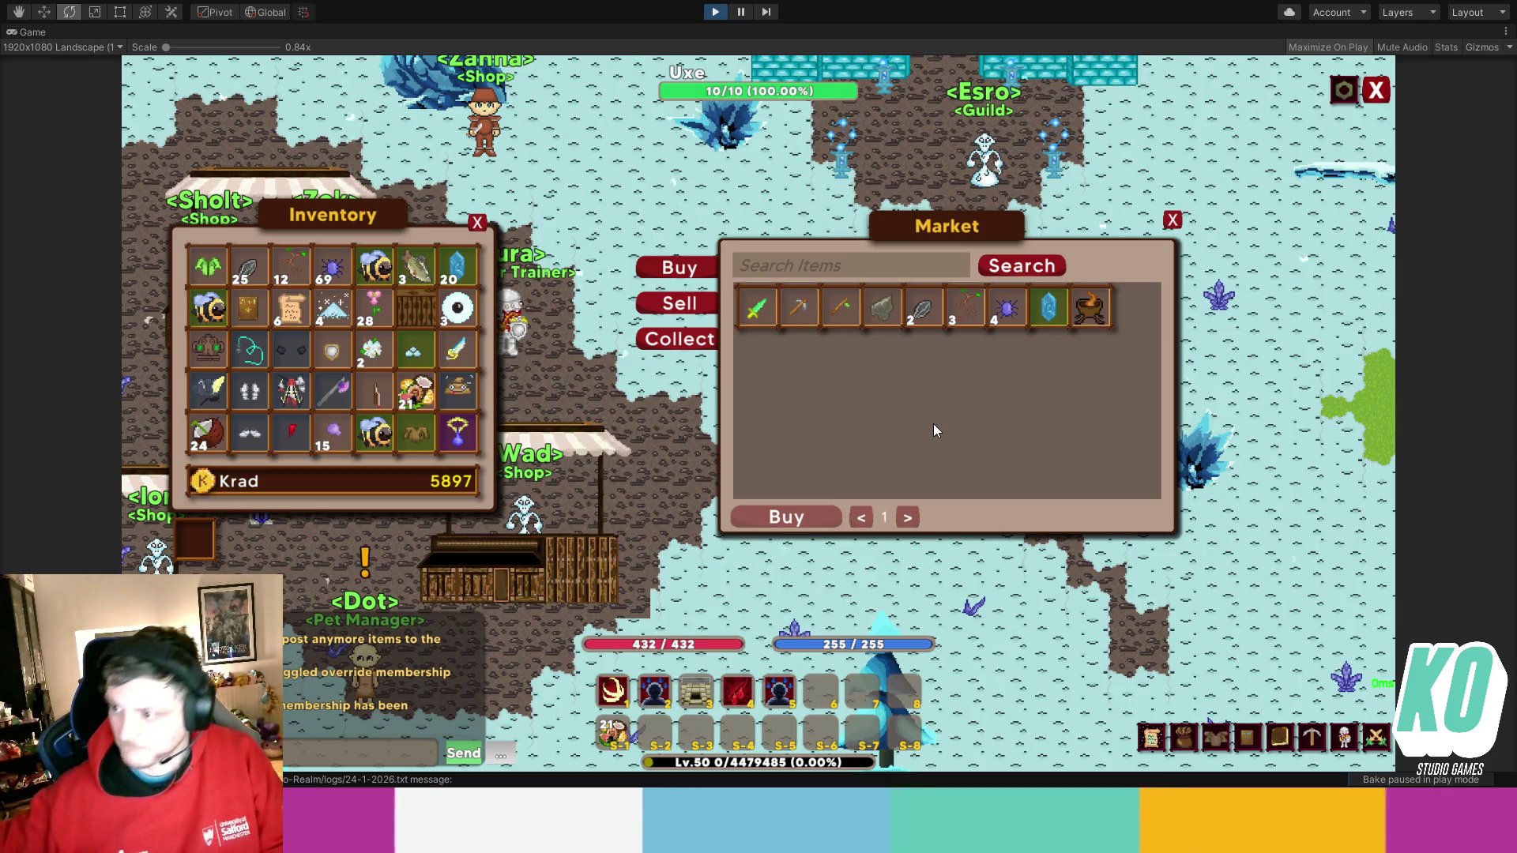
{"action": "left_click", "coordinate": [690, 307]}
{"action": "left_click", "coordinate": [695, 340]}
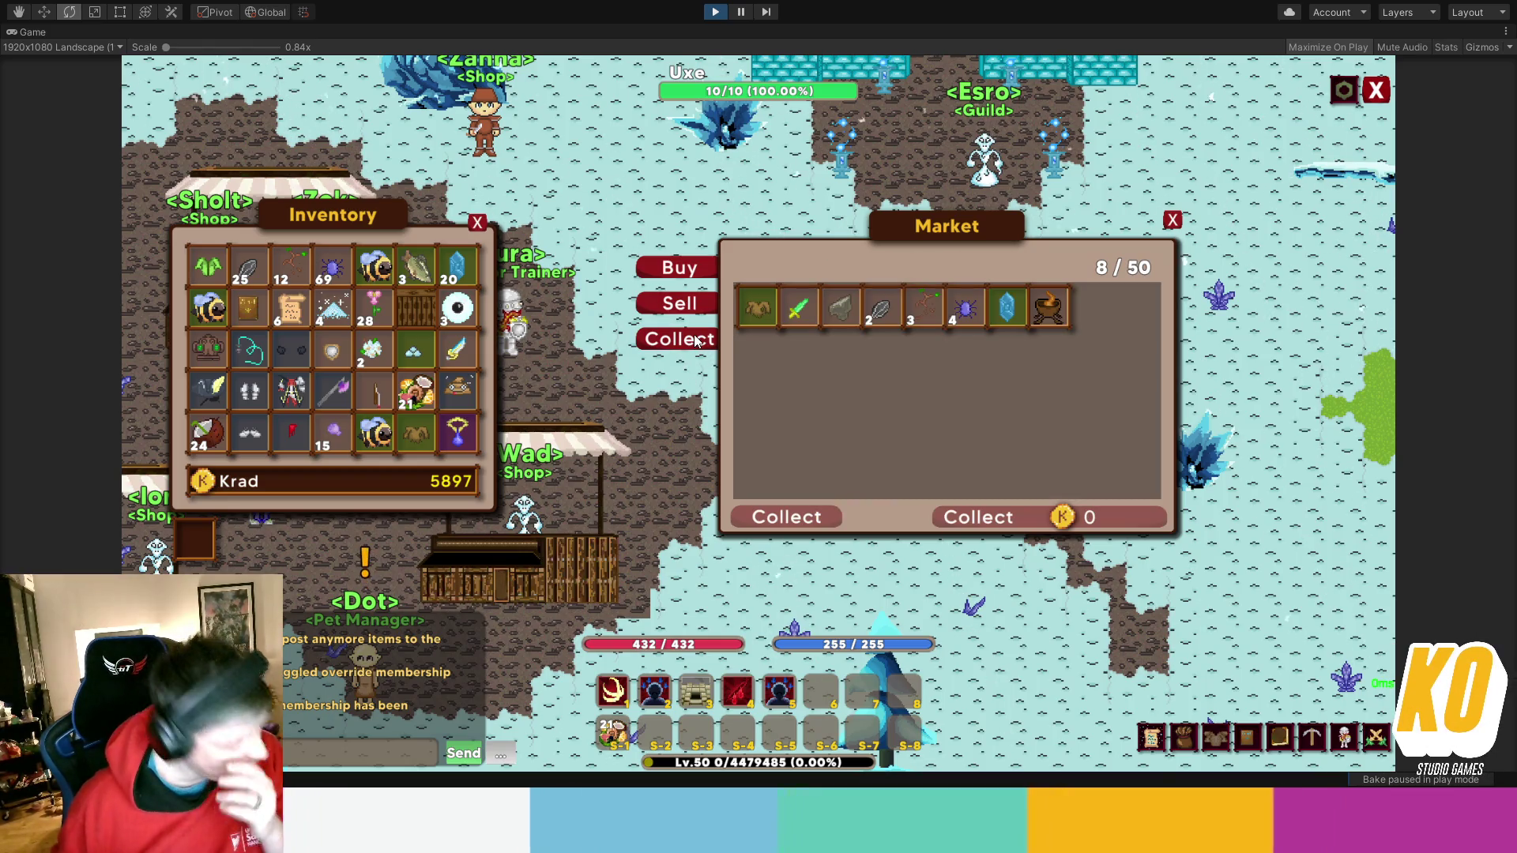
{"action": "left_click", "coordinate": [679, 268]}
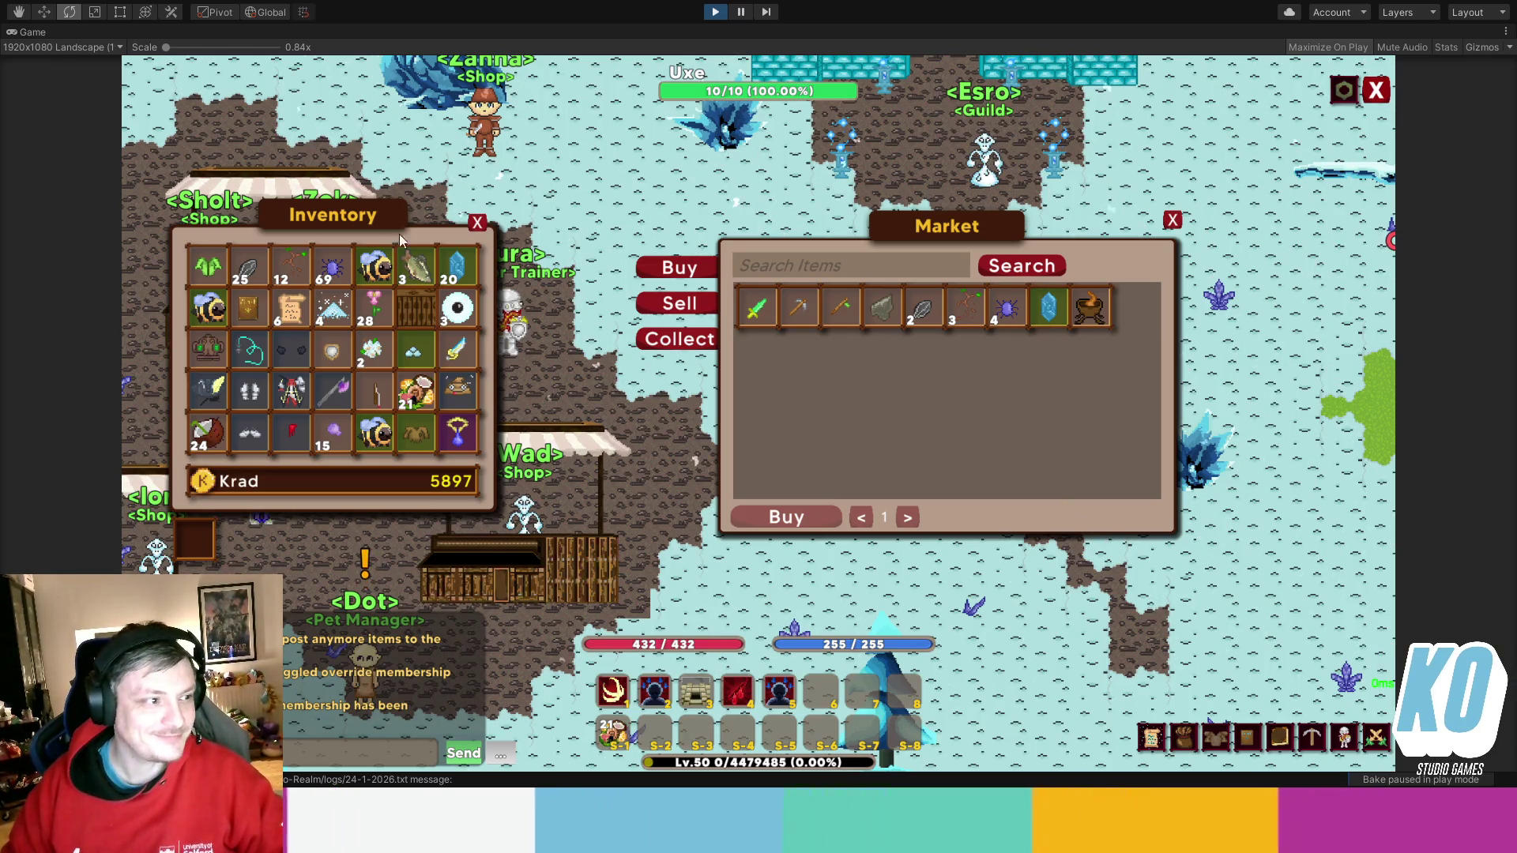
{"action": "left_click", "coordinate": [1173, 220]}
Step: Move the inventory right, give a Tiny Bag with the giveplayeritem admin command, and equip it
{"action": "mouse_move", "coordinate": [350, 233]}
{"action": "left_mouse_down"}
{"action": "mouse_move", "coordinate": [956, 209]}
{"action": "mouse_move", "coordinate": [956, 227]}
{"action": "left_mouse_up"}
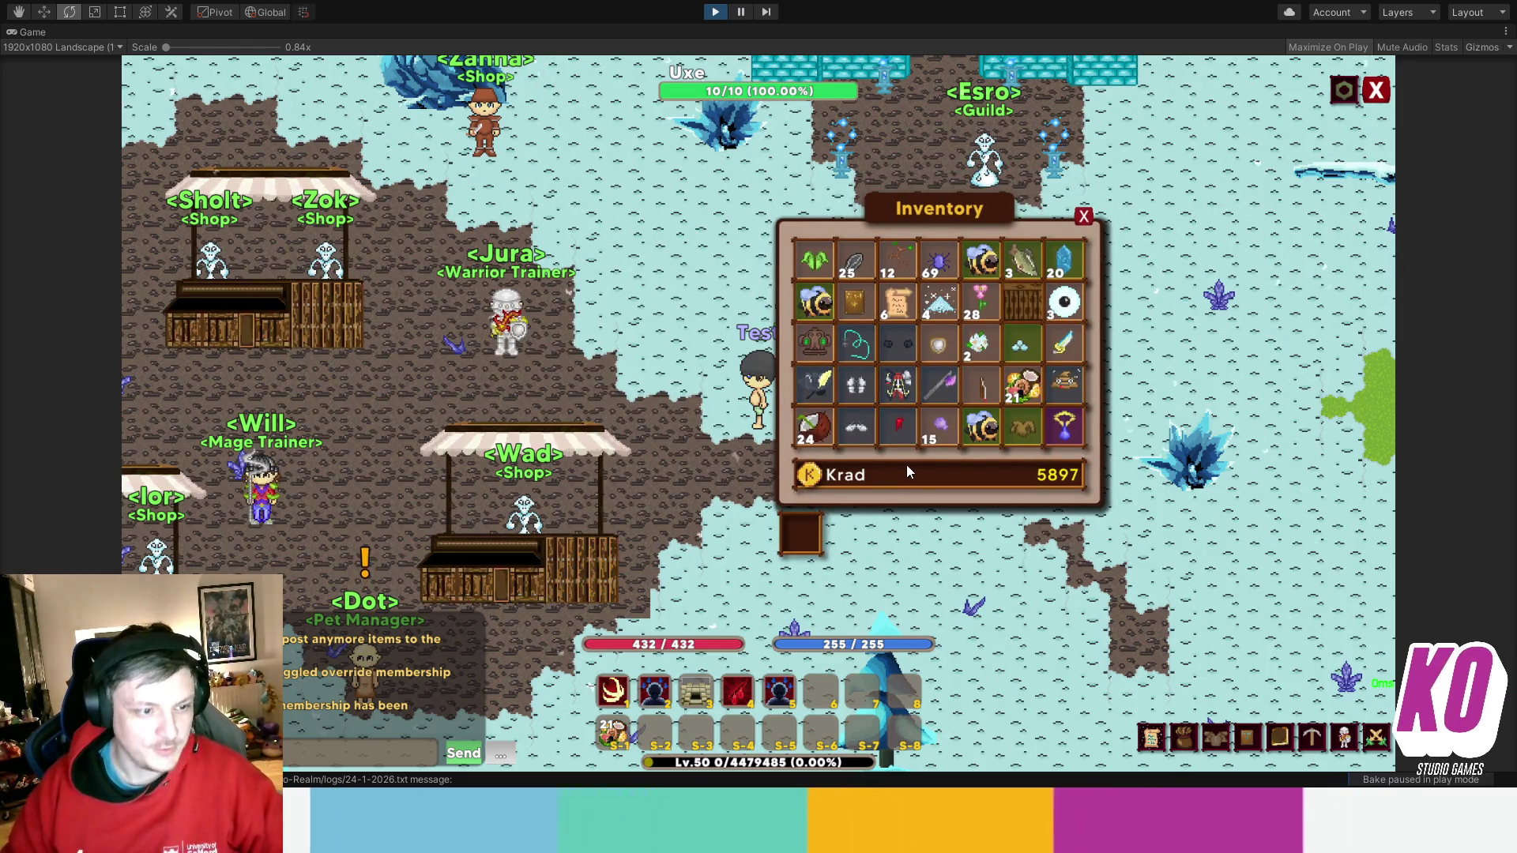
{"action": "mouse_move", "coordinate": [905, 438]}
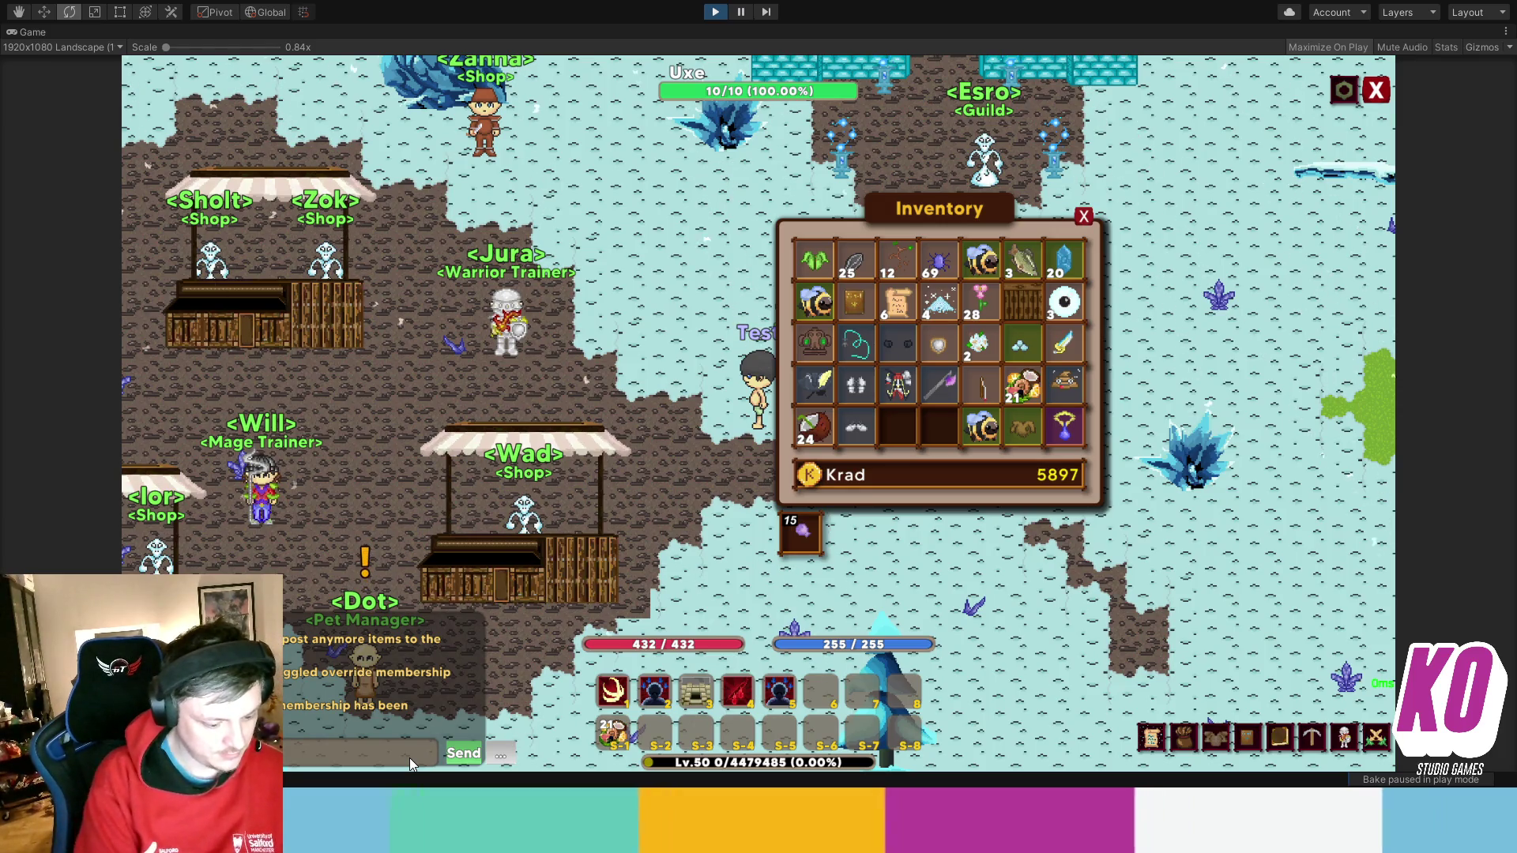
{"action": "type", "text": "eritem"}
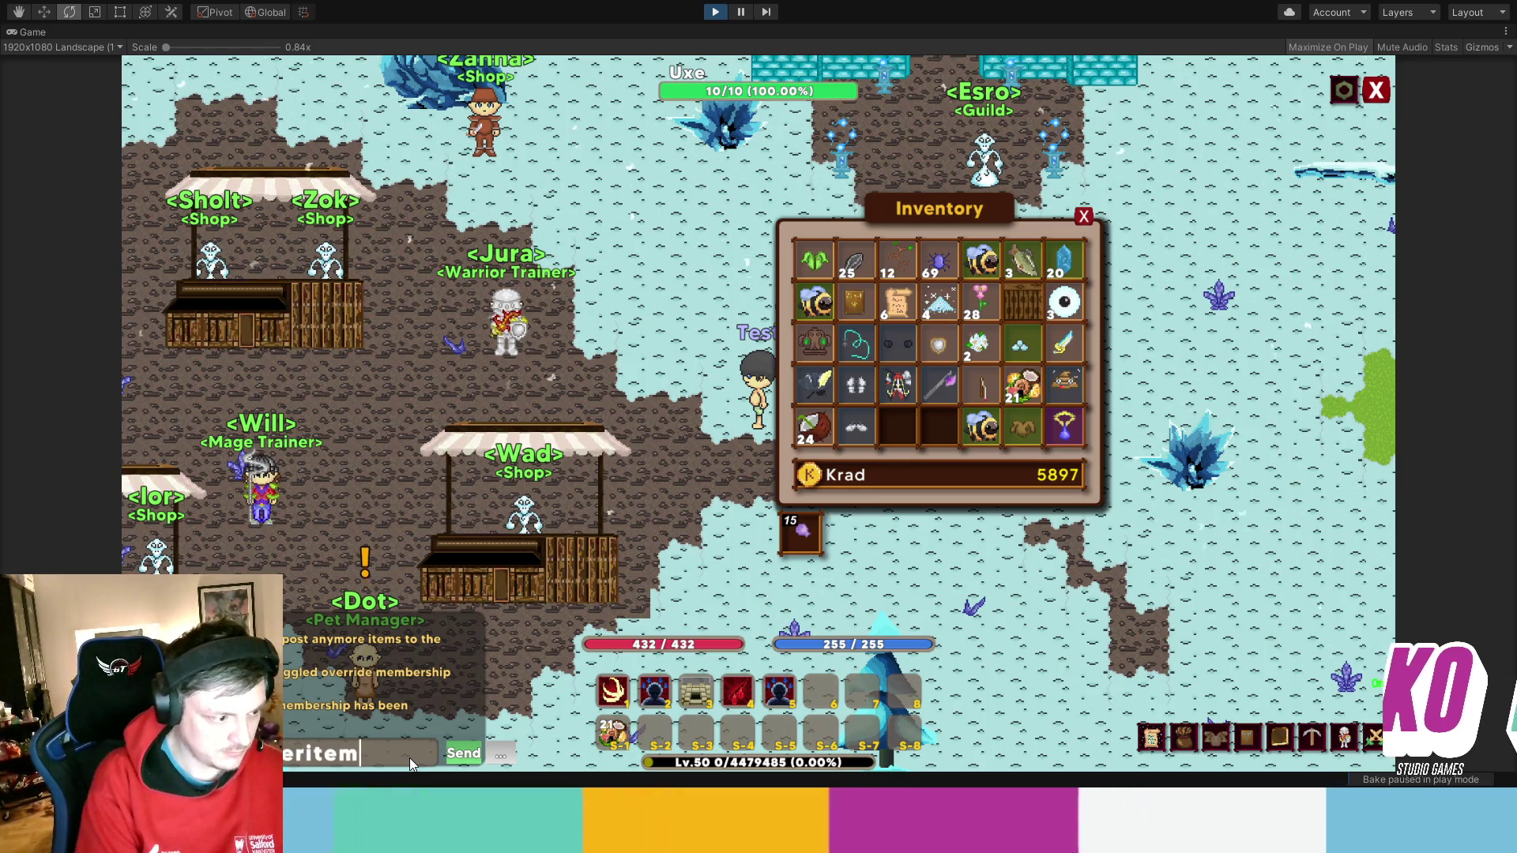
{"action": "type", "text": "Test T"}
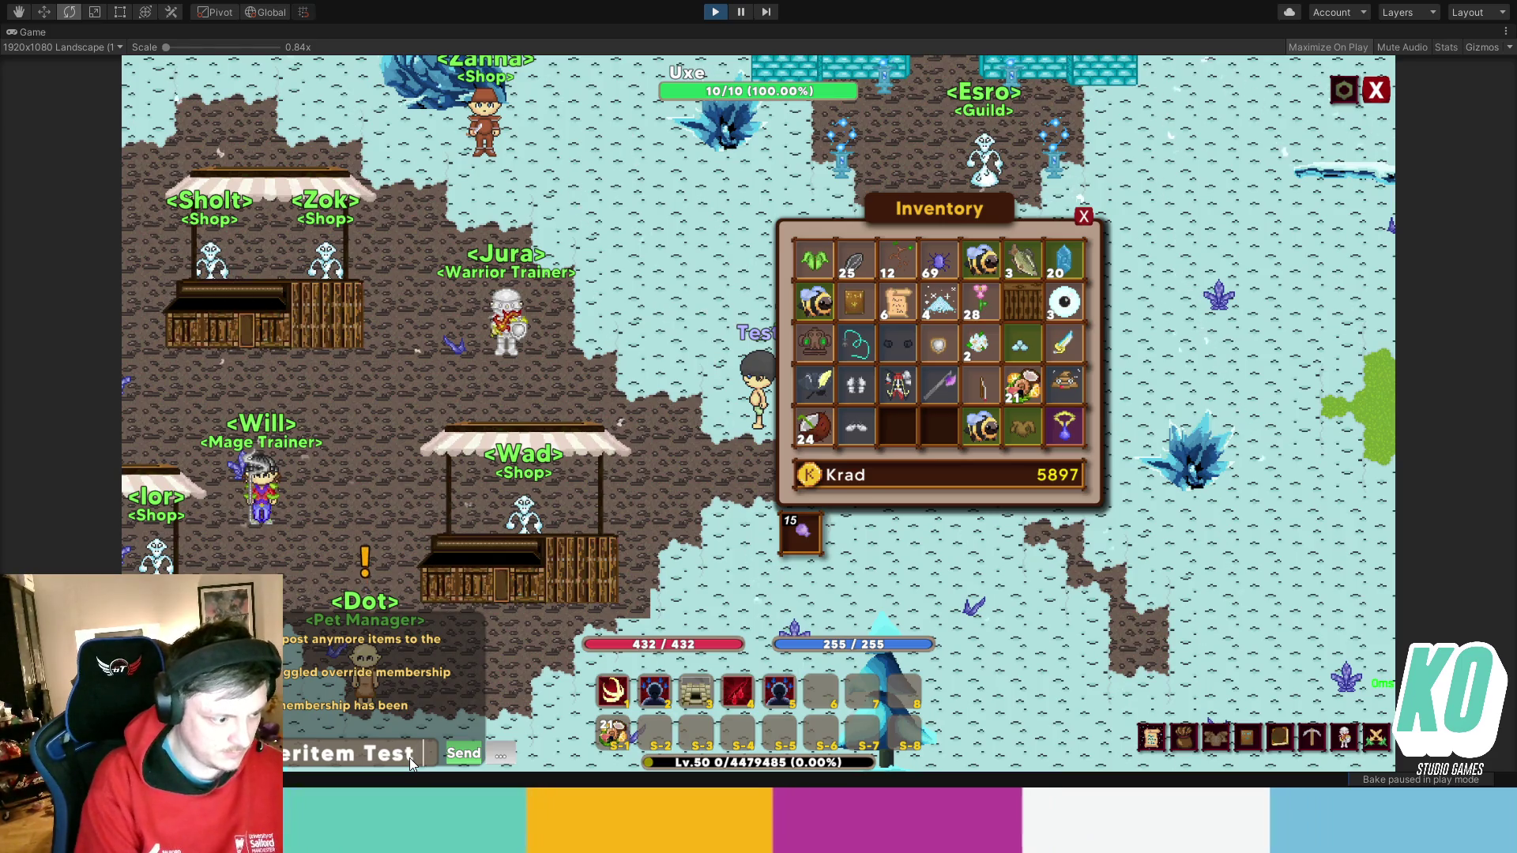
{"action": "type", "text": "iny Bag"}
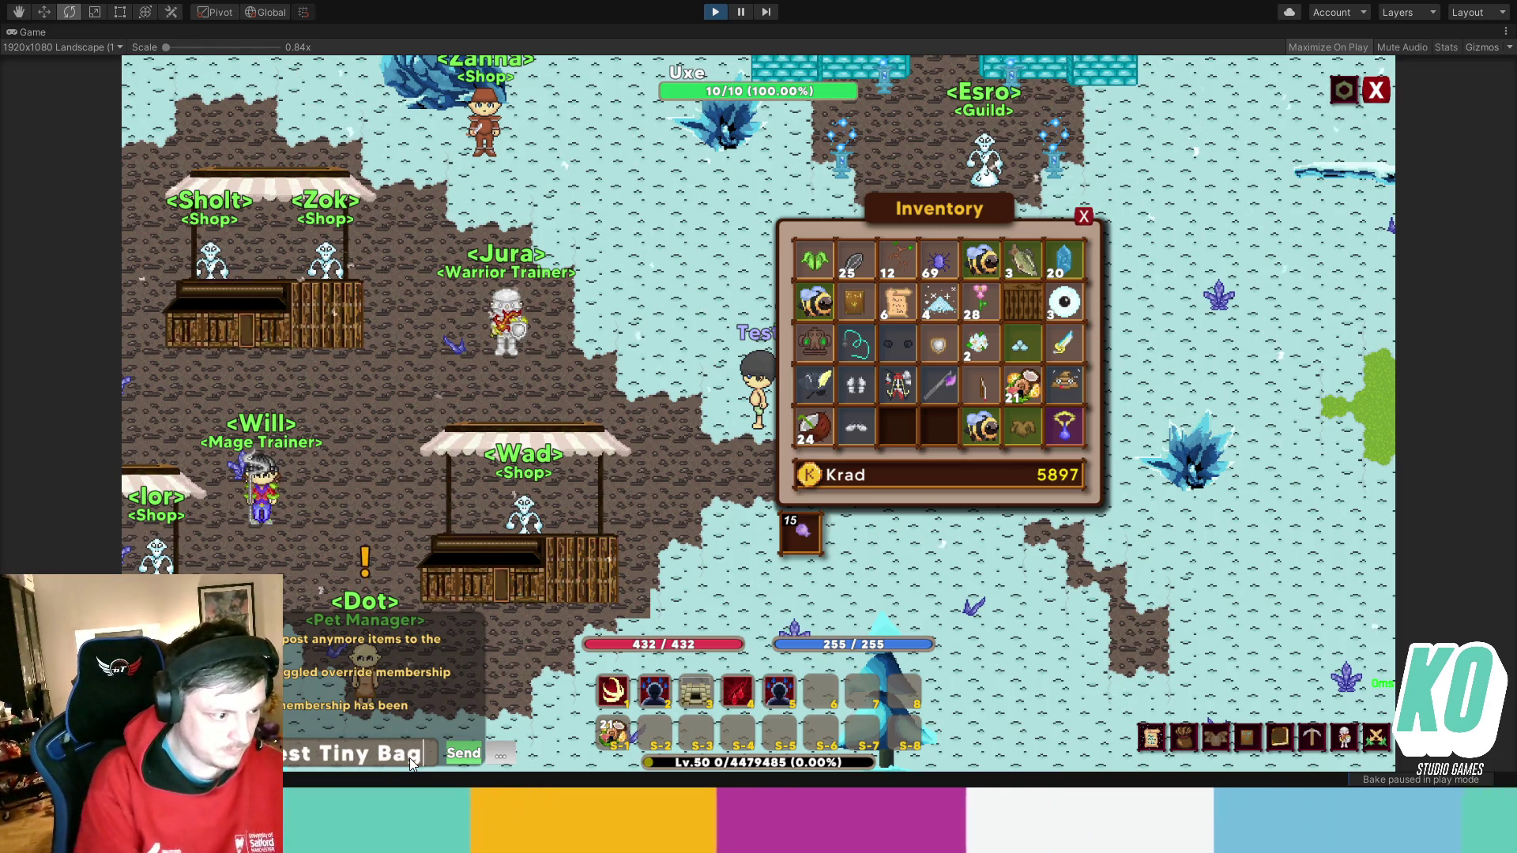
{"action": "key", "text": "Return"}
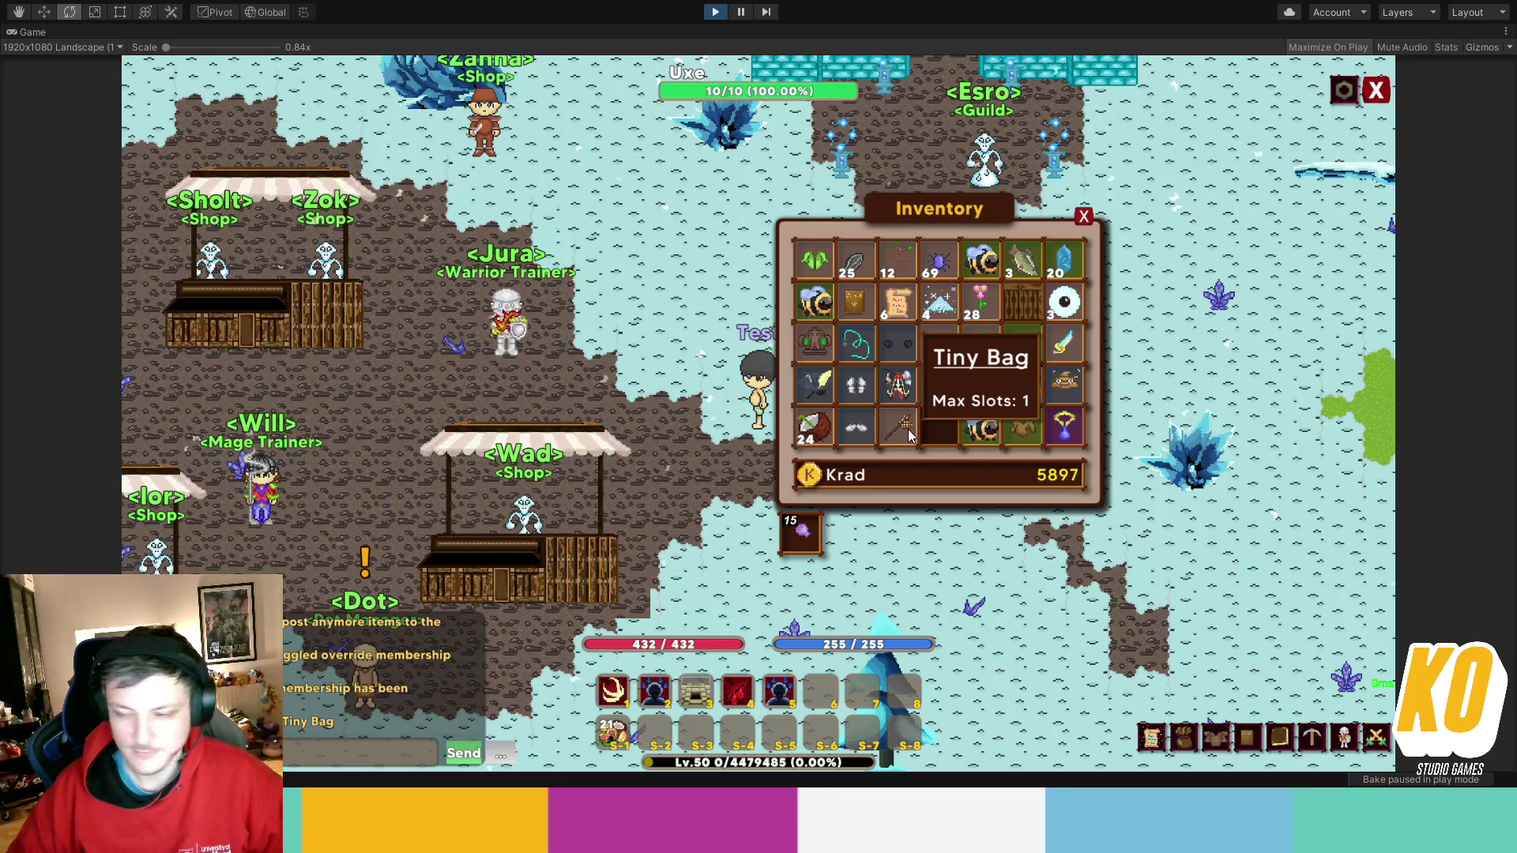
{"action": "left_click_drag", "start_coordinate": [910, 436], "coordinate": [443, 460]}
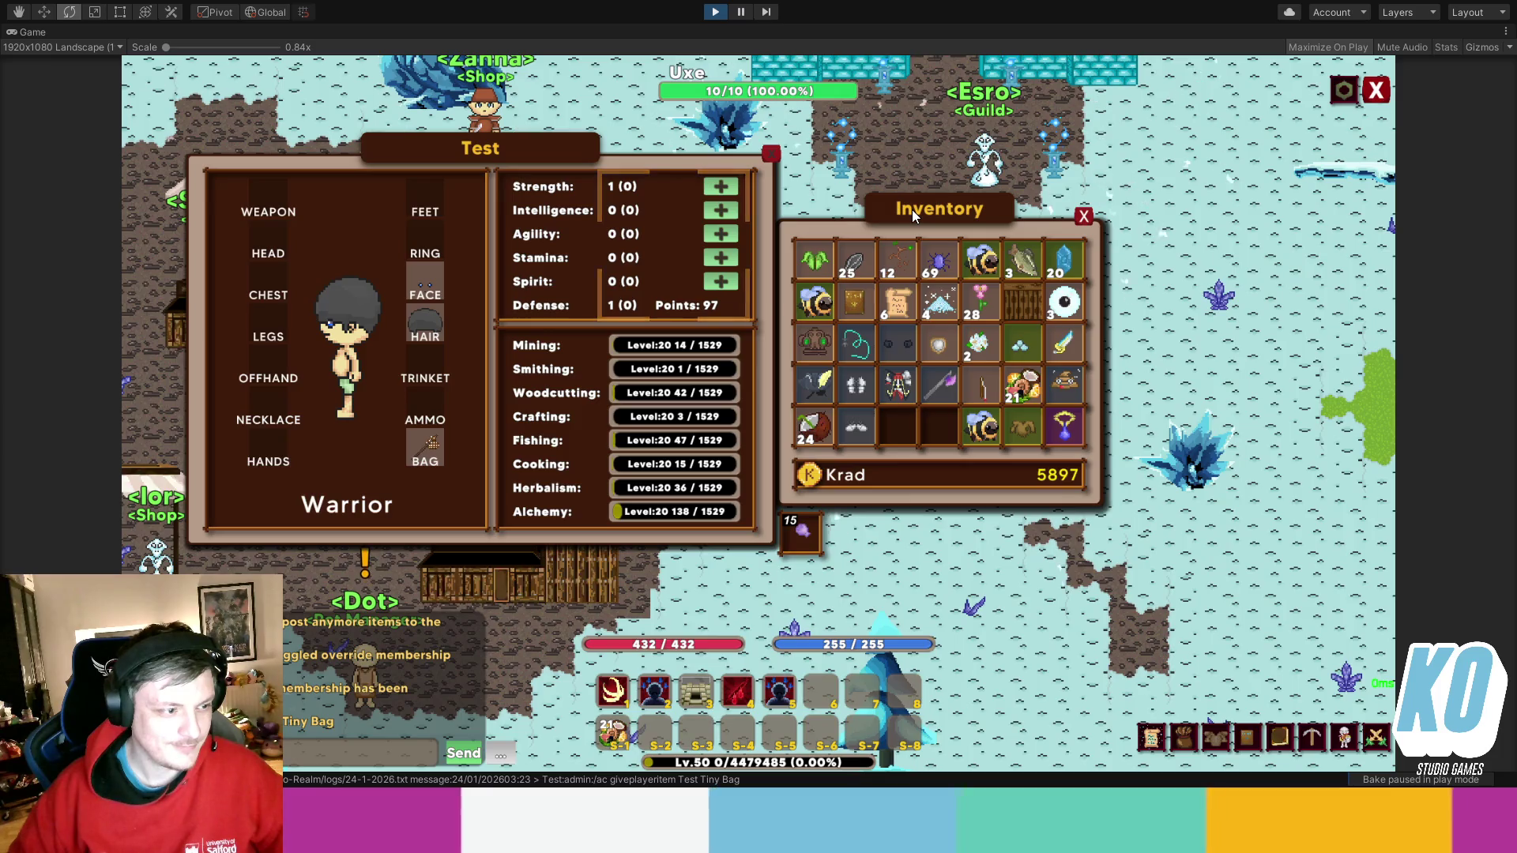
Step: Move the inventory window right and switch between the item grid and the Tiny Bag's contents
{"action": "mouse_move", "coordinate": [901, 210]}
{"action": "left_mouse_down"}
{"action": "mouse_move", "coordinate": [1067, 215]}
{"action": "mouse_move", "coordinate": [1054, 189]}
{"action": "left_mouse_up"}
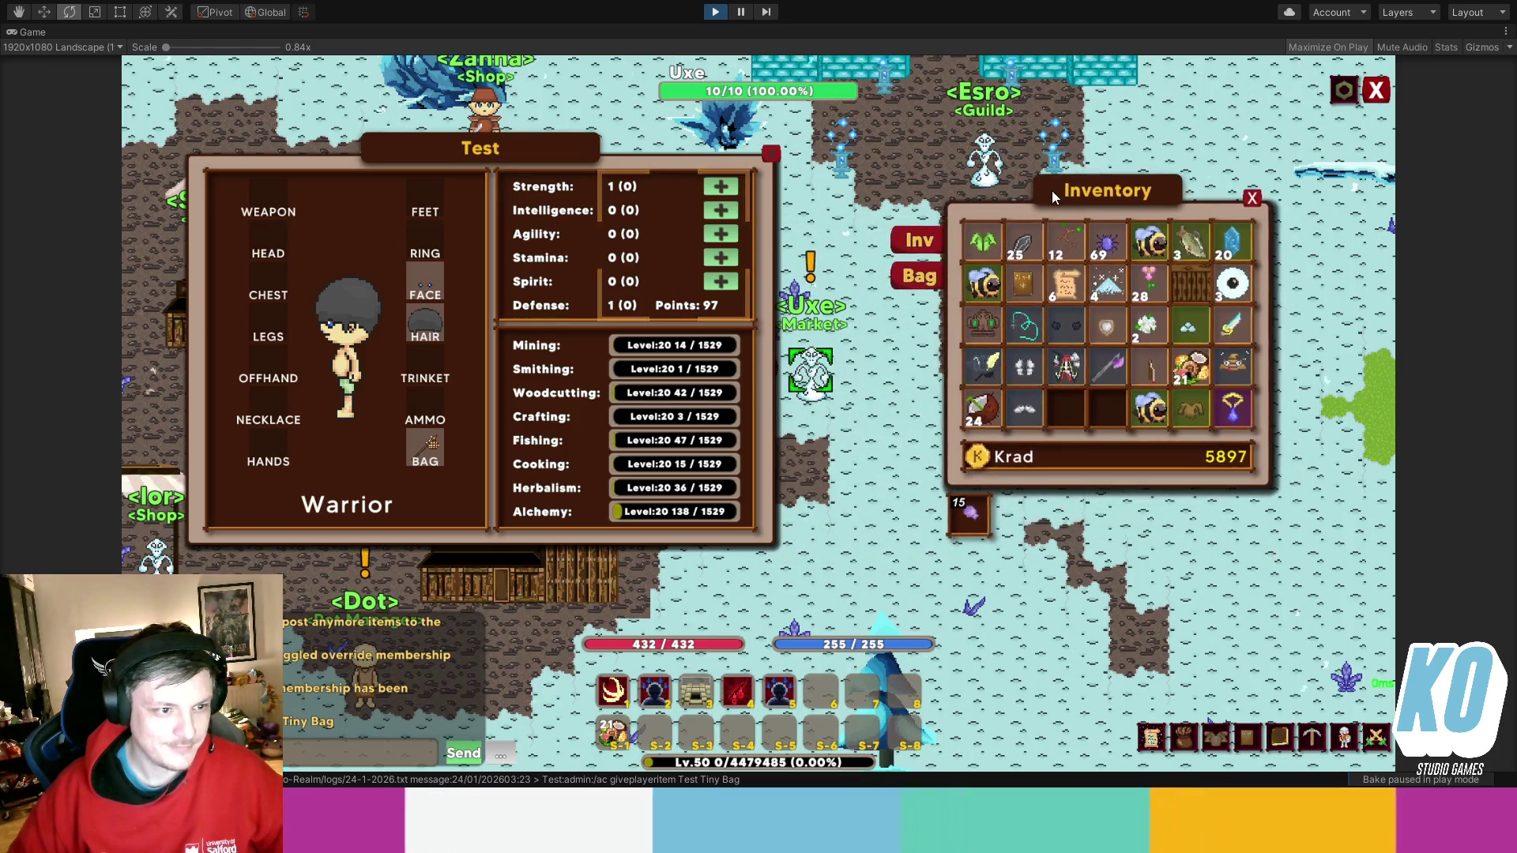
{"action": "left_click", "coordinate": [916, 243]}
{"action": "left_click", "coordinate": [918, 281]}
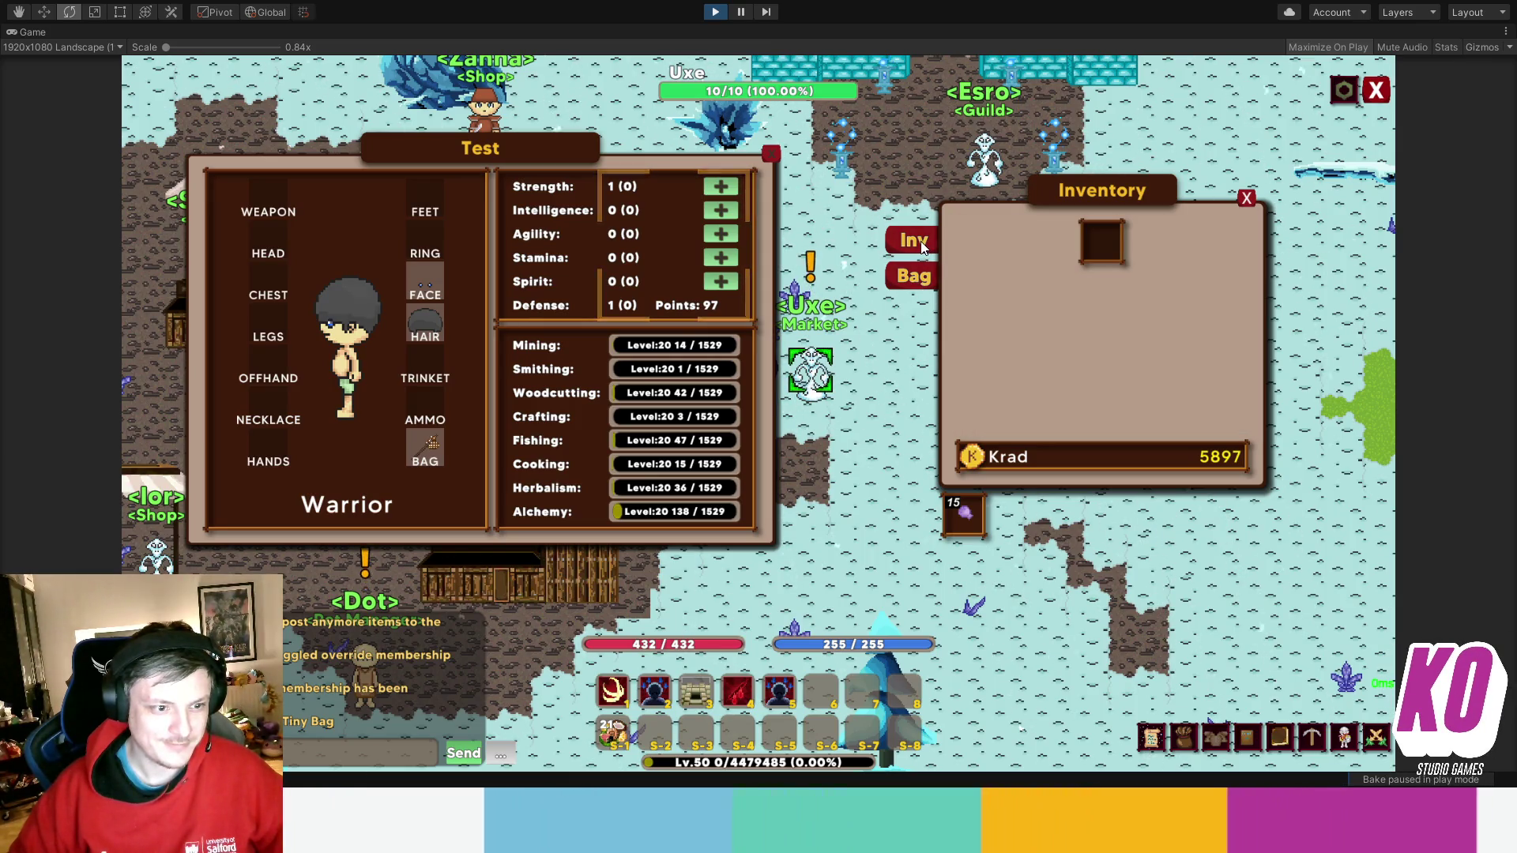
{"action": "left_click", "coordinate": [920, 244]}
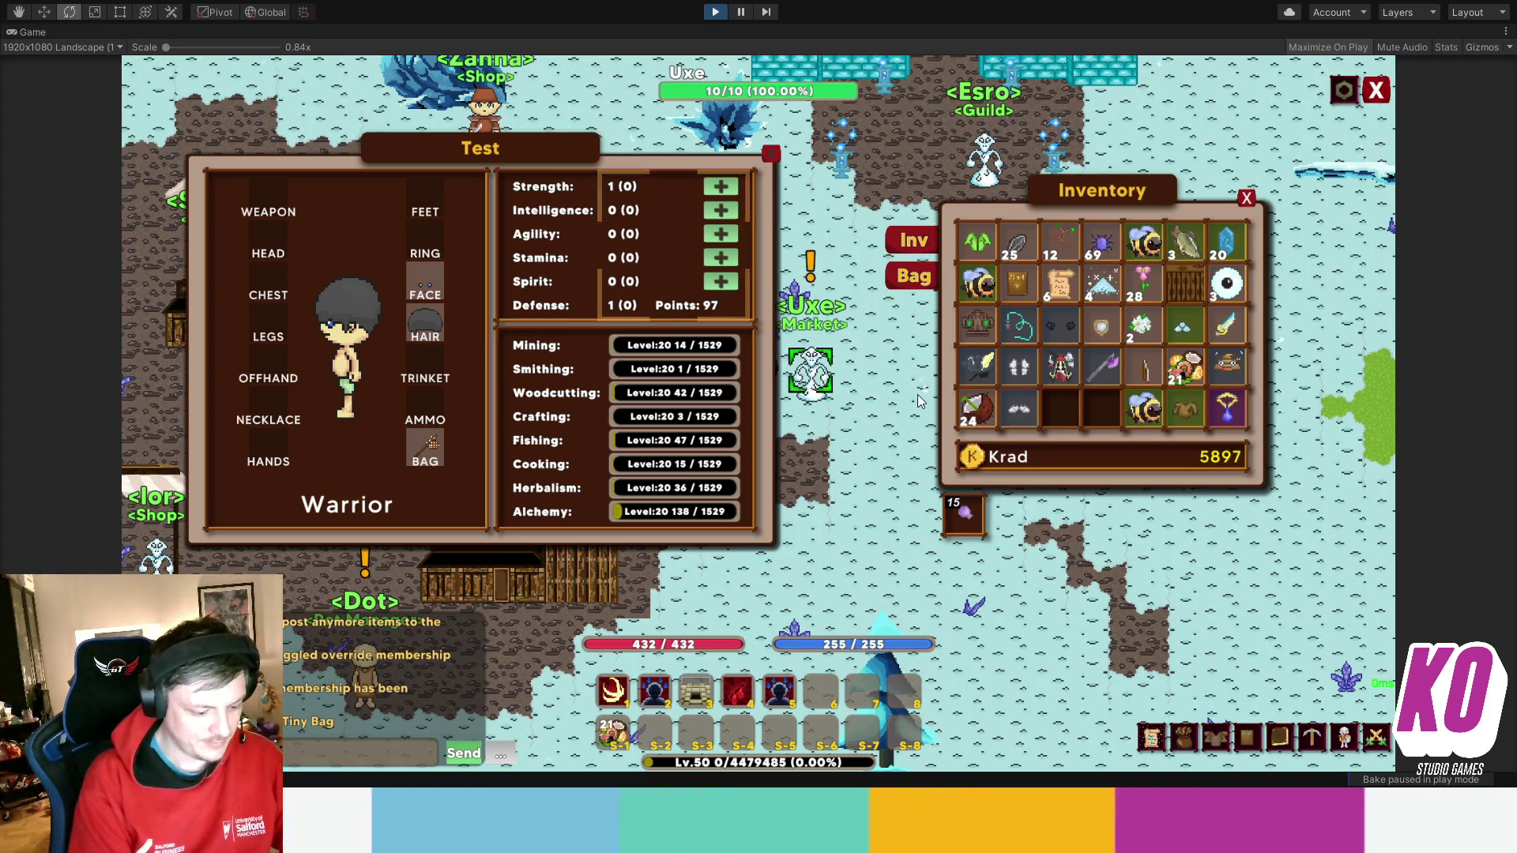
Step: Send the giveplayeritem Orange Large Bag command, then type it again as 'Test Orange Large Bag'
{"action": "type", "text": "eritem"}
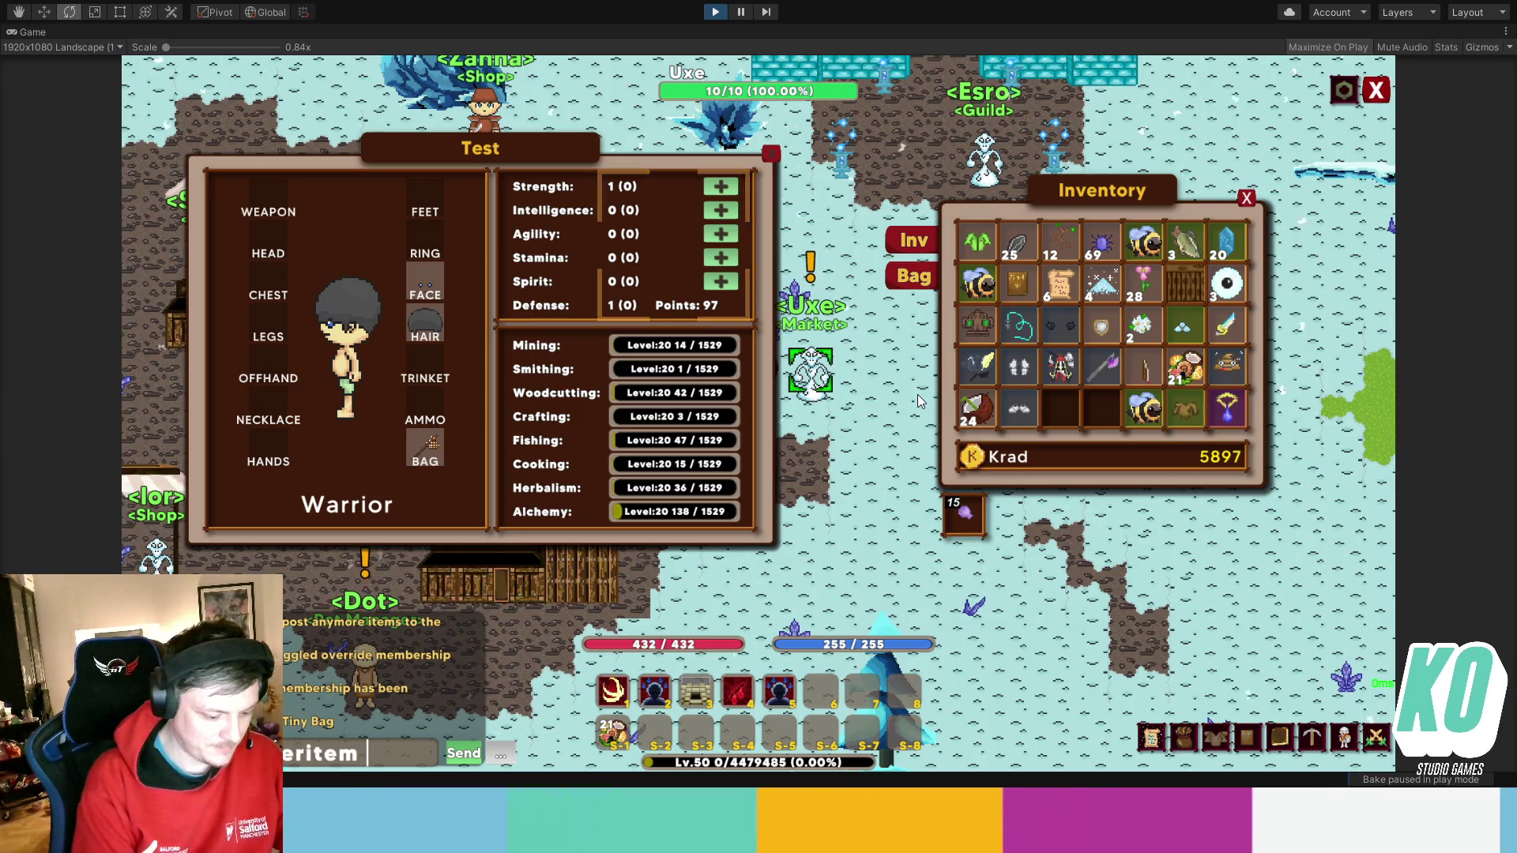
{"action": "type", "text": " O"}
{"action": "type", "text": "range Large"}
{"action": "type", "text": " Bag"}
{"action": "key", "text": "Return"}
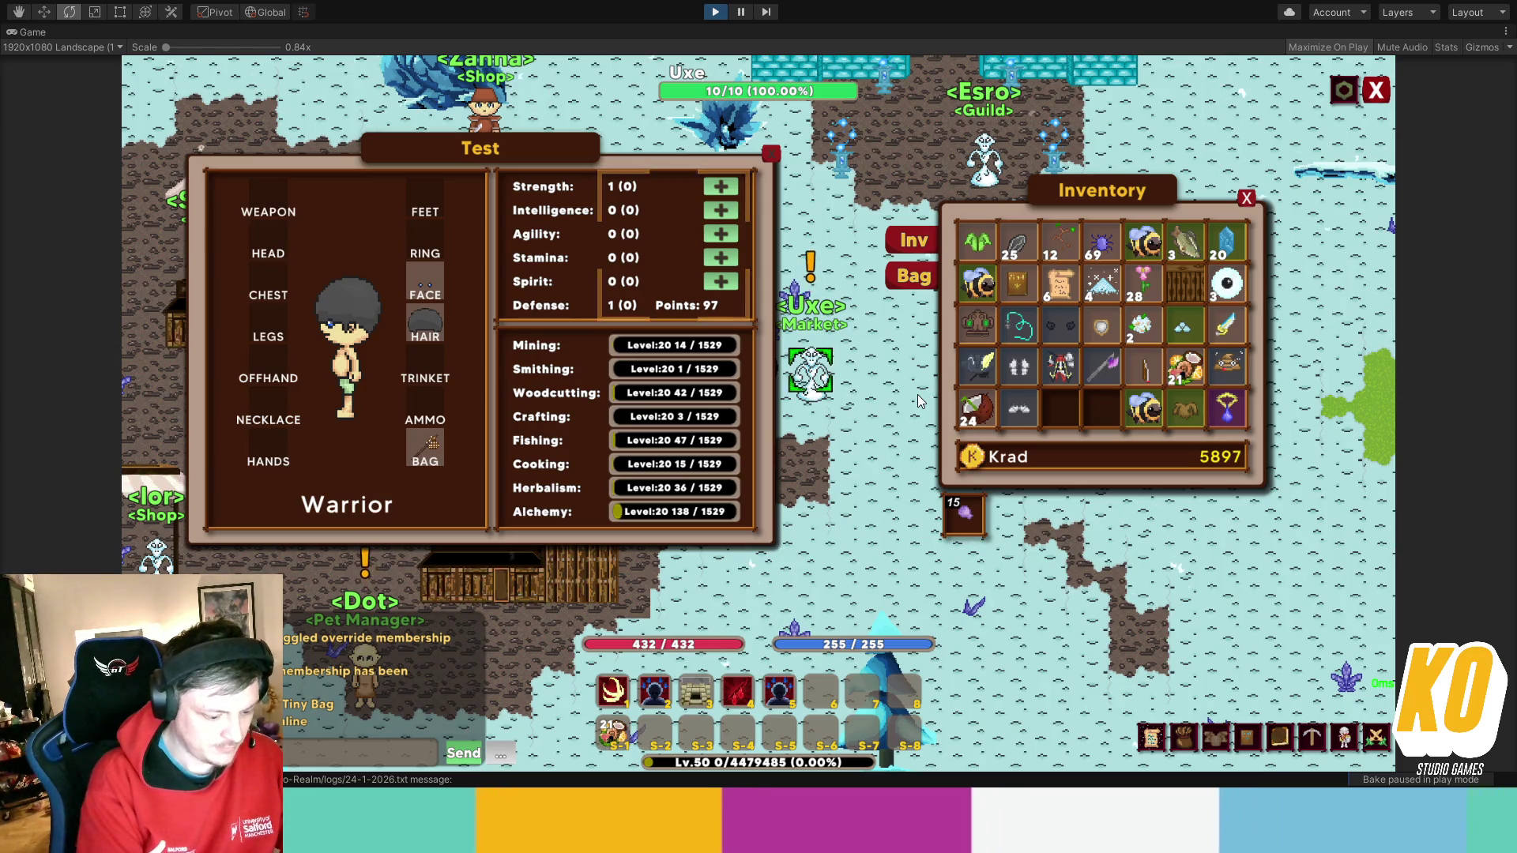
{"action": "type", "text": "eritem"}
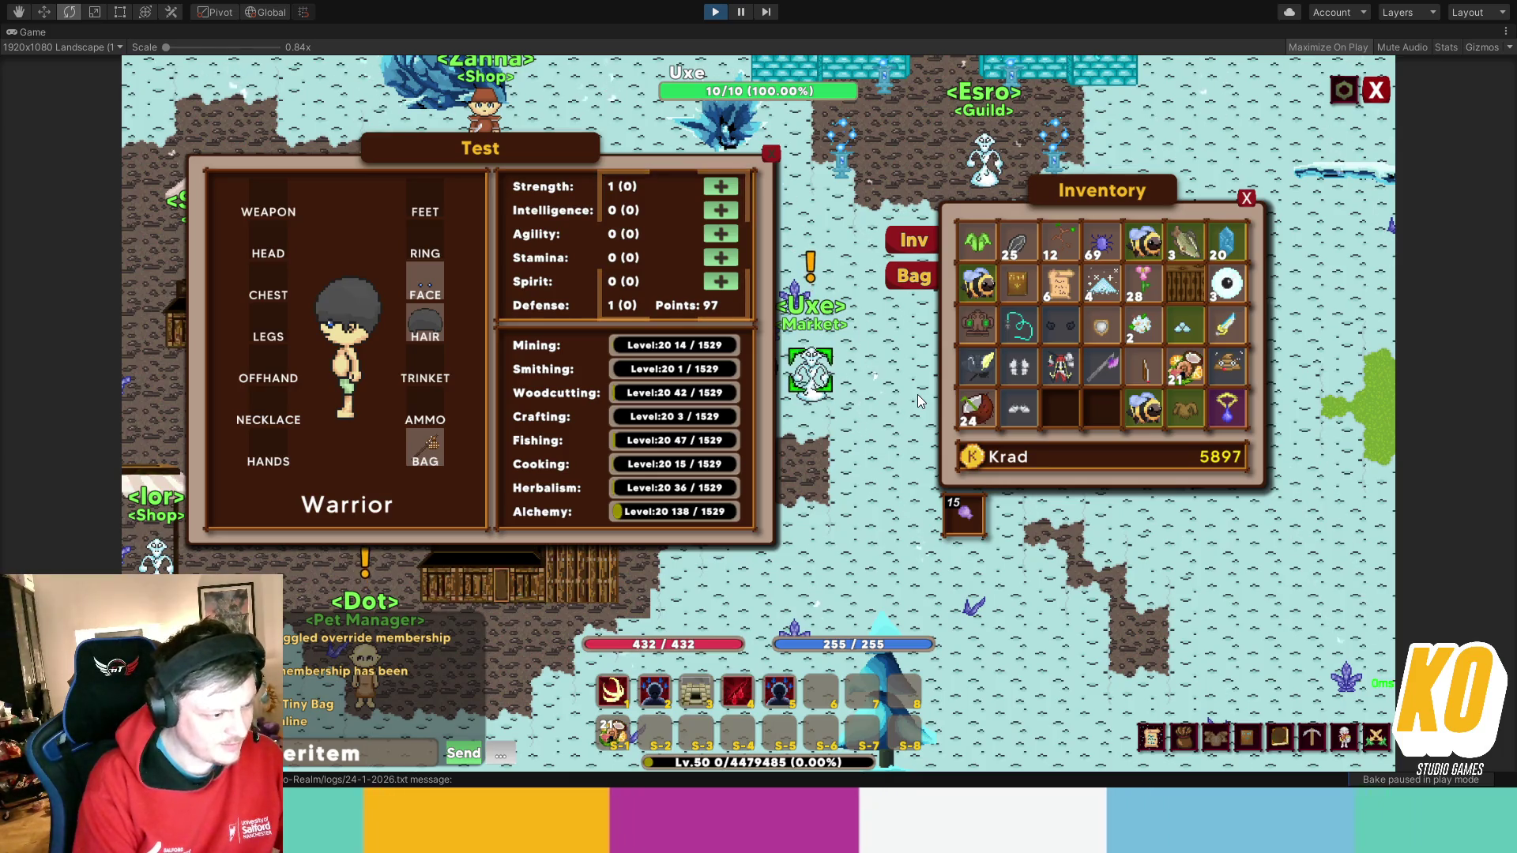
{"action": "type", "text": " Test"}
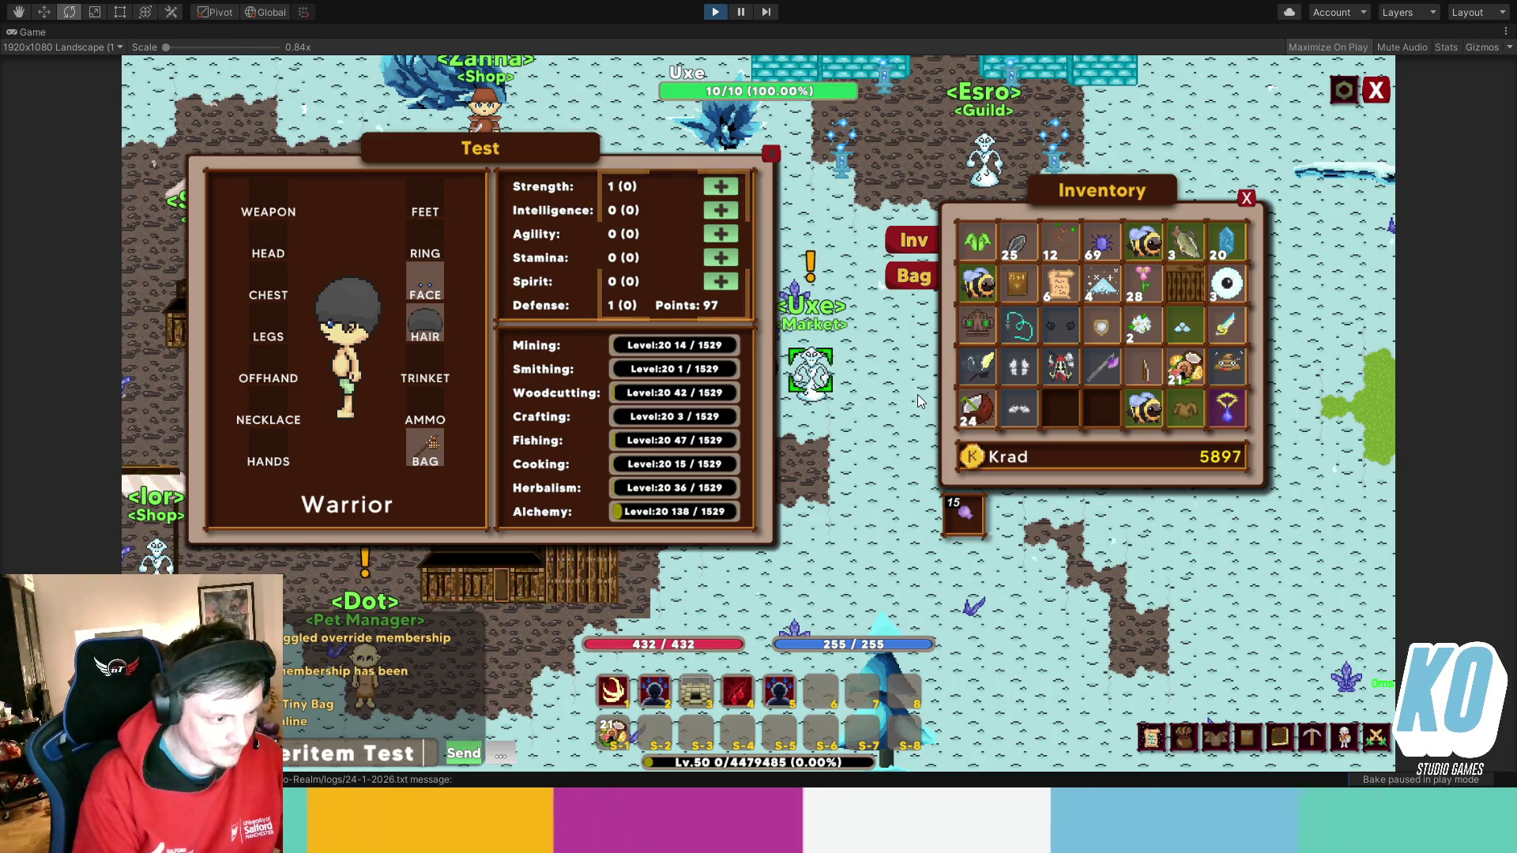
{"action": "type", "text": " Orange La"}
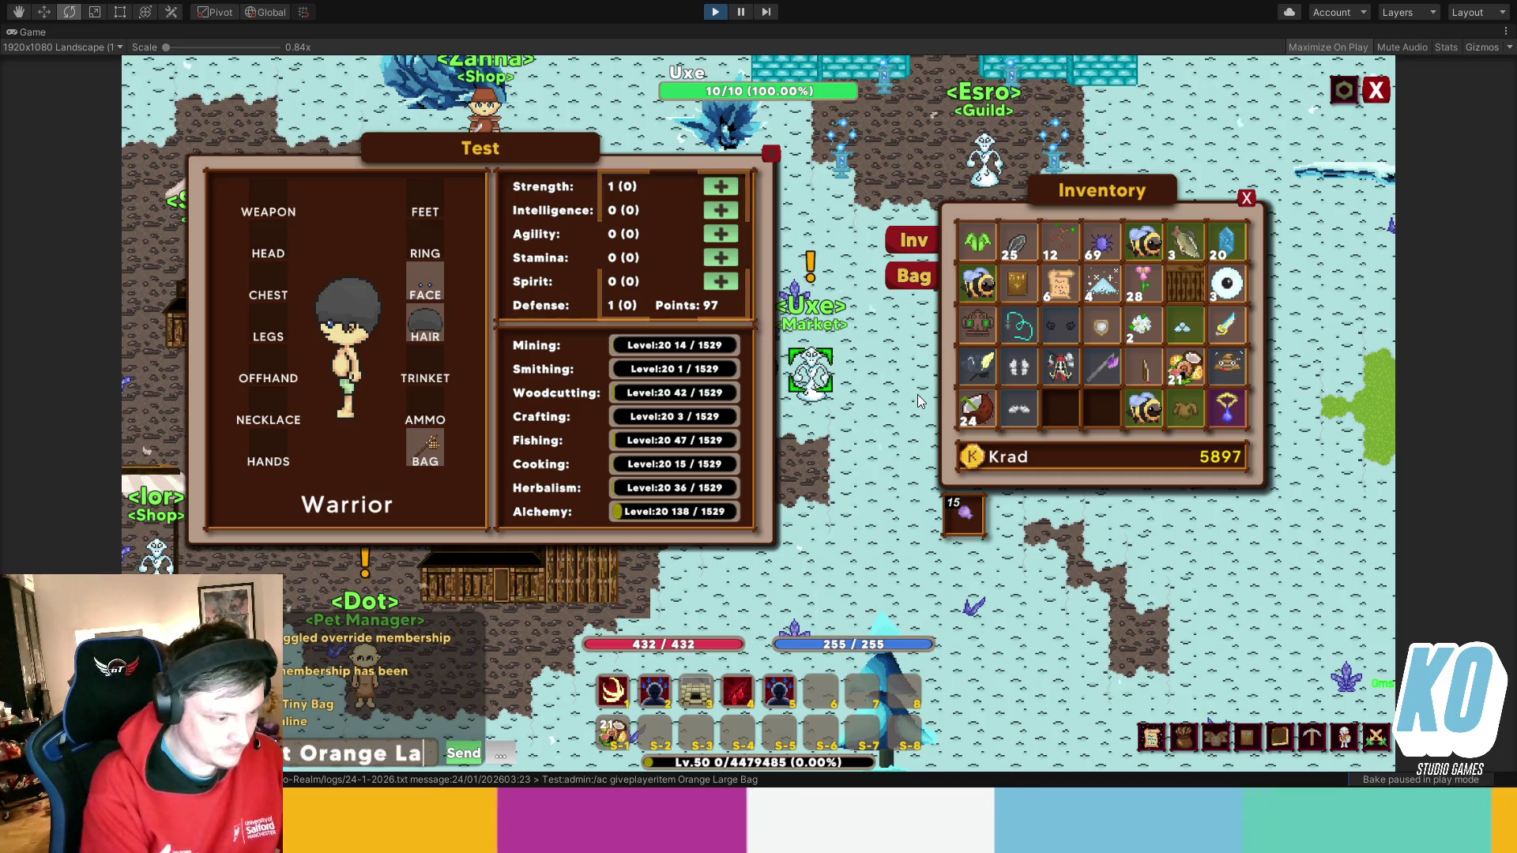
{"action": "type", "text": "rge Bag"}
Step: Send the Test Orange Large Bag command, equip it over the Tiny Bag, and show its nine slots
{"action": "key", "text": "Return"}
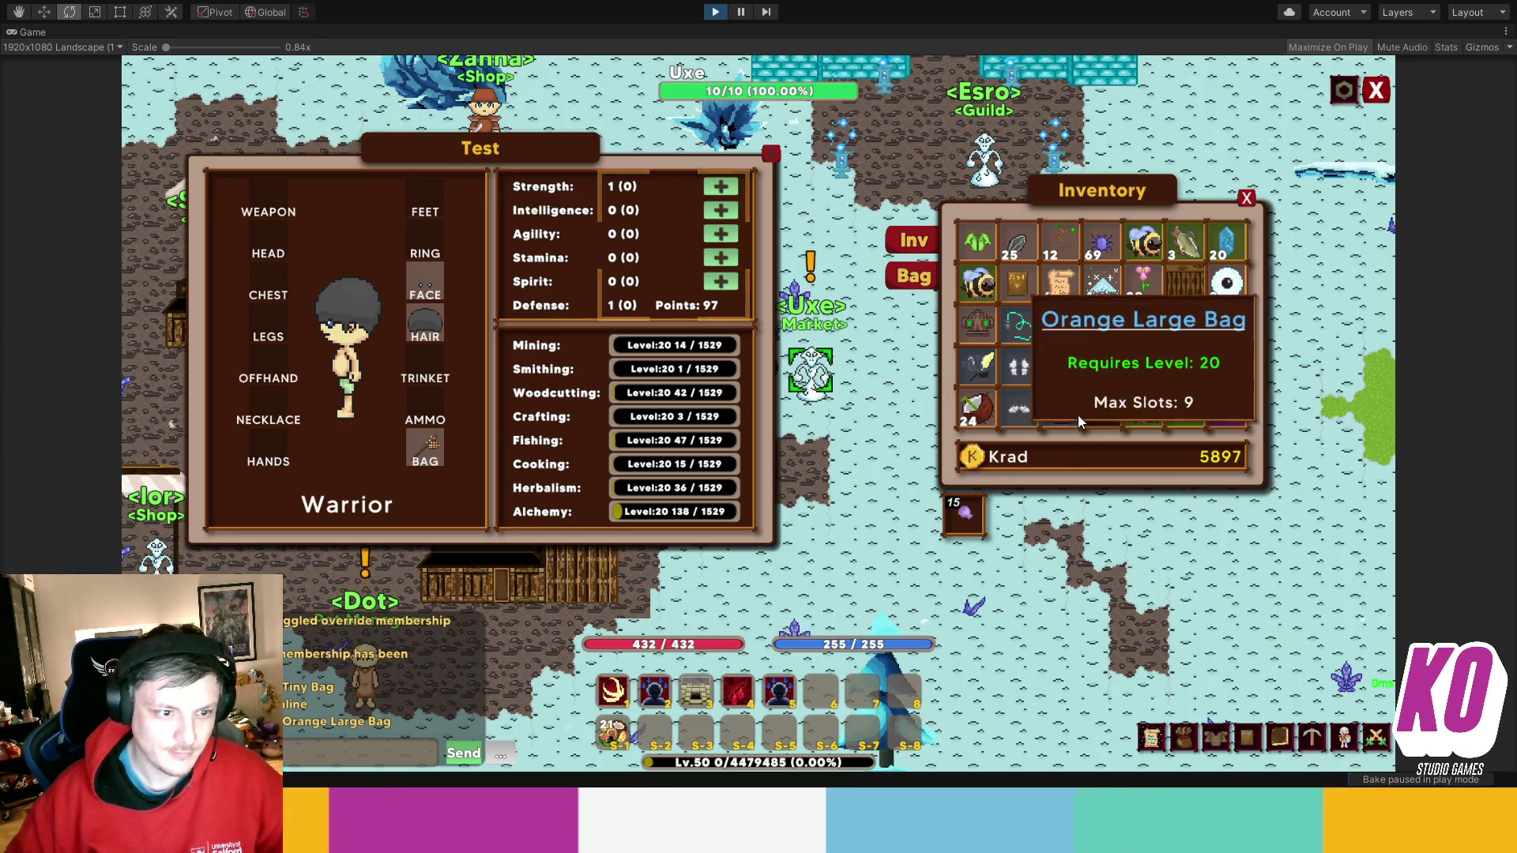
{"action": "right_click", "coordinate": [1078, 415]}
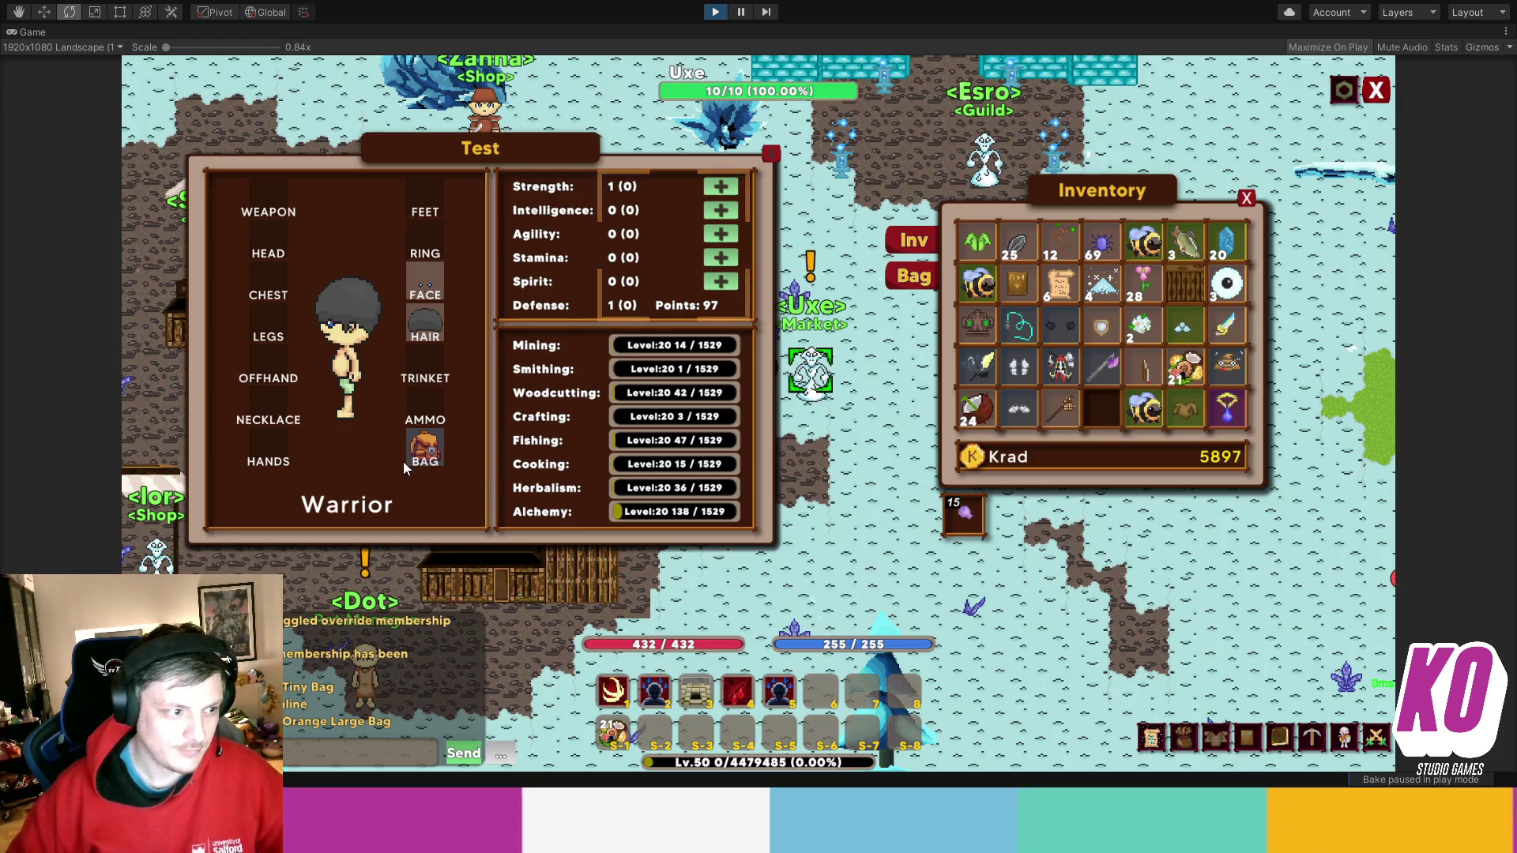
{"action": "mouse_move", "coordinate": [440, 458]}
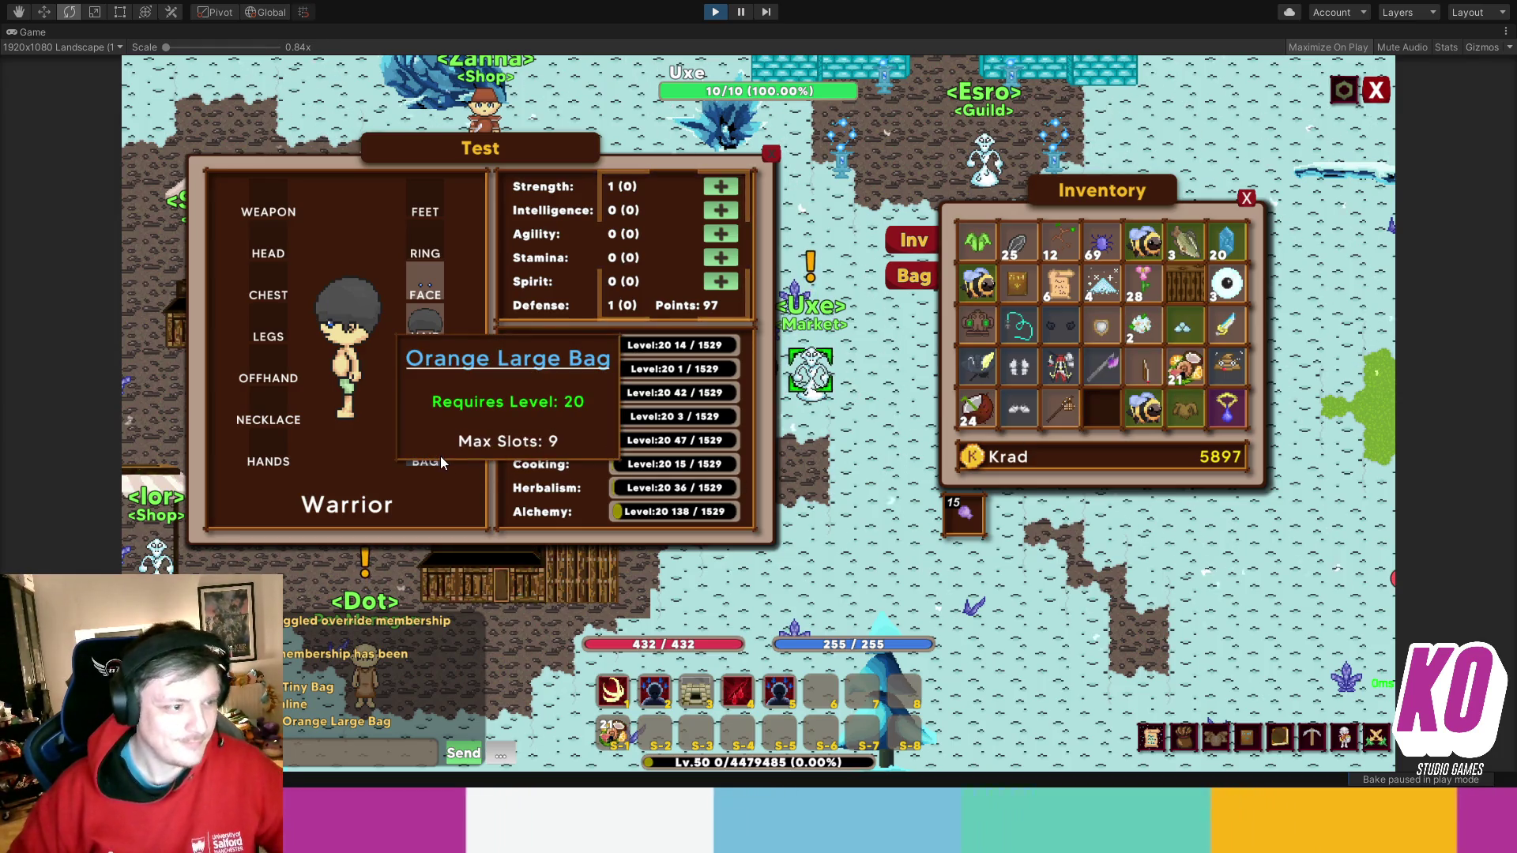
{"action": "left_click", "coordinate": [917, 277]}
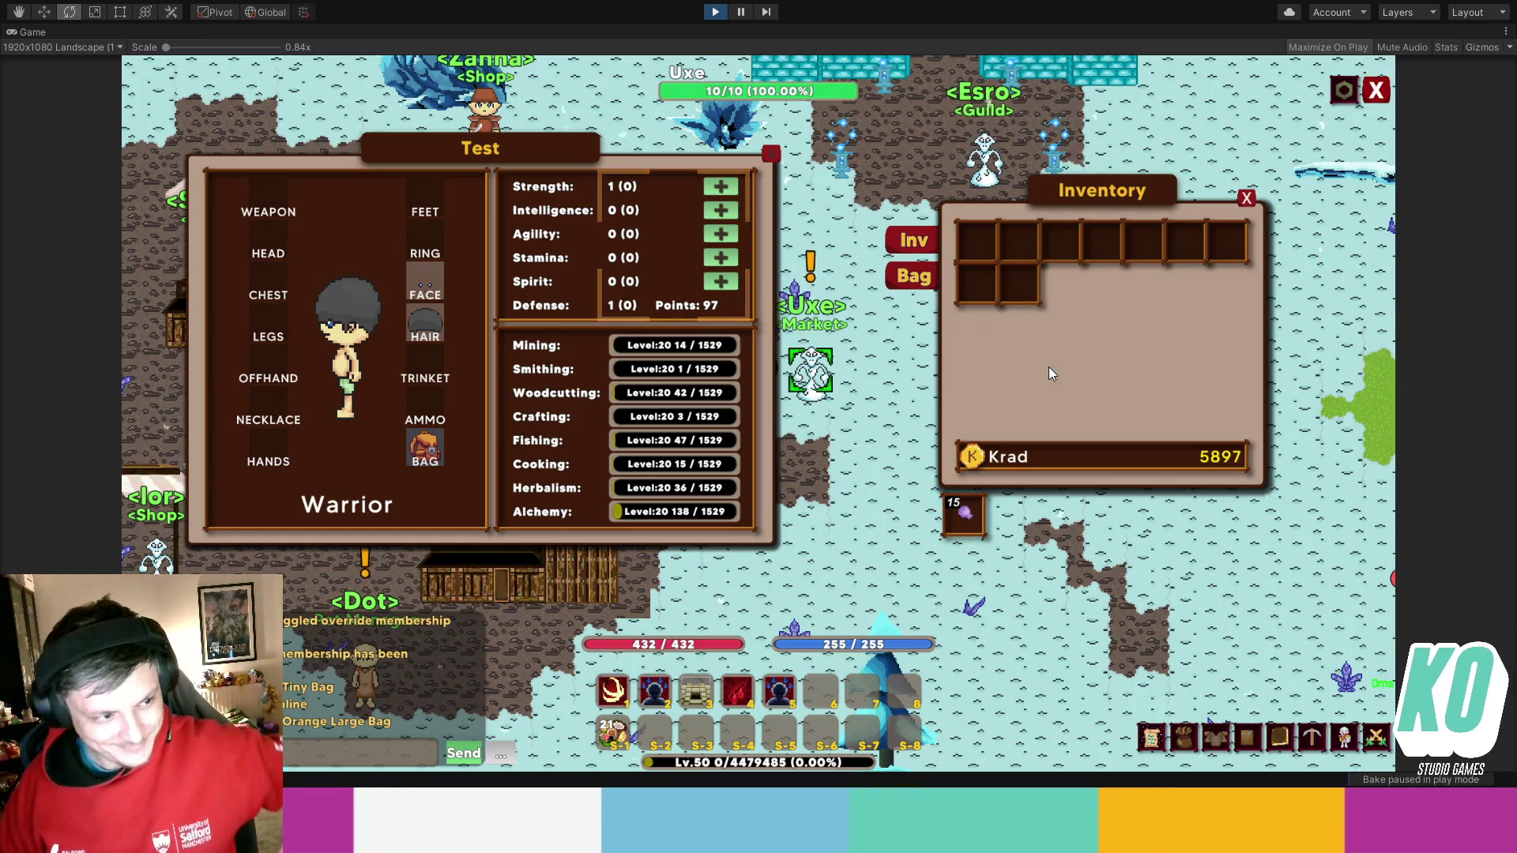
{"action": "mouse_move", "coordinate": [433, 461]}
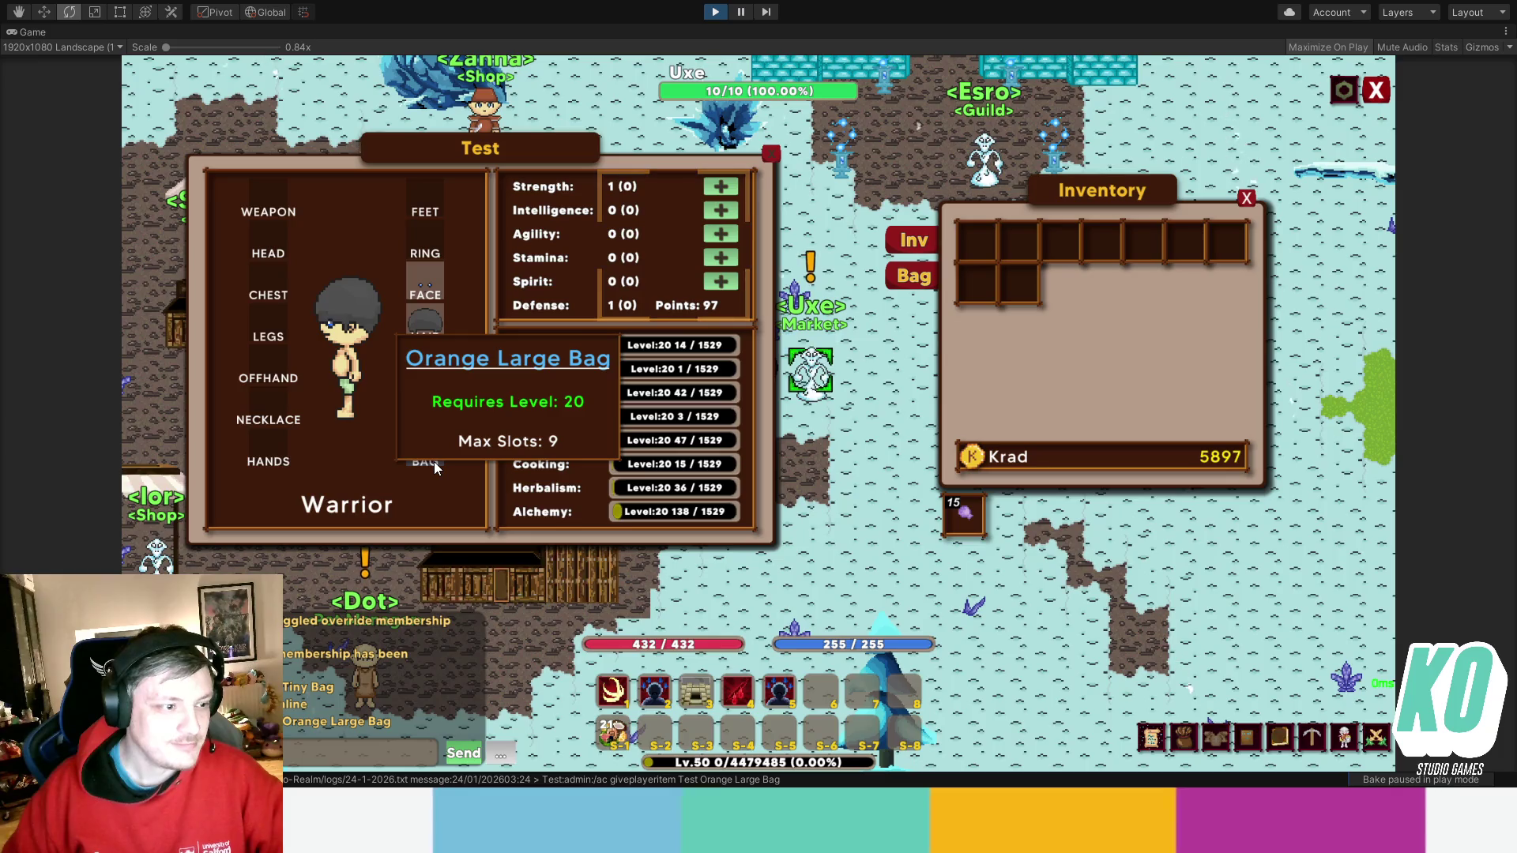
Step: Switch the inventory several times between the main item grid and the empty bag slots
{"action": "left_click", "coordinate": [922, 276]}
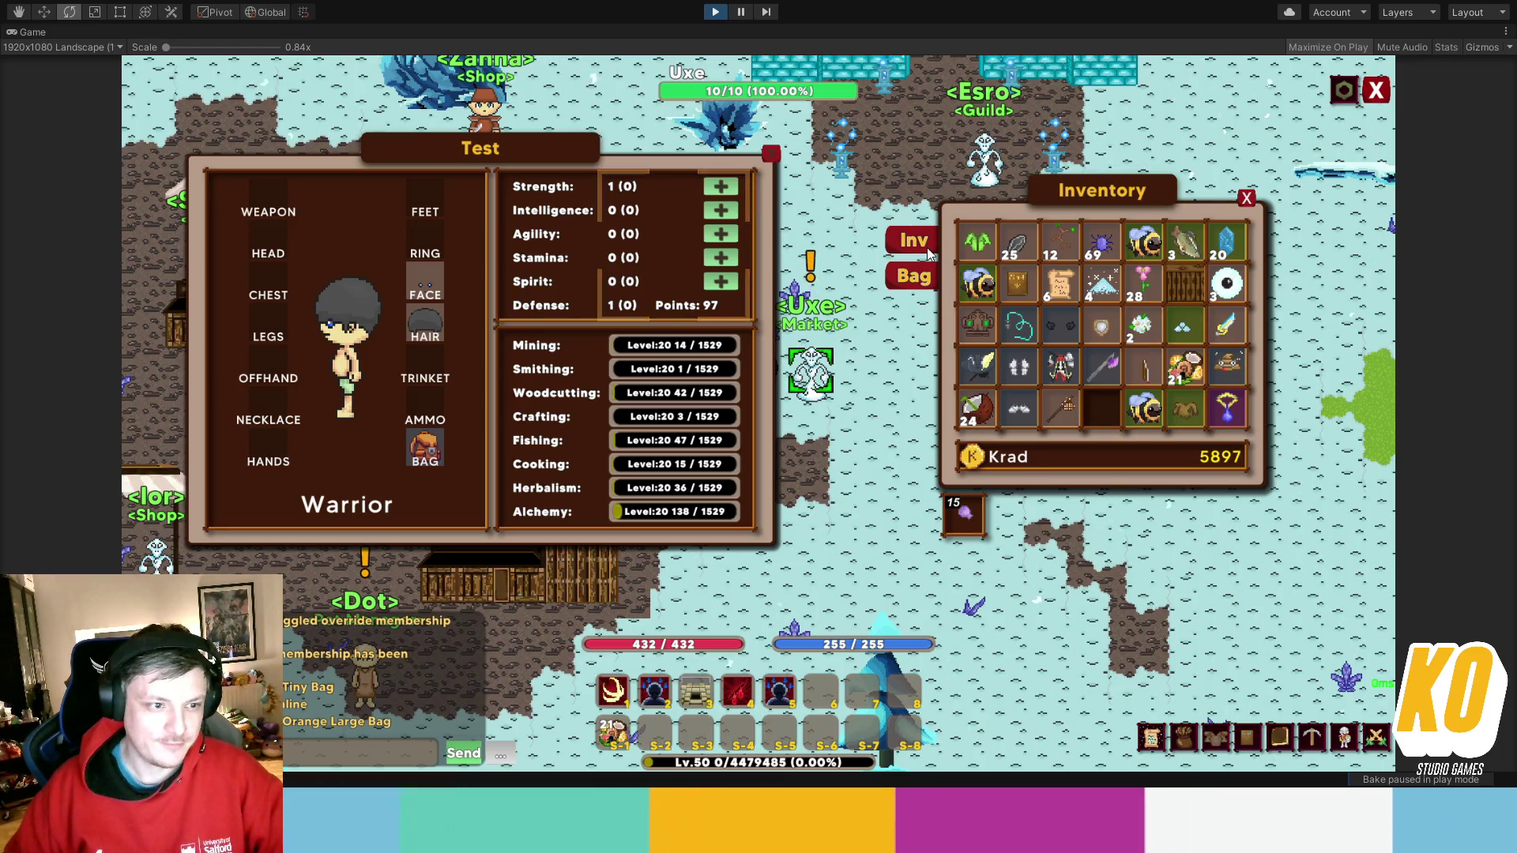
{"action": "left_click", "coordinate": [922, 275]}
{"action": "left_click", "coordinate": [918, 279]}
{"action": "left_click", "coordinate": [914, 283]}
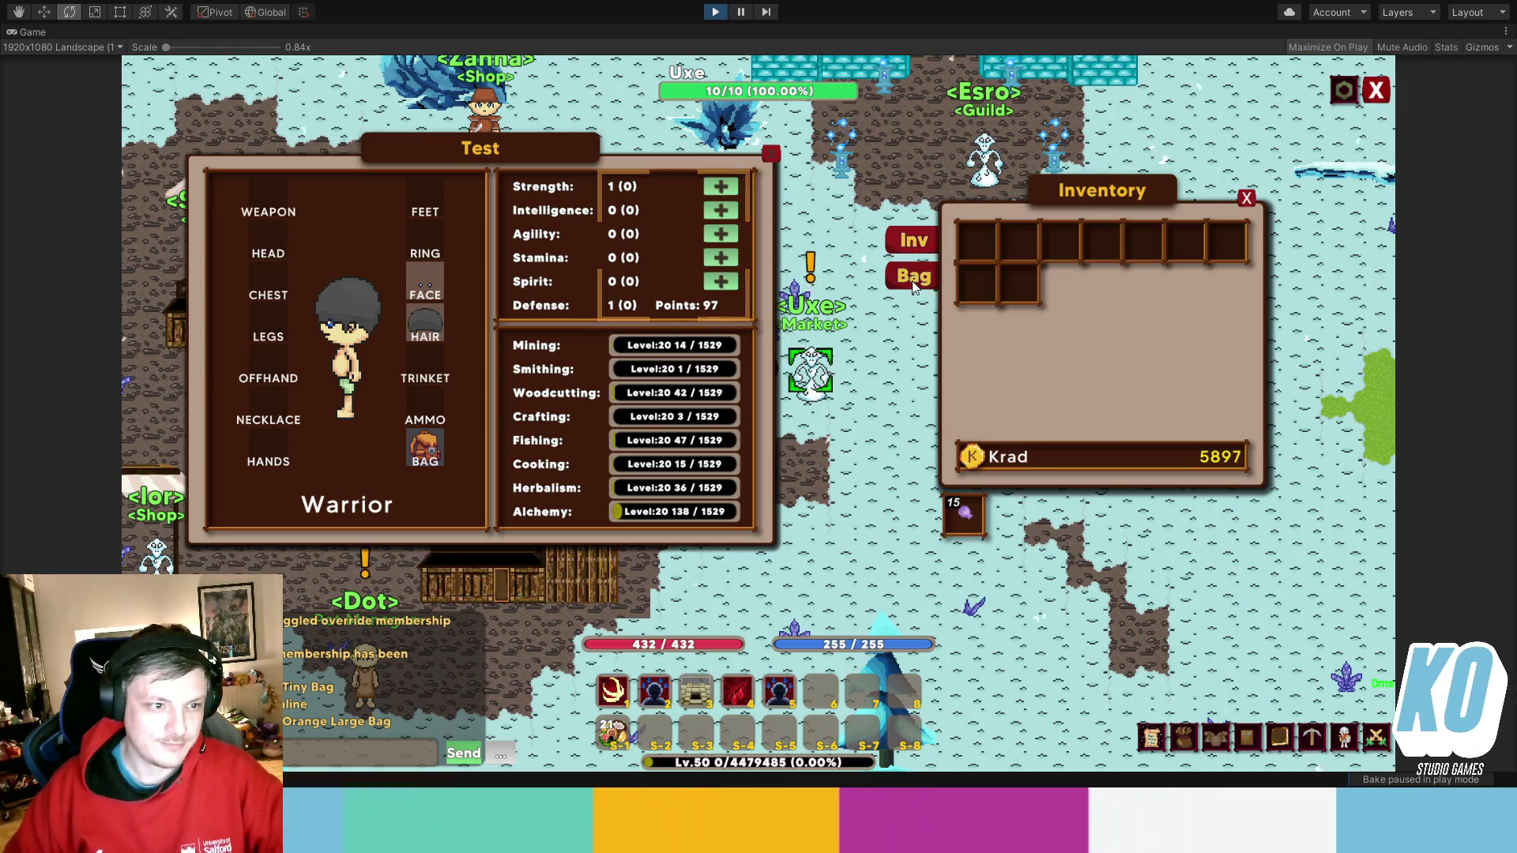
{"action": "left_click", "coordinate": [927, 248]}
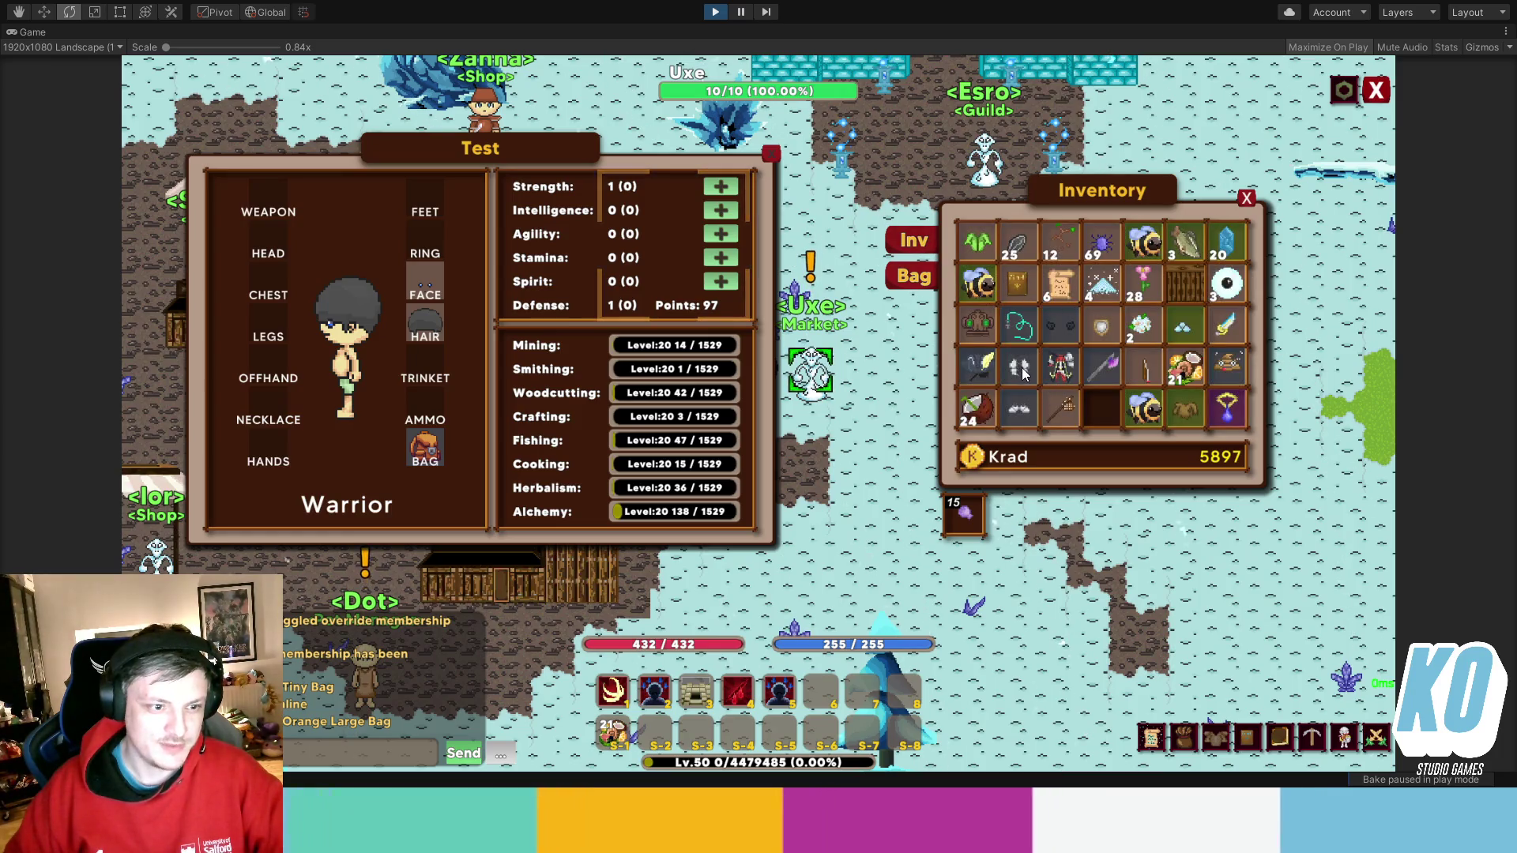
Step: Move the Corsair Legguards of the Ox from the main inventory into the Orange Large Bag
{"action": "mouse_move", "coordinate": [1025, 375]}
{"action": "left_mouse_down"}
{"action": "mouse_move", "coordinate": [964, 515]}
{"action": "mouse_move", "coordinate": [1007, 339]}
{"action": "mouse_move", "coordinate": [989, 278]}
{"action": "left_mouse_up"}
{"action": "left_click", "coordinate": [916, 283]}
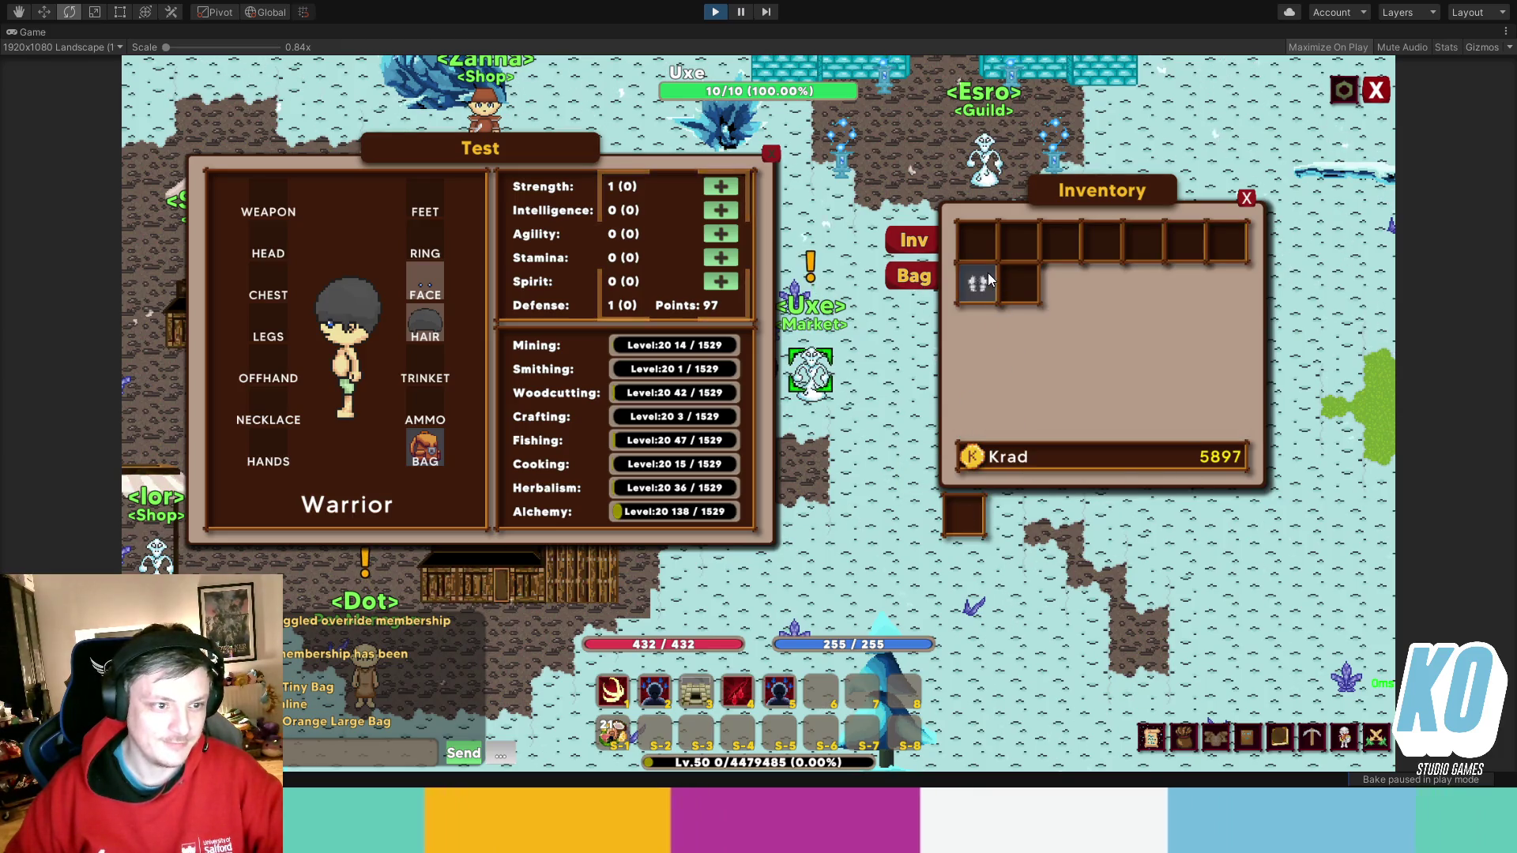
{"action": "left_click", "coordinate": [914, 249]}
{"action": "left_click", "coordinate": [916, 281]}
{"action": "left_click", "coordinate": [918, 251]}
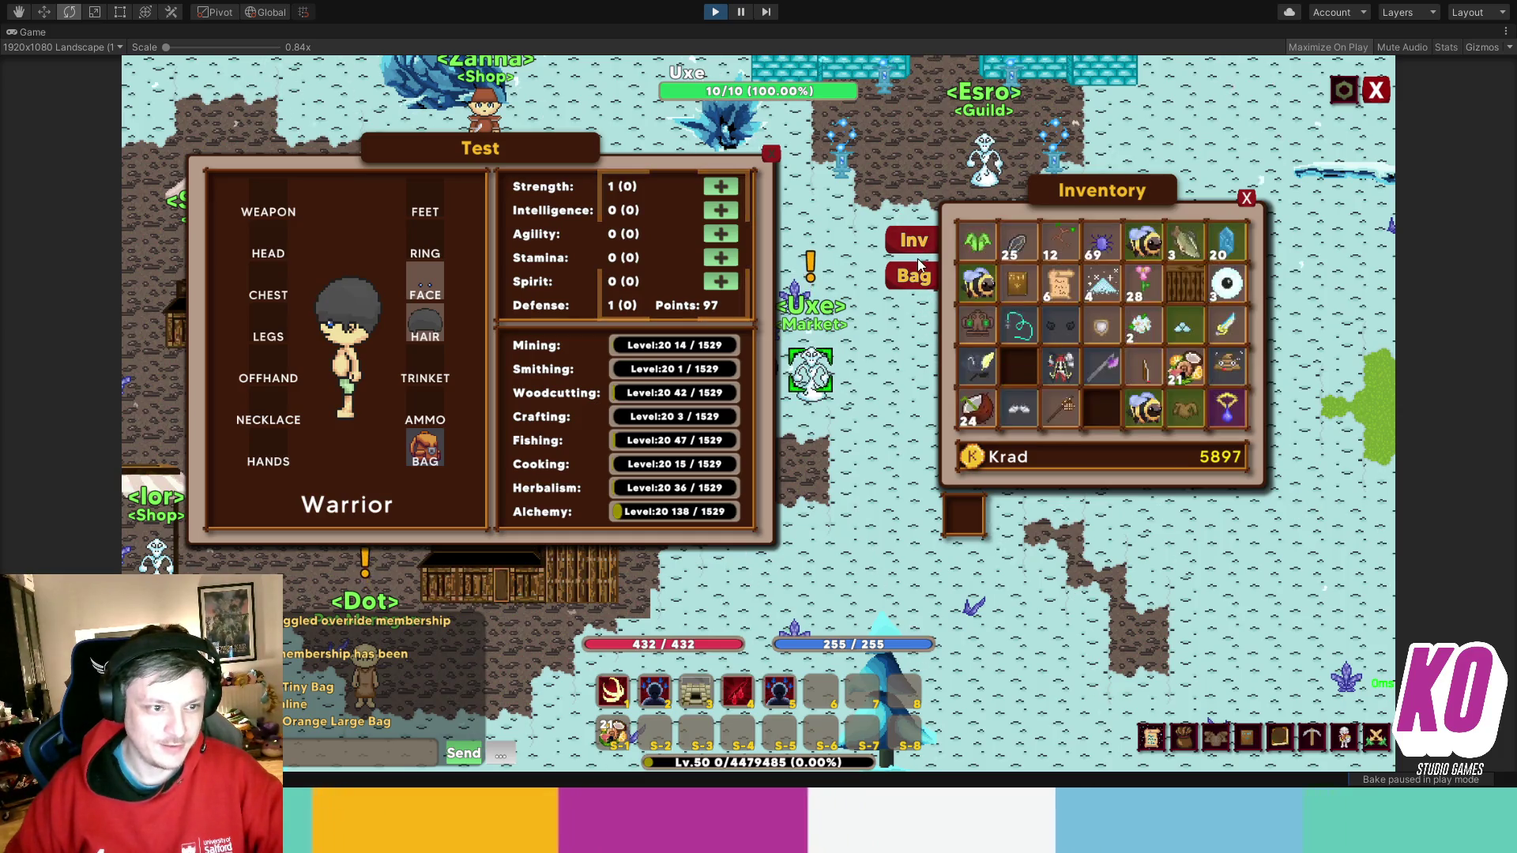
{"action": "left_click", "coordinate": [920, 276]}
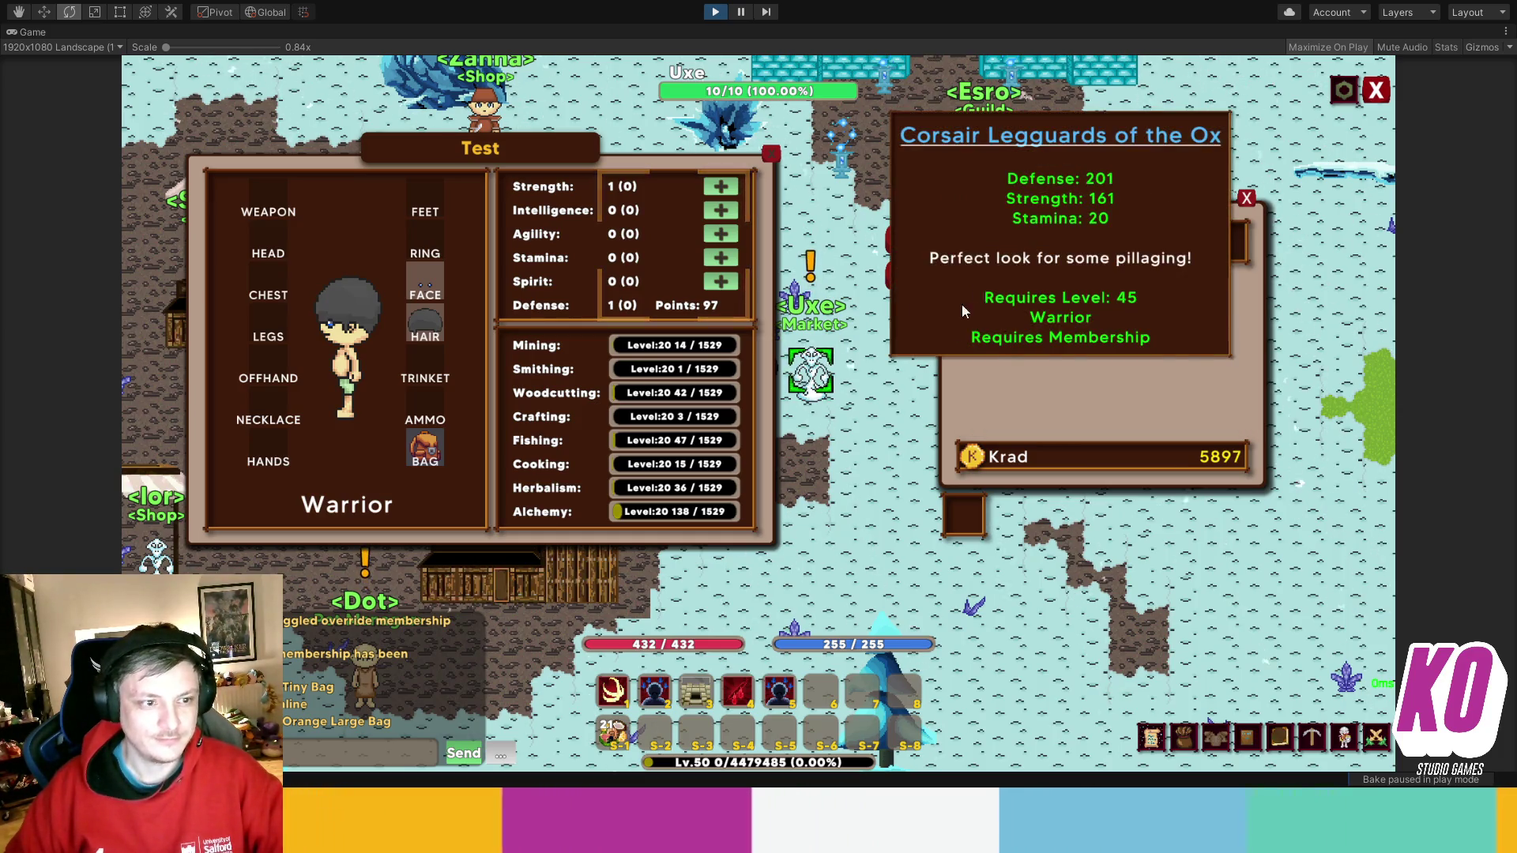
Step: Take the Corsair Legguards back out of the bag and return them to their original slot
{"action": "mouse_move", "coordinate": [977, 289]}
{"action": "left_mouse_down"}
{"action": "mouse_move", "coordinate": [963, 515]}
{"action": "mouse_move", "coordinate": [1017, 375]}
{"action": "left_mouse_up"}
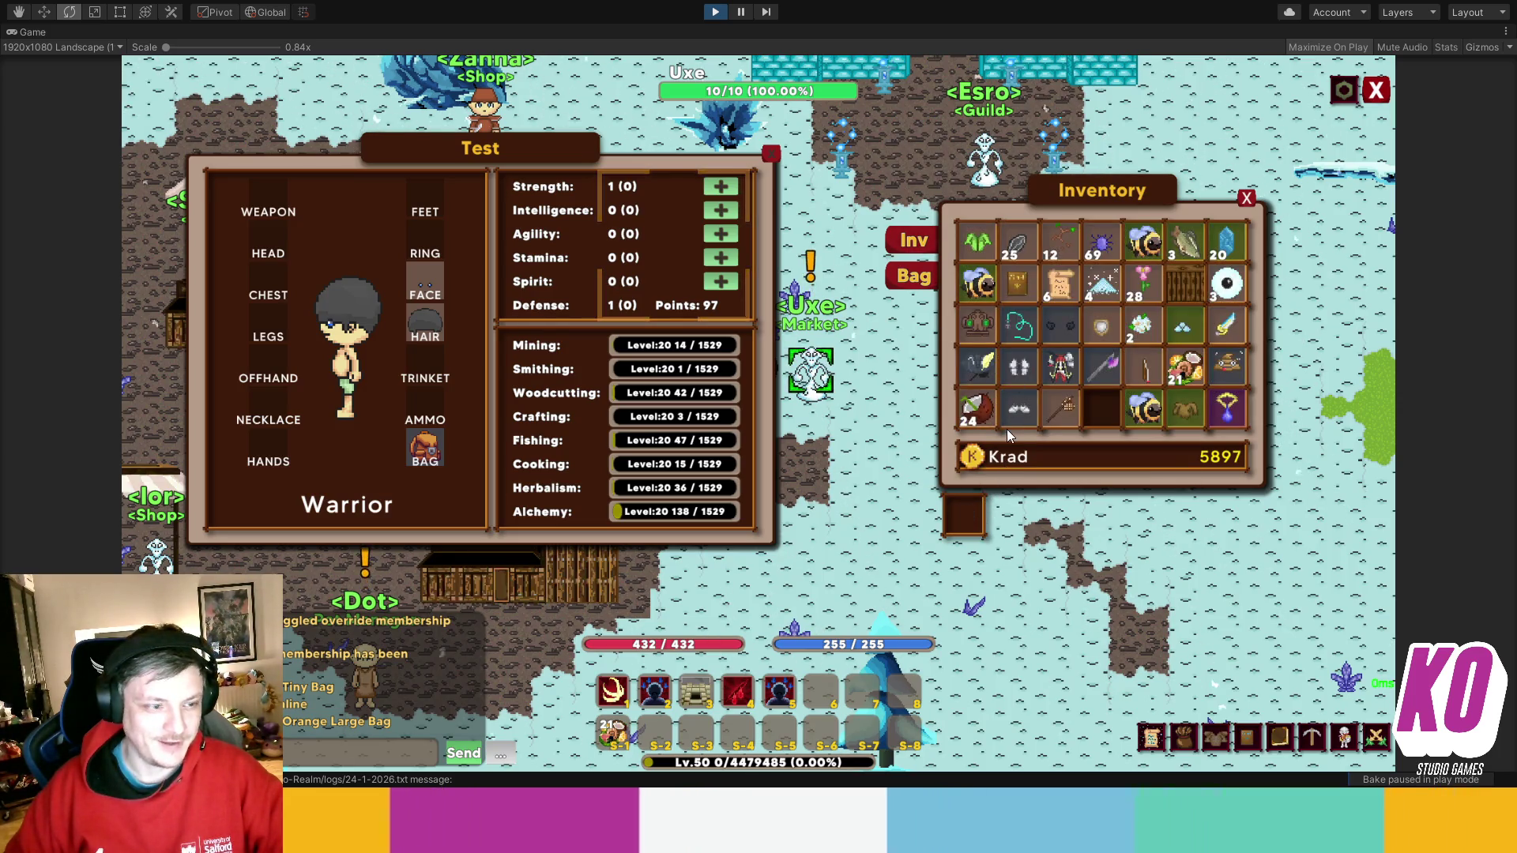
{"action": "mouse_move", "coordinate": [1013, 370]}
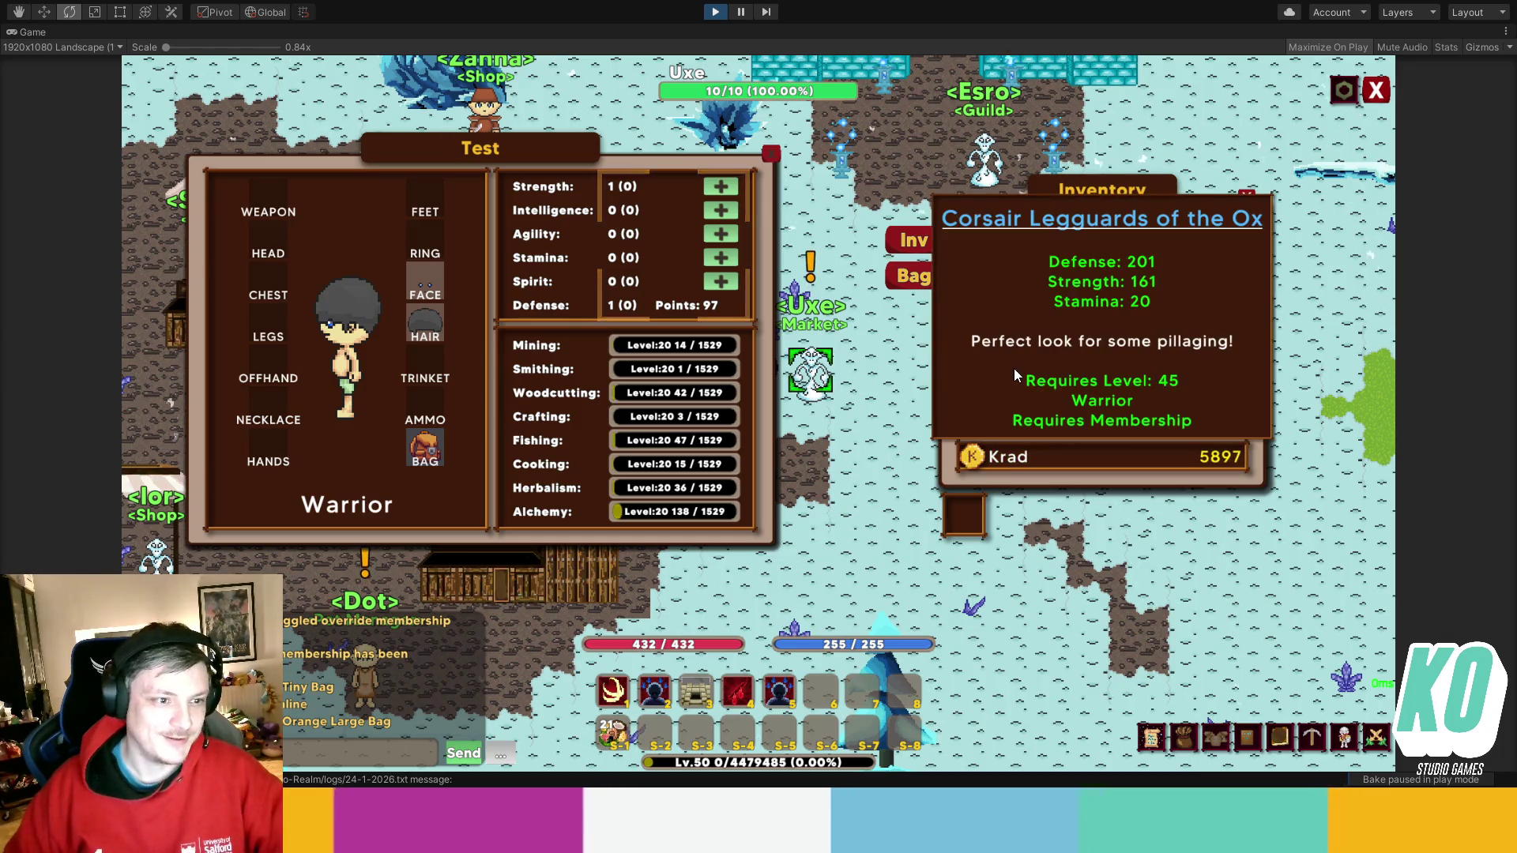
{"action": "left_click_drag", "start_coordinate": [1018, 365], "coordinate": [911, 280]}
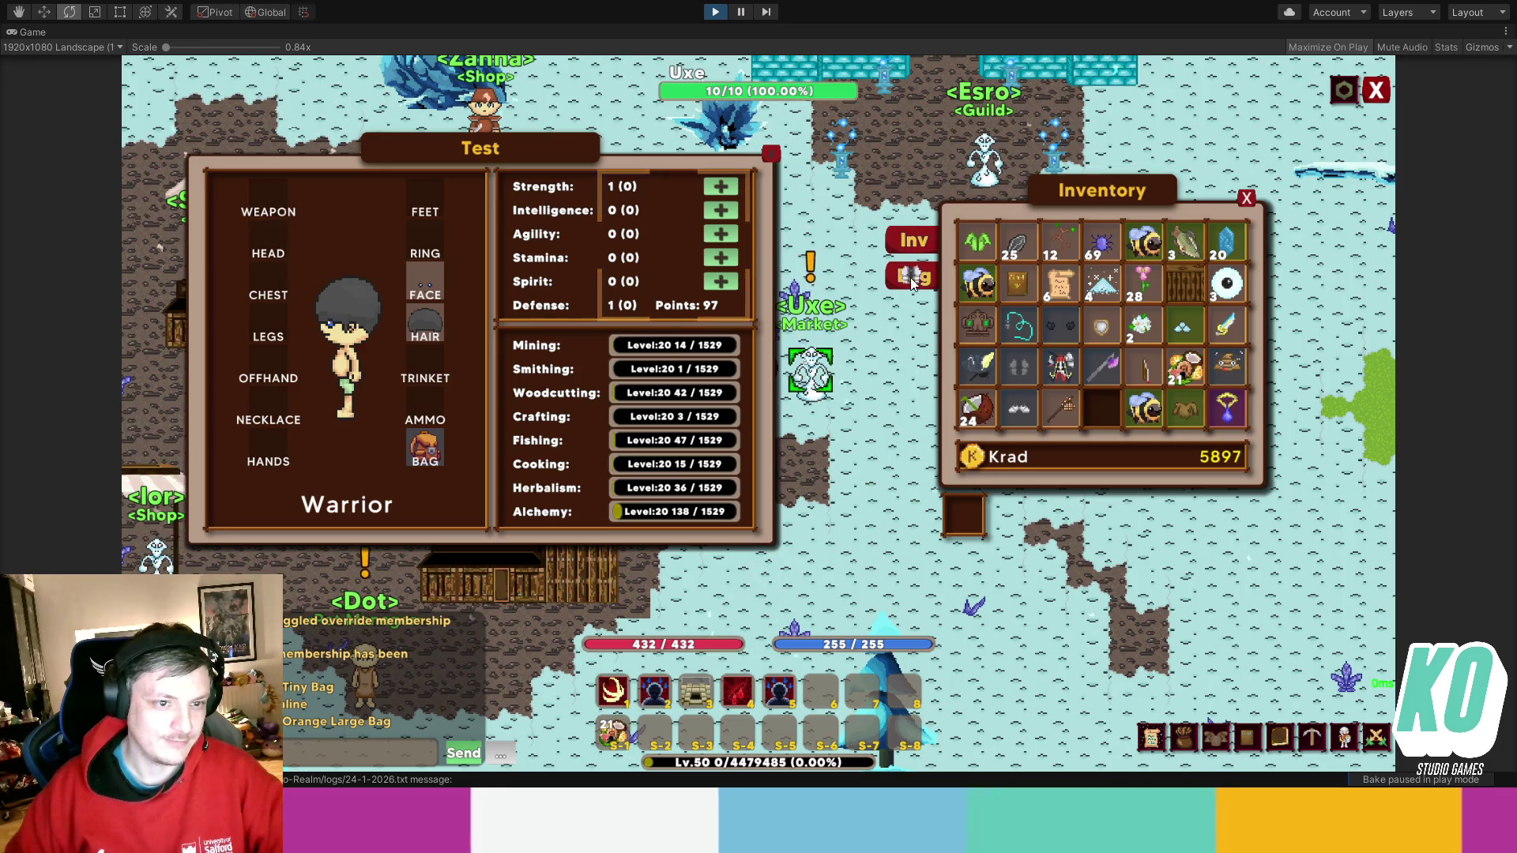
{"action": "left_click_drag", "start_coordinate": [911, 280], "coordinate": [1018, 365]}
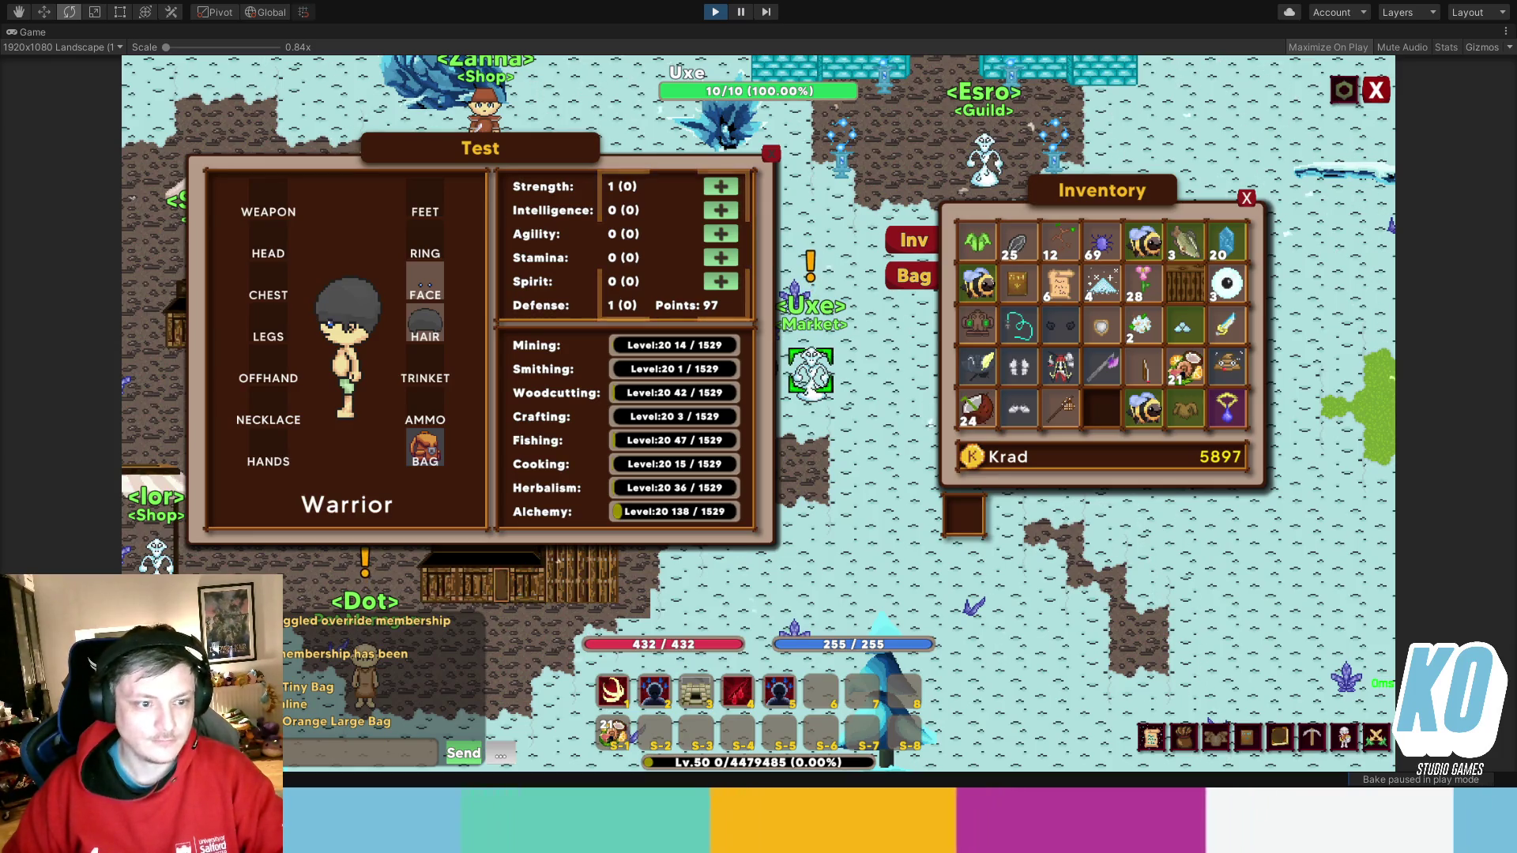
Step: Move the bee-icon item from the main inventory into the Orange Large Bag
{"action": "left_click", "coordinate": [901, 278]}
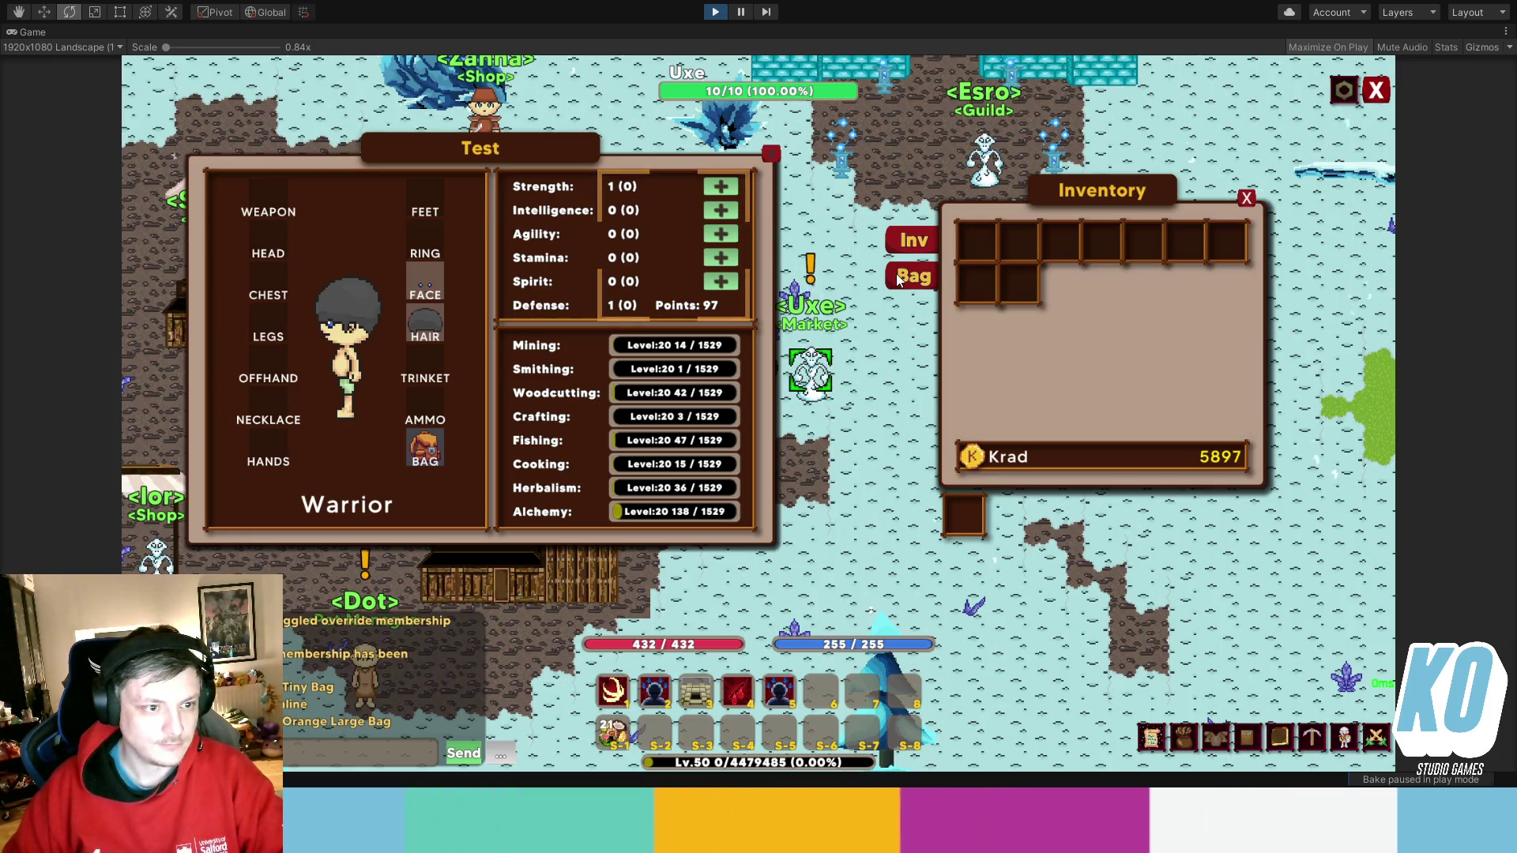
{"action": "left_click", "coordinate": [912, 241]}
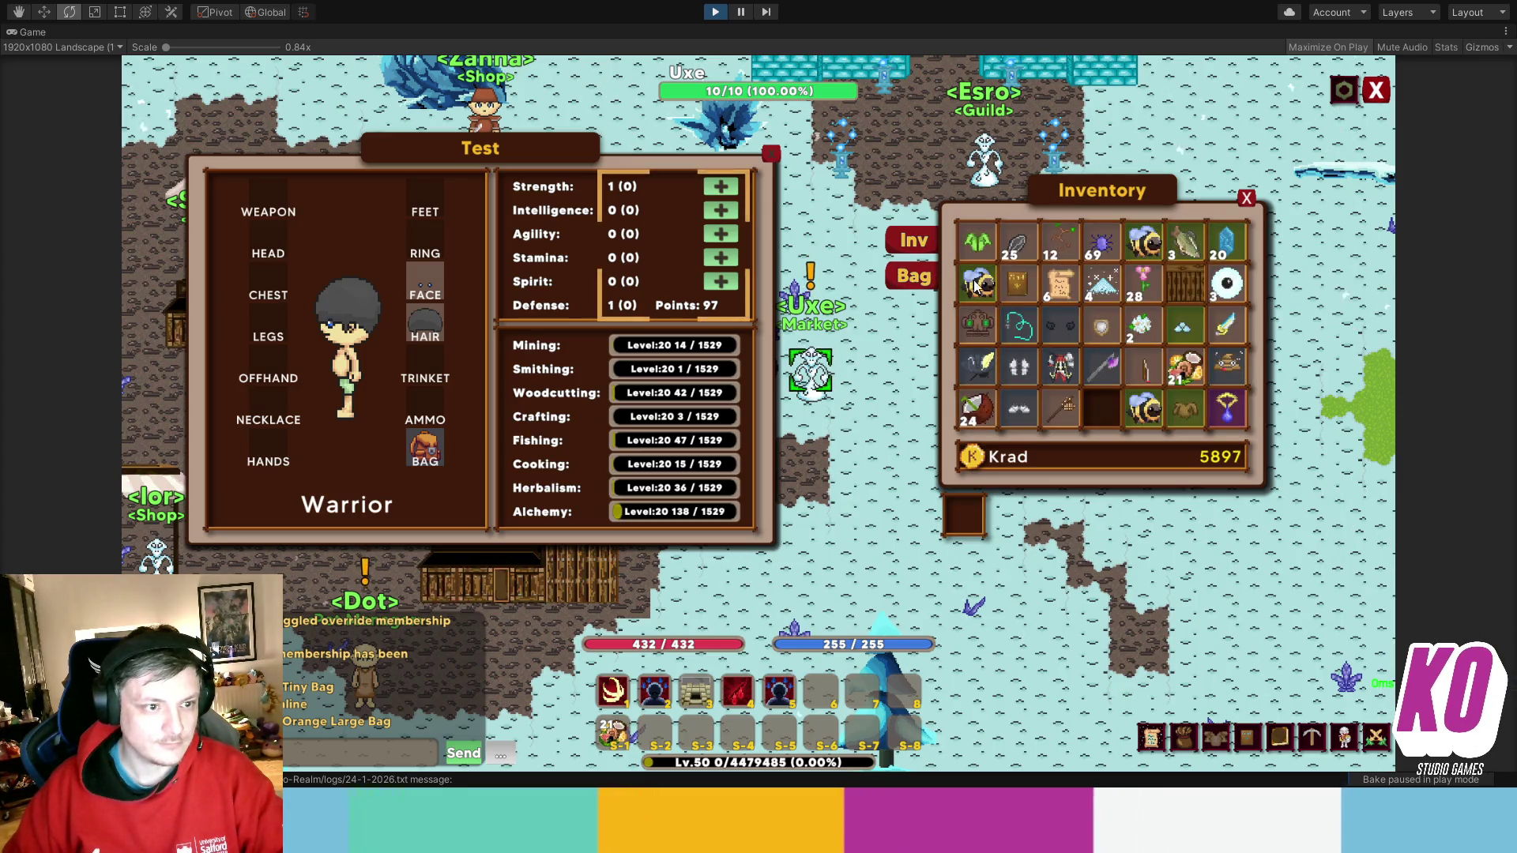
{"action": "mouse_move", "coordinate": [977, 283]}
{"action": "left_mouse_down"}
{"action": "mouse_move", "coordinate": [963, 515]}
{"action": "mouse_move", "coordinate": [1020, 286]}
{"action": "left_mouse_up"}
{"action": "left_click", "coordinate": [913, 276]}
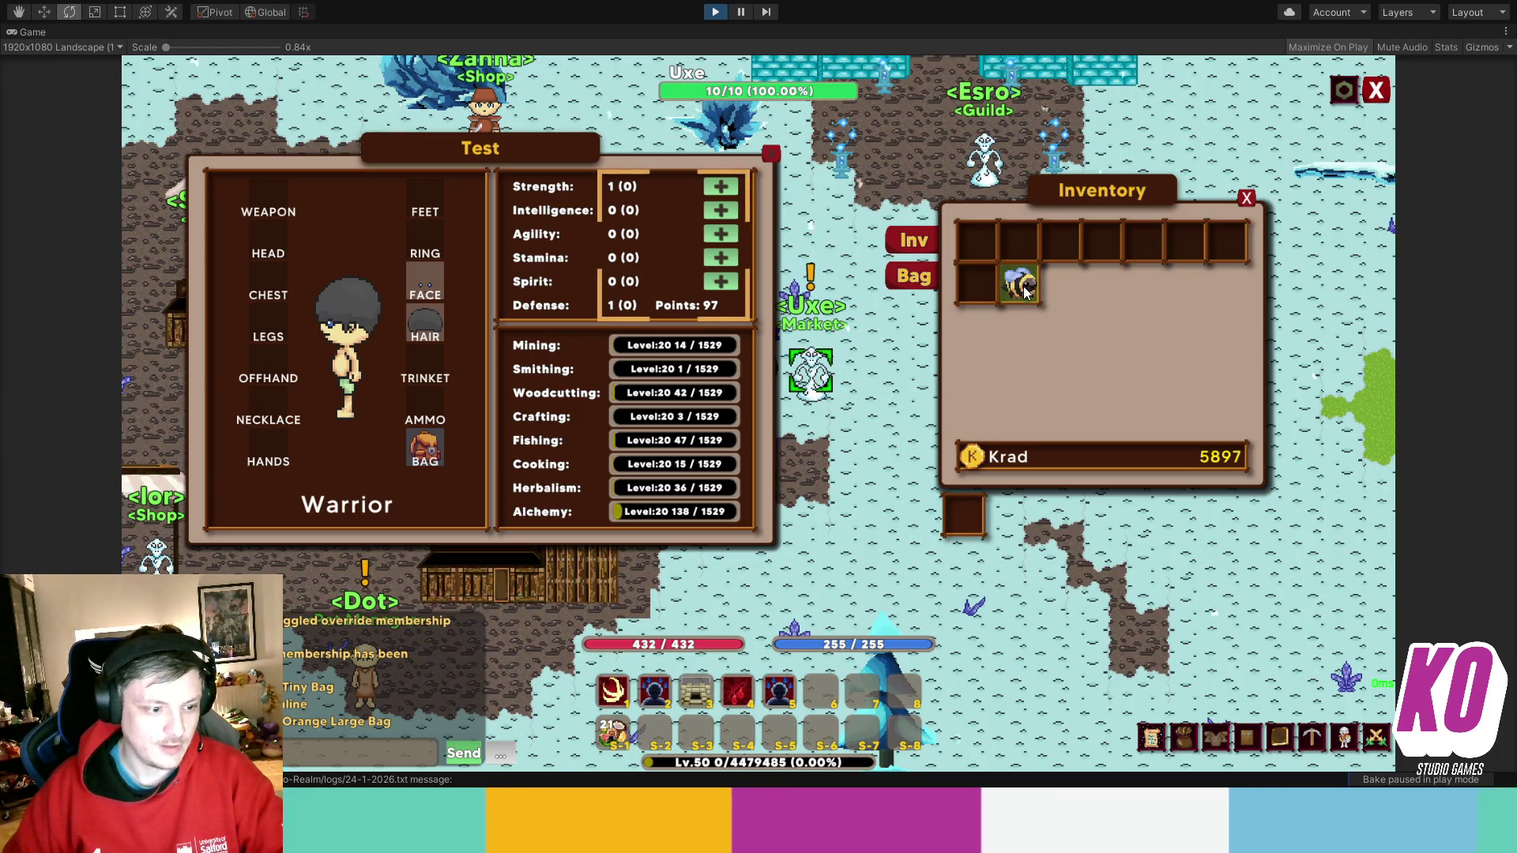
Step: Assign the bee item to hotbar slot S-8 and close the character stats panel
{"action": "left_click_drag", "start_coordinate": [1029, 280], "coordinate": [902, 739]}
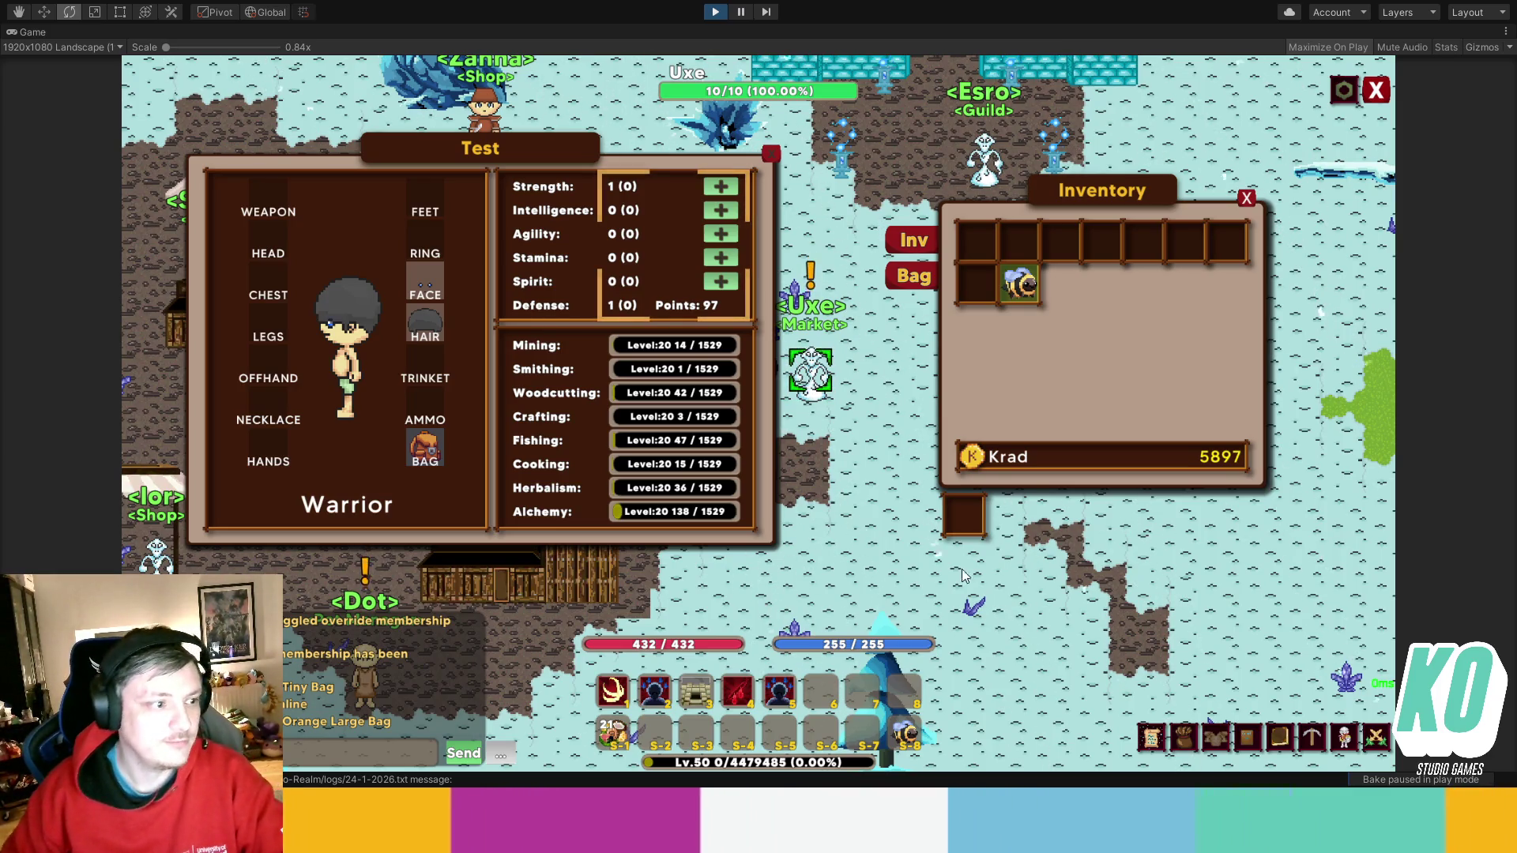
{"action": "left_click", "coordinate": [769, 154]}
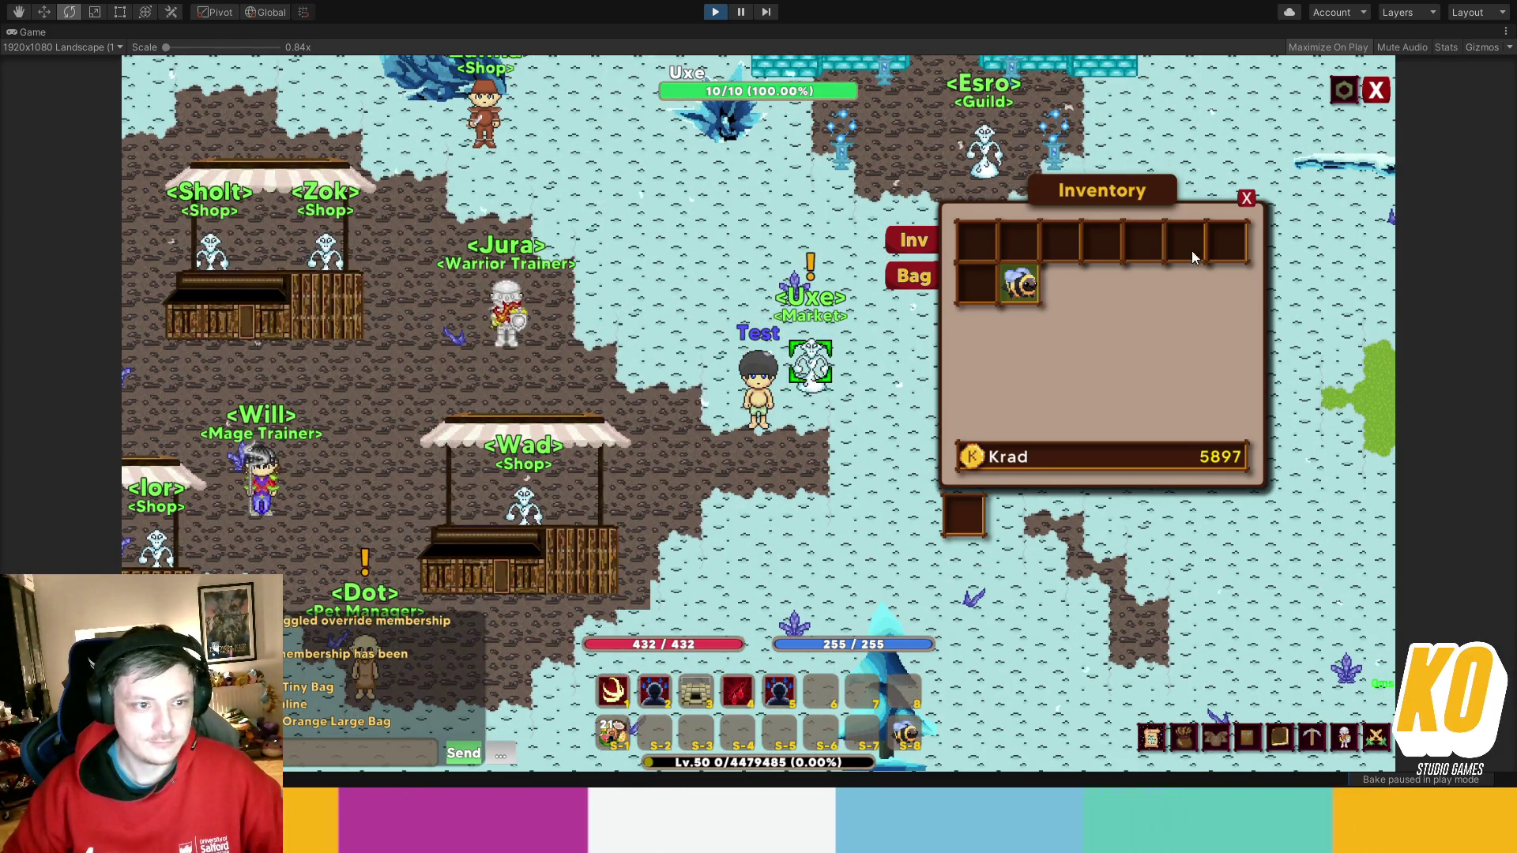
{"action": "left_click", "coordinate": [908, 243]}
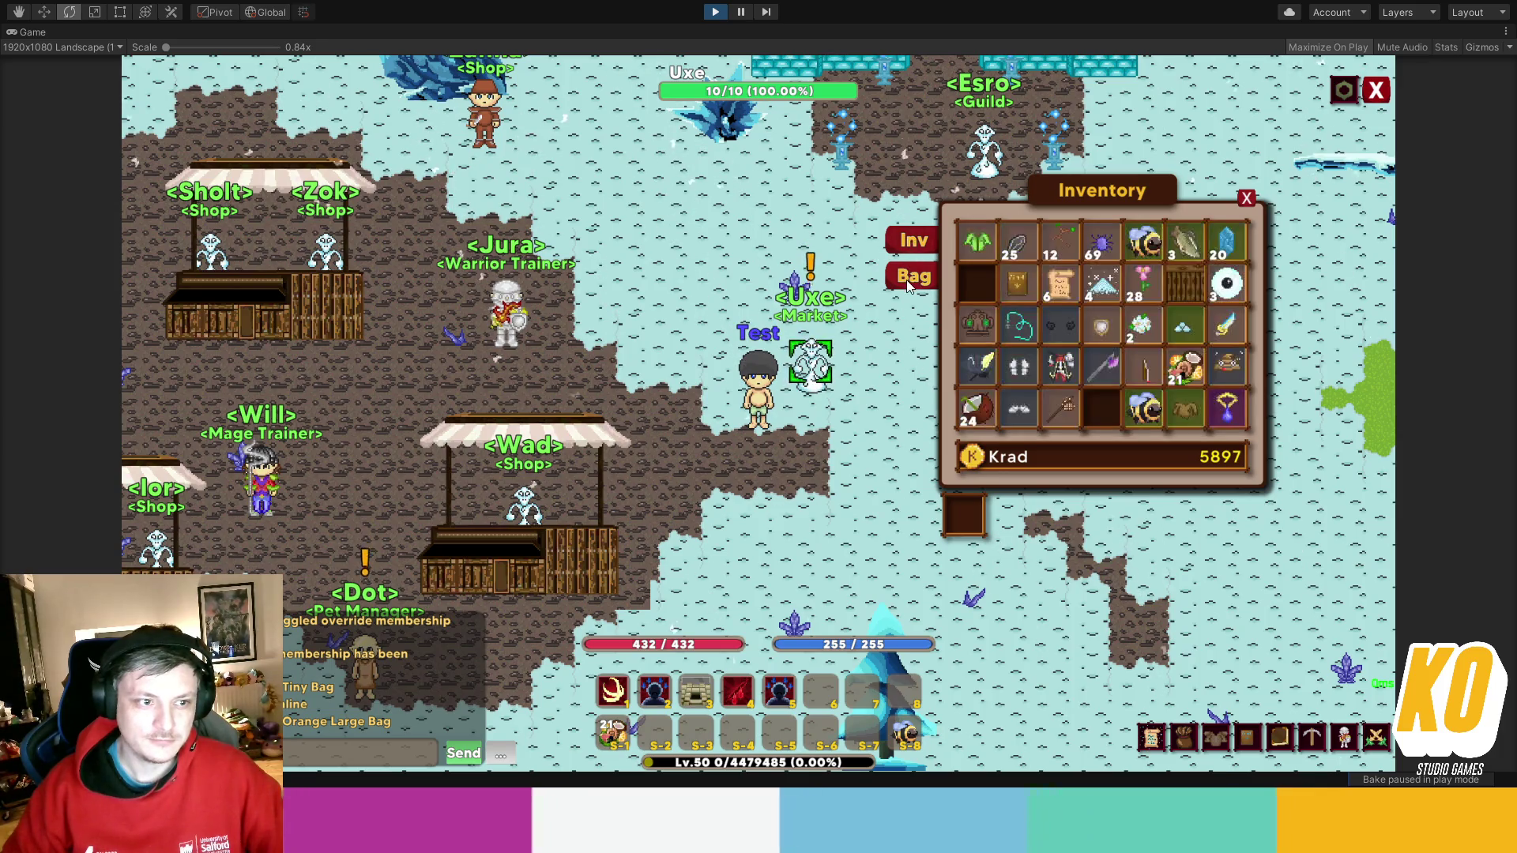
{"action": "left_click", "coordinate": [908, 284]}
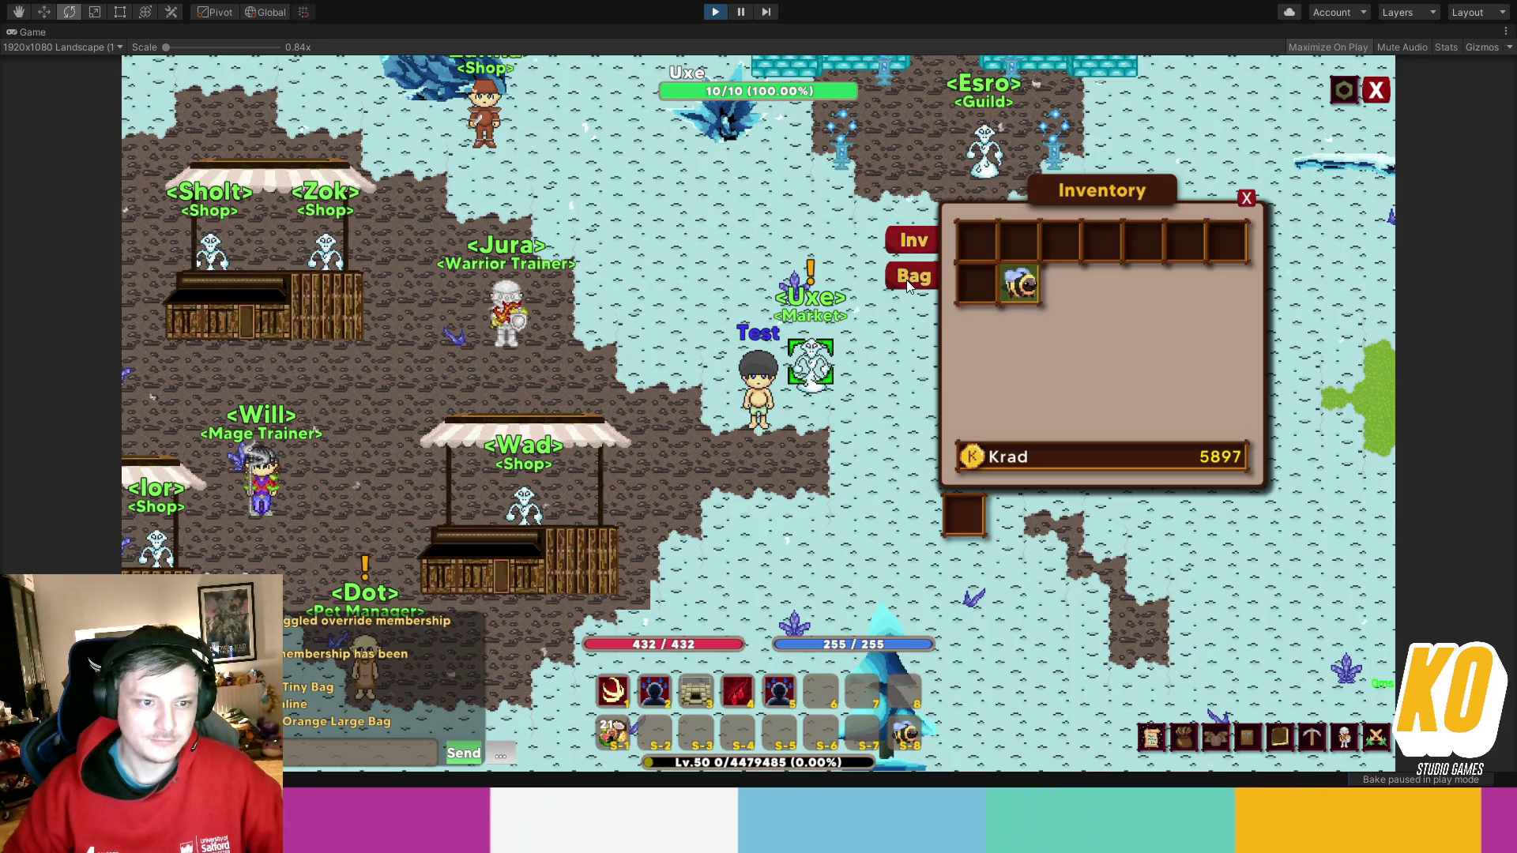
{"action": "left_click", "coordinate": [910, 240]}
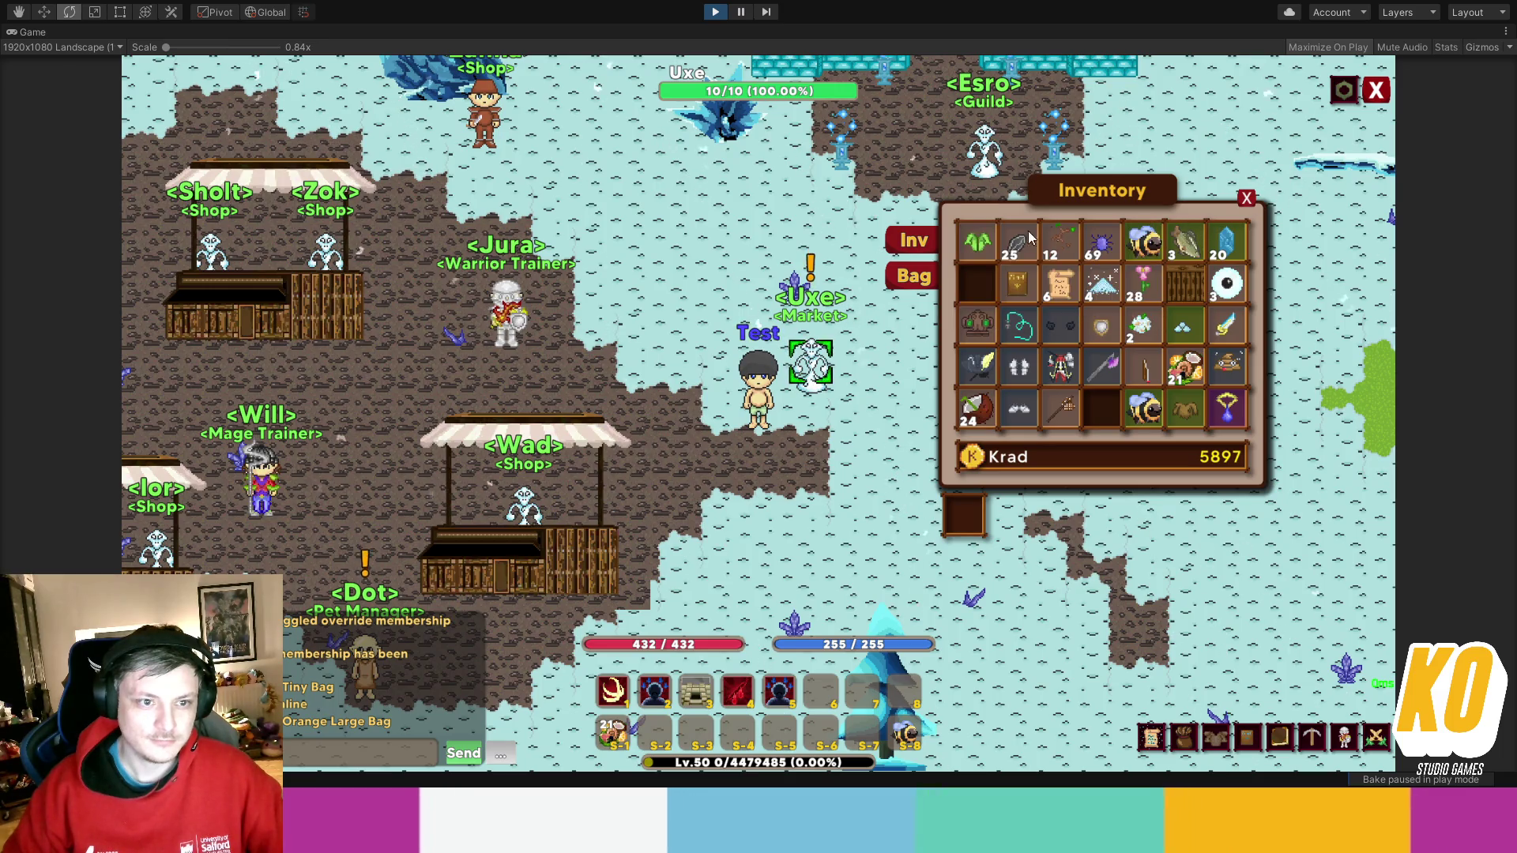
{"action": "left_click", "coordinate": [759, 378]}
{"action": "mouse_move", "coordinate": [420, 445]}
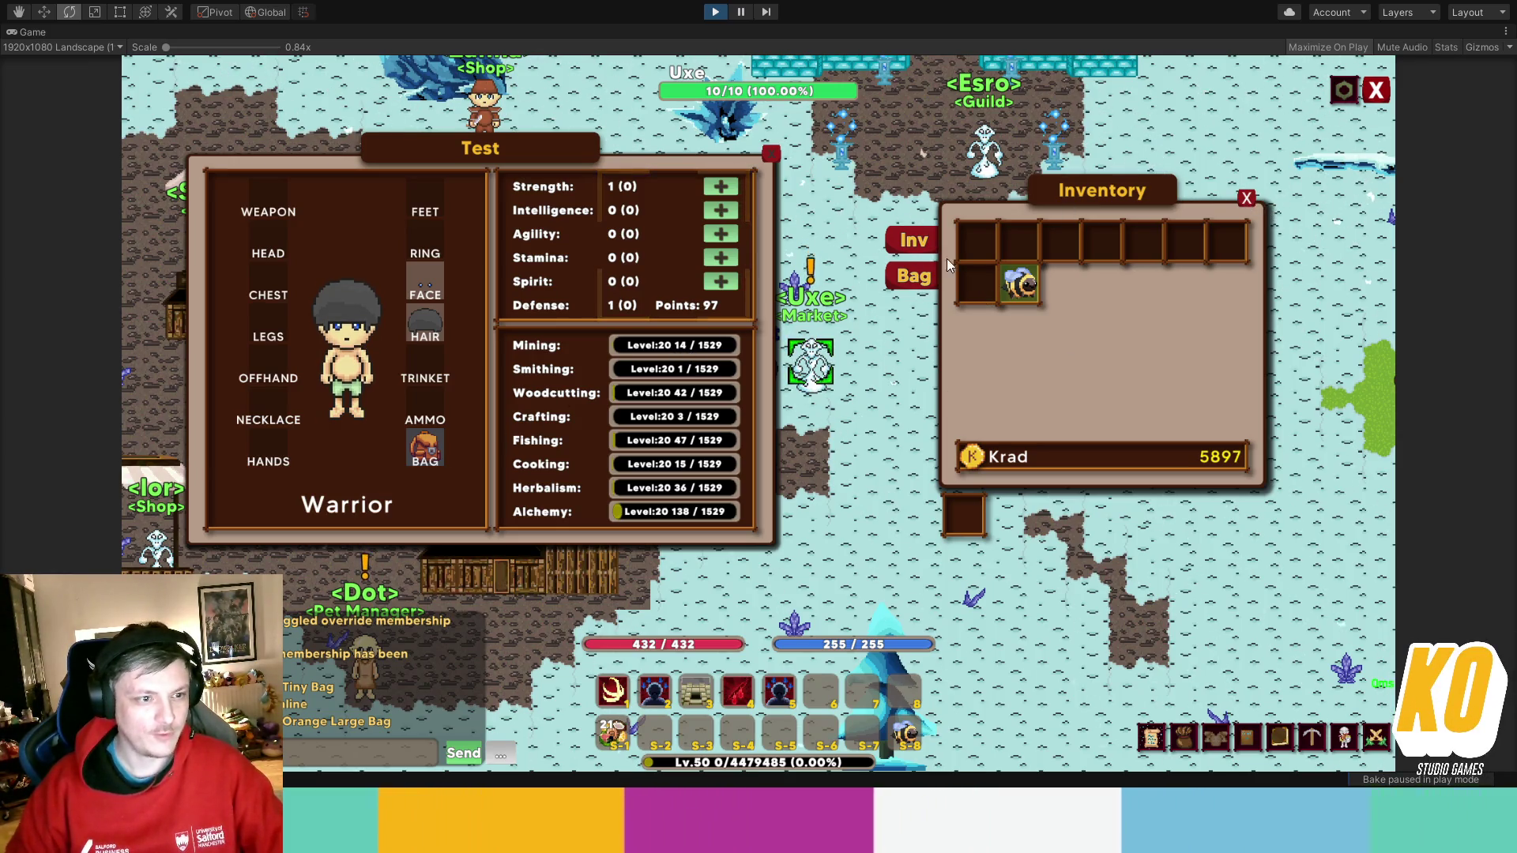
Step: Close the inventory window and the character stats panel, leaving the snowy town in view
{"action": "left_click", "coordinate": [921, 247]}
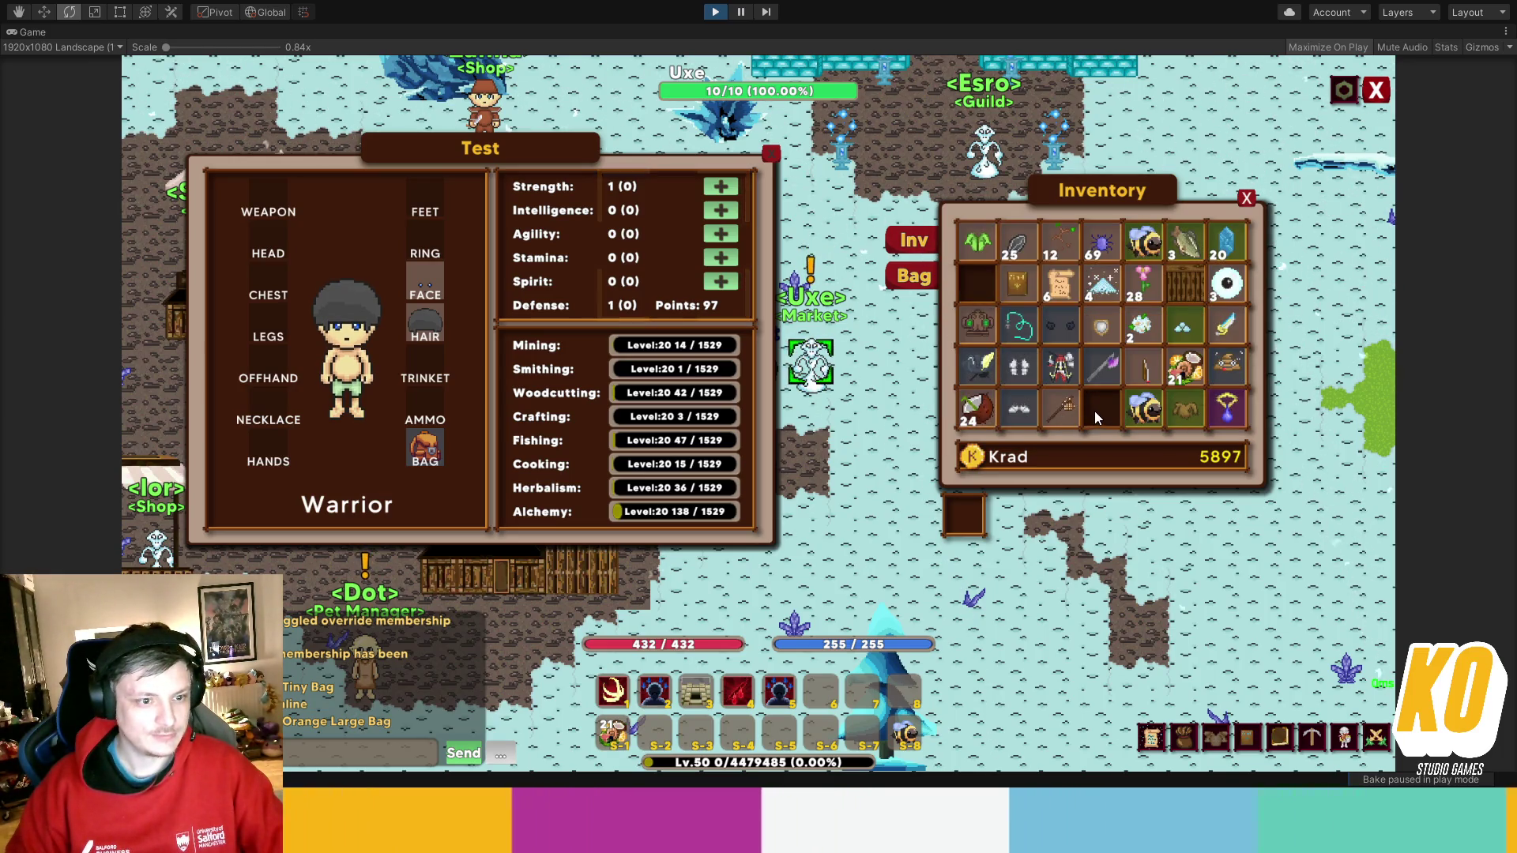
{"action": "left_click", "coordinate": [1242, 202]}
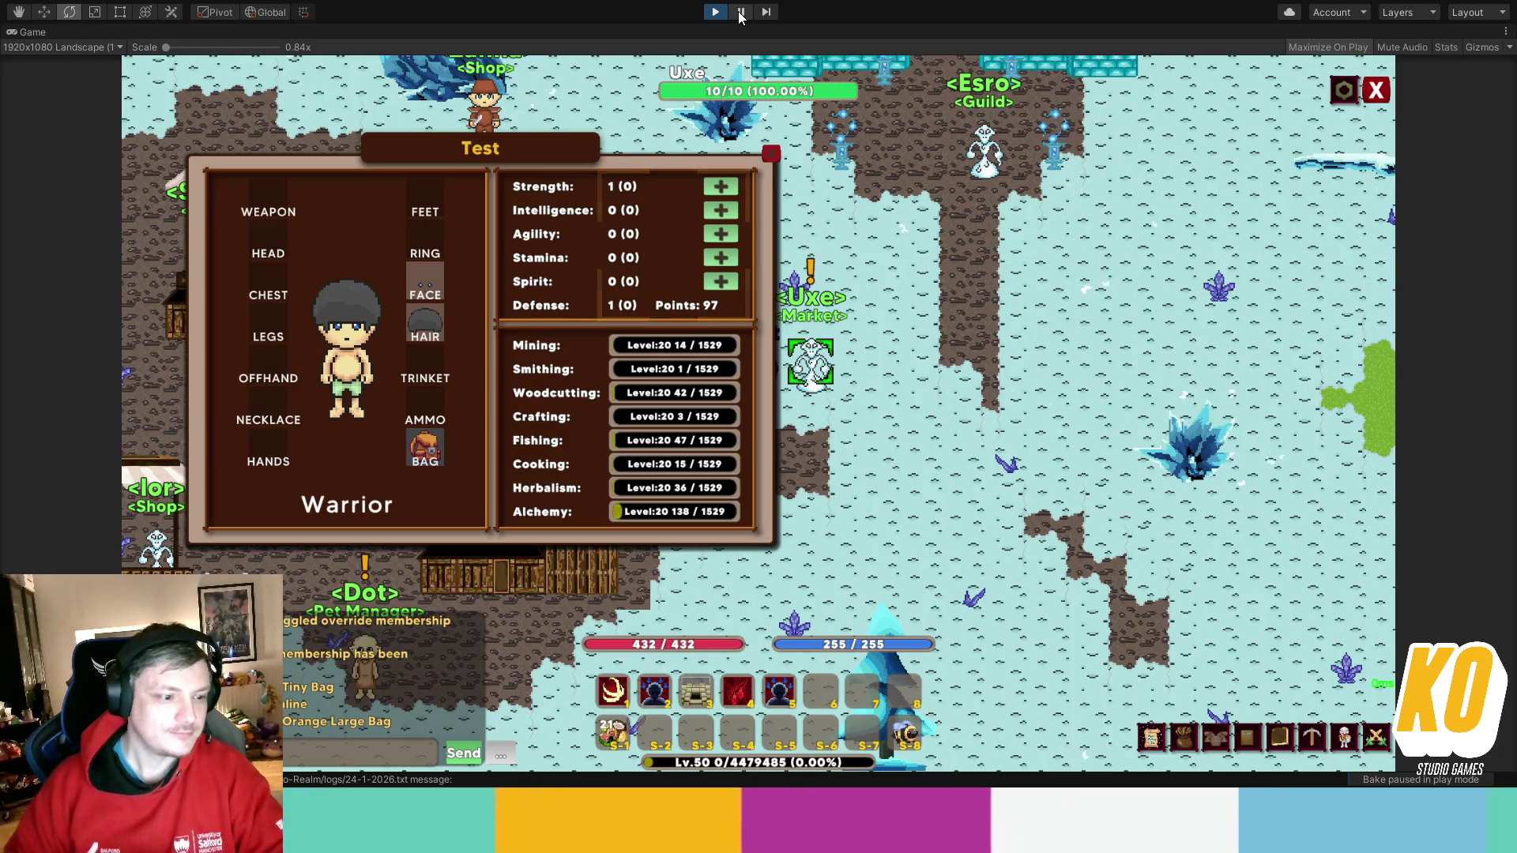
{"action": "left_click", "coordinate": [768, 153]}
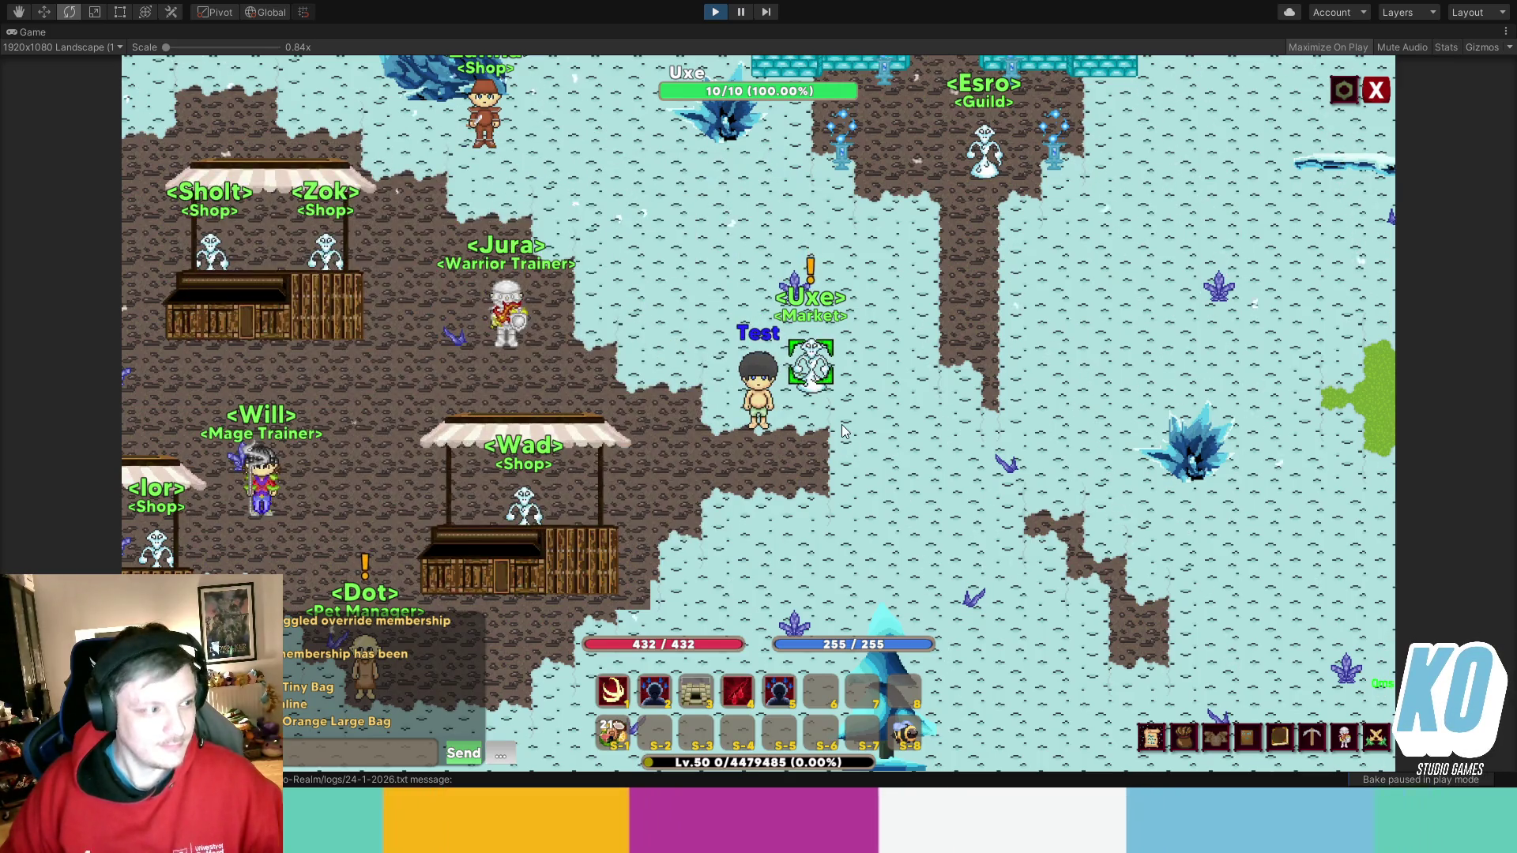
{"action": "key", "text": "c"}
{"action": "key", "text": "q"}
{"action": "key", "text": "q"}
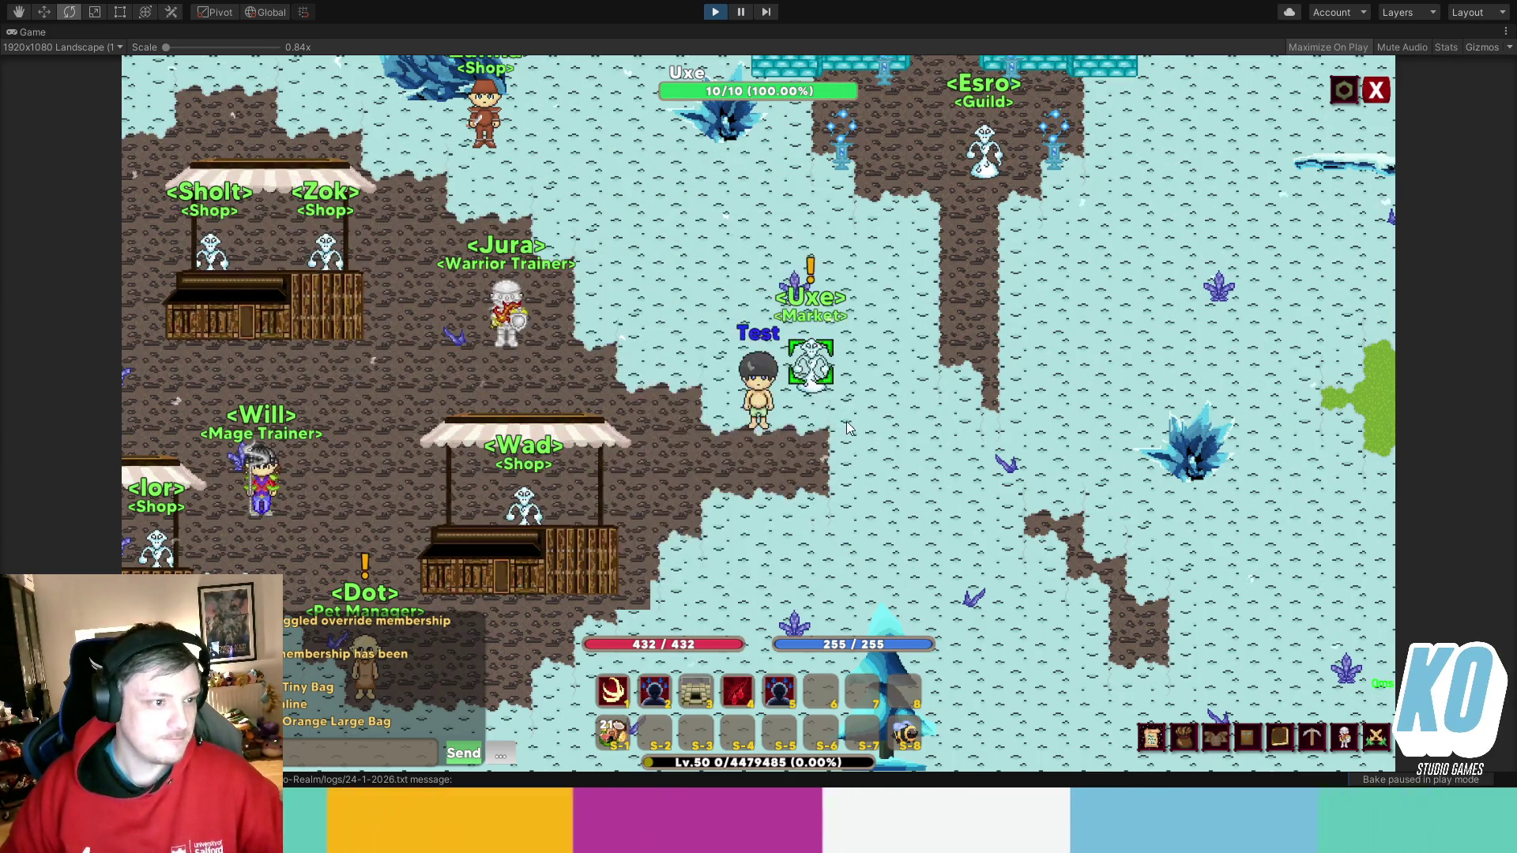
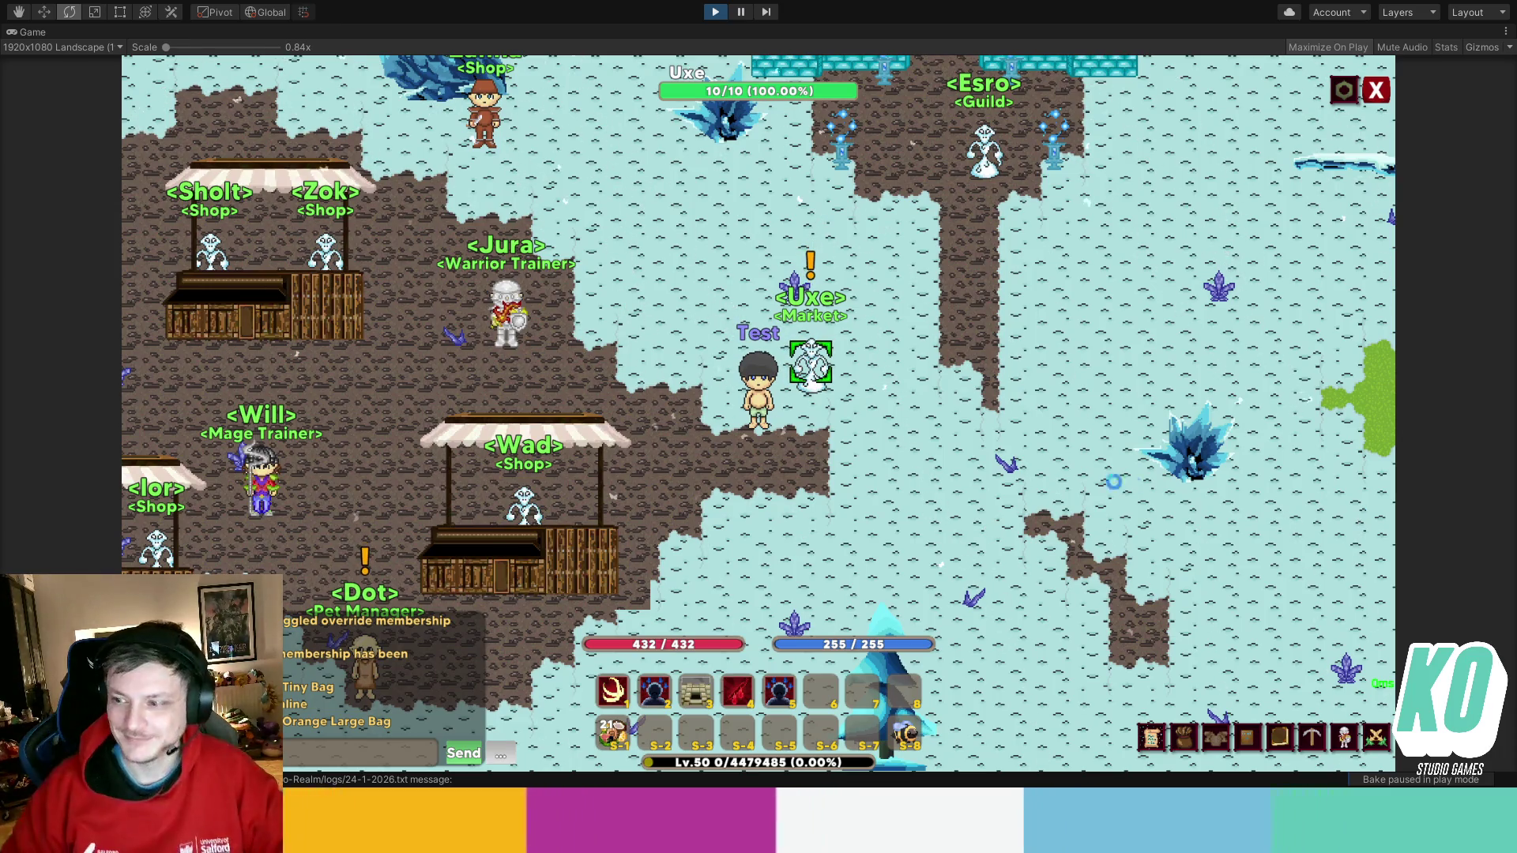
Step: Open the inventory, move the moustache to an empty slot, and split the coconut stack
{"action": "key", "text": "i"}
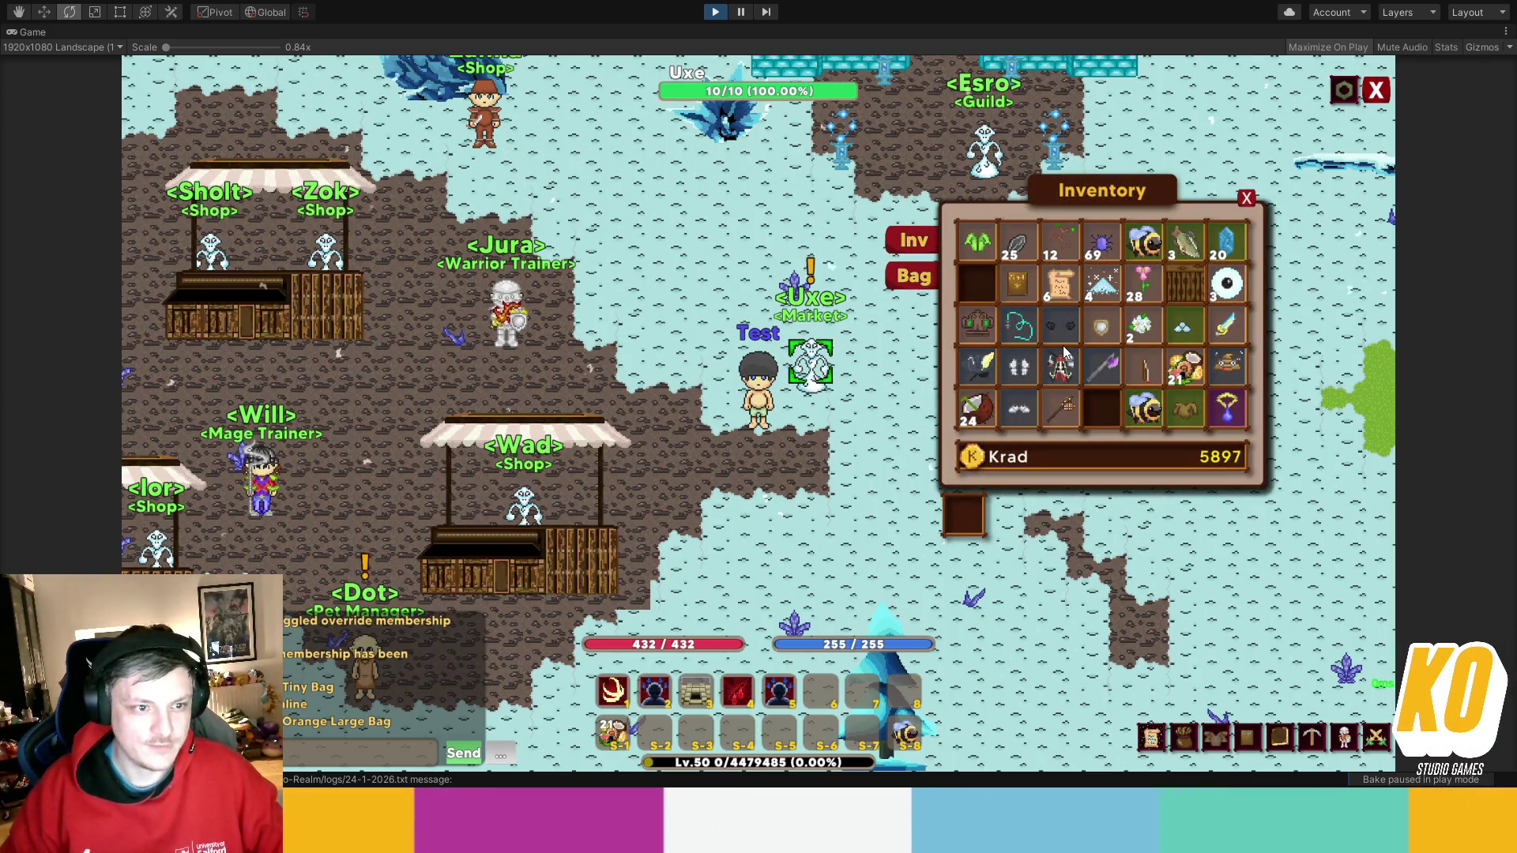
{"action": "left_click_drag", "start_coordinate": [1039, 422], "coordinate": [1102, 409]}
{"action": "mouse_move", "coordinate": [983, 410]}
{"action": "left_mouse_down"}
{"action": "mouse_move", "coordinate": [1019, 427]}
{"action": "mouse_move", "coordinate": [979, 417]}
{"action": "left_mouse_up"}
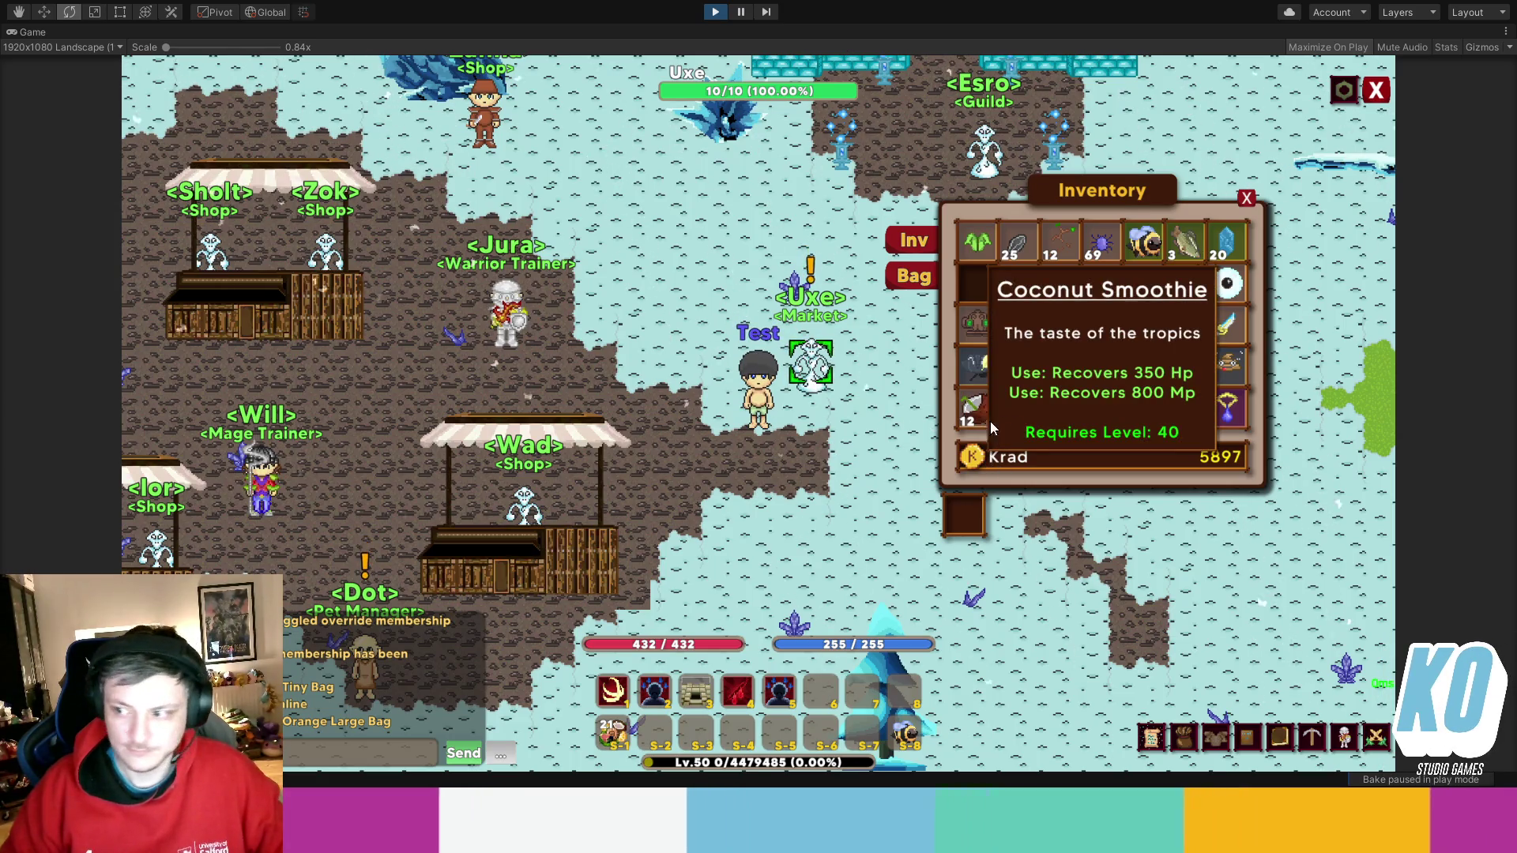
{"action": "mouse_move", "coordinate": [992, 414]}
{"action": "left_mouse_down"}
{"action": "mouse_move", "coordinate": [1022, 414]}
{"action": "mouse_move", "coordinate": [979, 418]}
{"action": "left_mouse_up"}
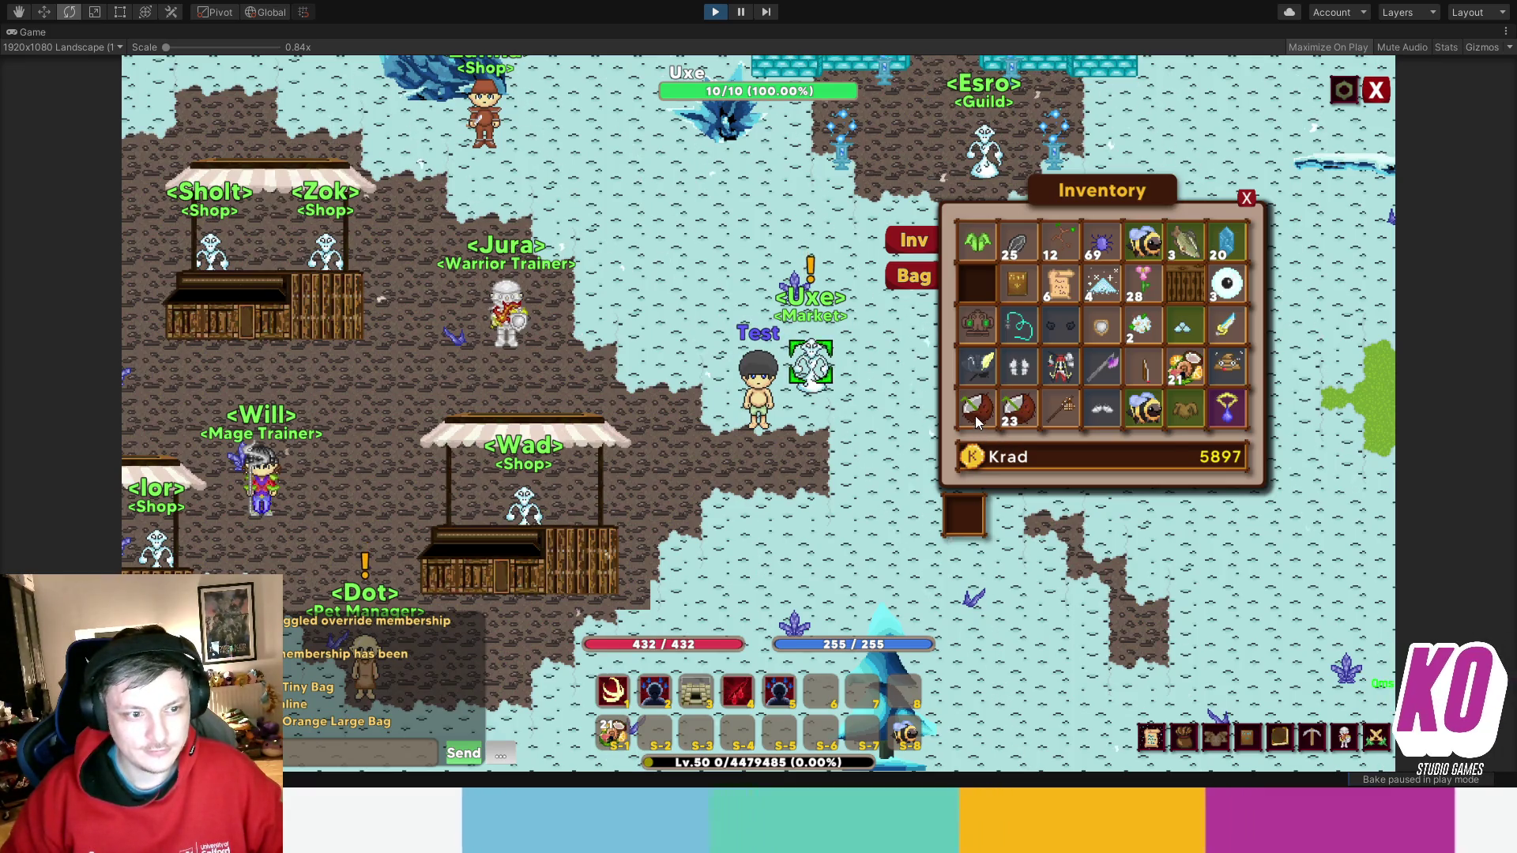
{"action": "mouse_move", "coordinate": [1022, 430]}
{"action": "left_click_drag", "start_coordinate": [1022, 424], "coordinate": [978, 411]}
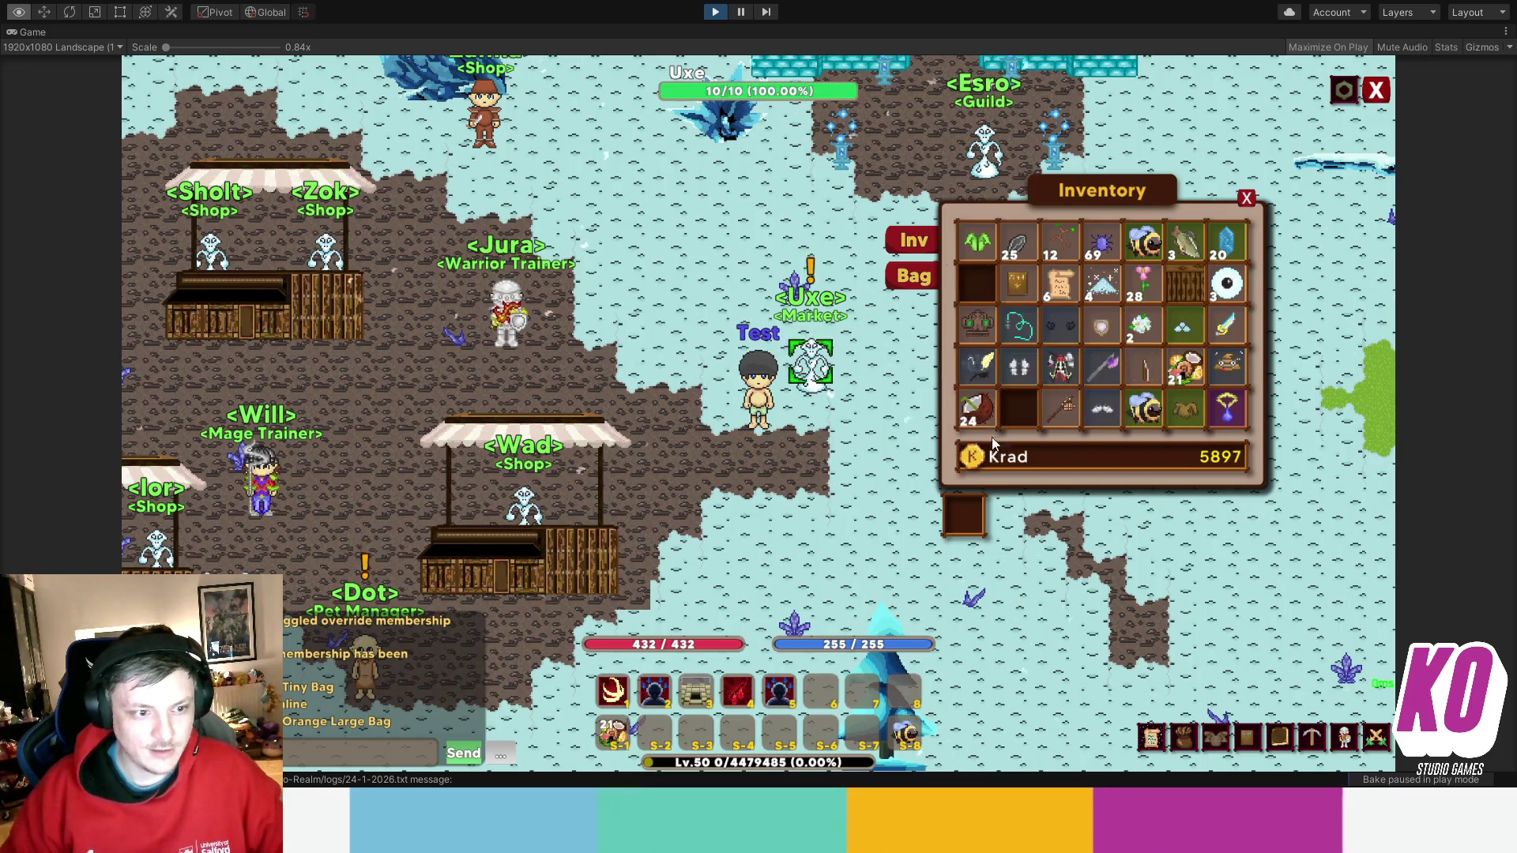
Step: Swap coconut stacks, split one off the 24-stack, move the feather to row 2, and merge coconuts
{"action": "left_click_drag", "start_coordinate": [998, 414], "coordinate": [989, 411]}
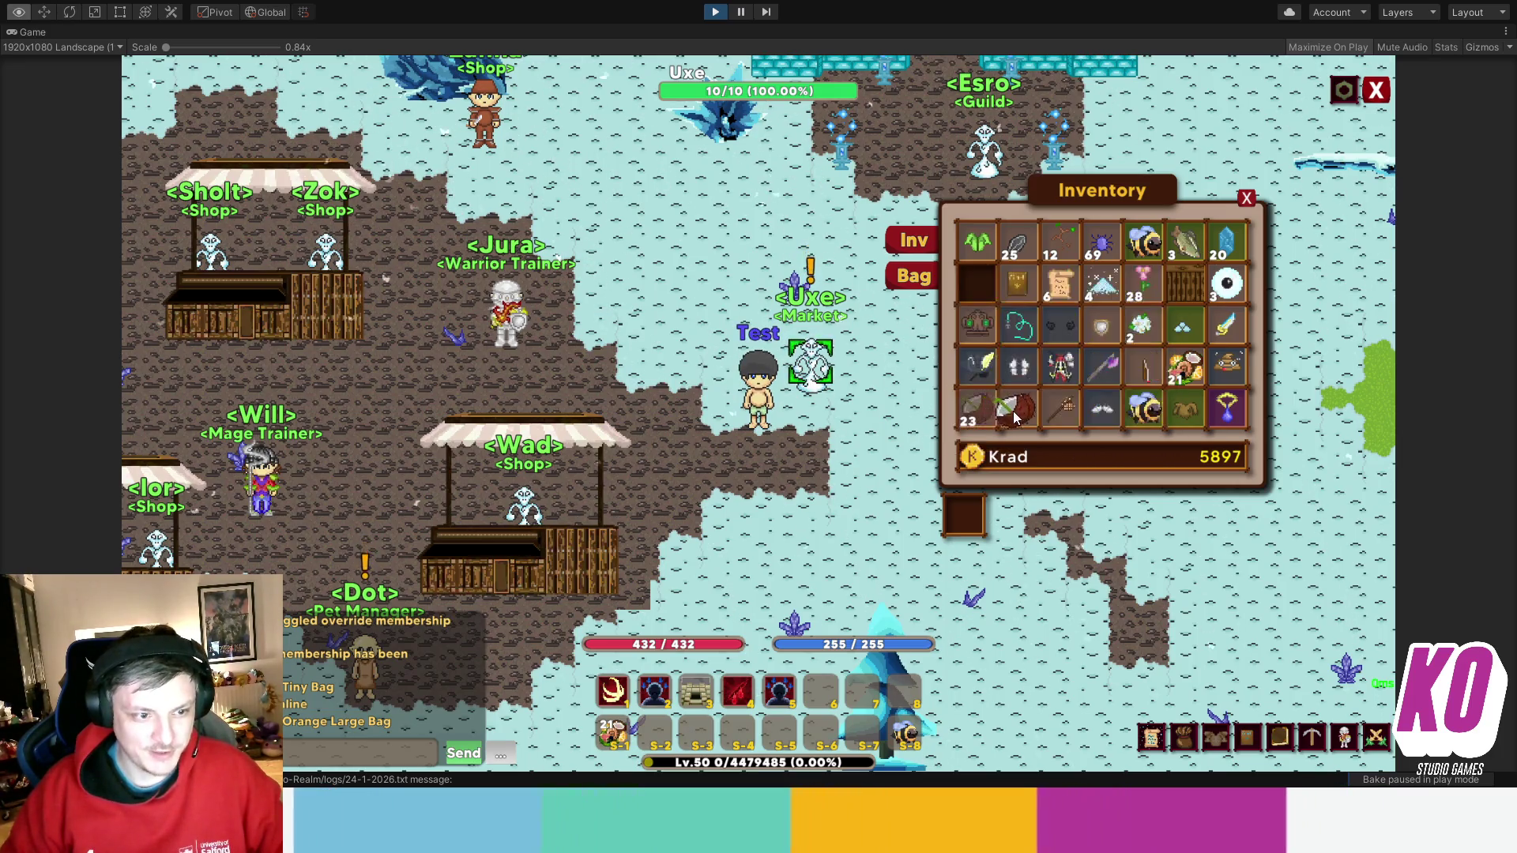
{"action": "mouse_move", "coordinate": [1026, 421]}
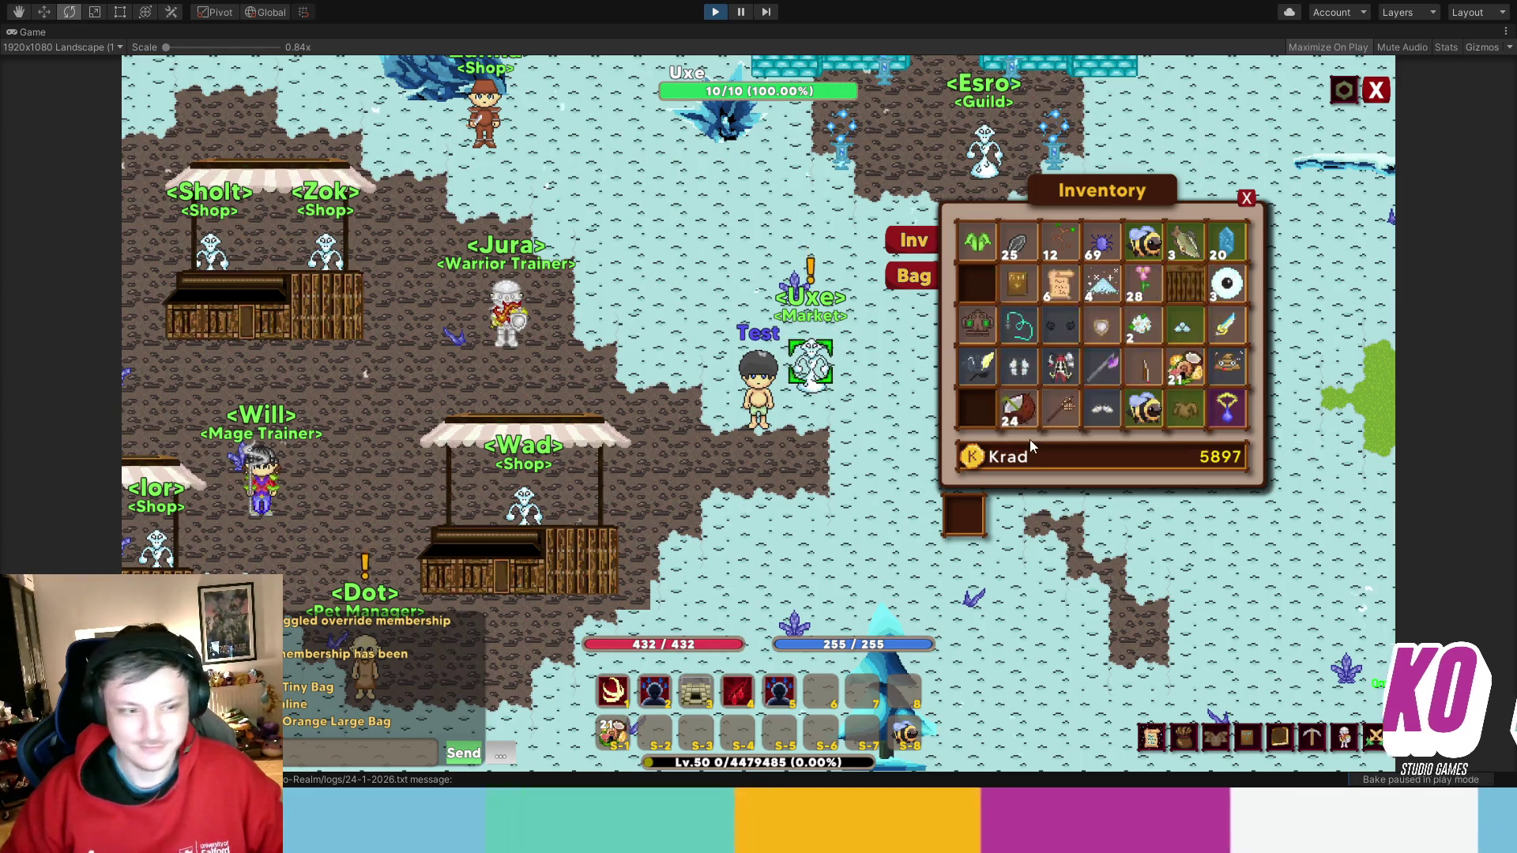
{"action": "mouse_move", "coordinate": [1026, 423]}
{"action": "left_mouse_down"}
{"action": "mouse_move", "coordinate": [989, 414]}
{"action": "mouse_move", "coordinate": [984, 289]}
{"action": "mouse_move", "coordinate": [977, 401]}
{"action": "mouse_move", "coordinate": [1002, 406]}
{"action": "mouse_move", "coordinate": [976, 406]}
{"action": "mouse_move", "coordinate": [997, 371]}
{"action": "mouse_move", "coordinate": [978, 286]}
{"action": "mouse_move", "coordinate": [978, 407]}
{"action": "mouse_move", "coordinate": [978, 286]}
{"action": "left_mouse_up"}
{"action": "mouse_move", "coordinate": [1017, 409]}
{"action": "mouse_move", "coordinate": [981, 324]}
{"action": "mouse_move", "coordinate": [1016, 413]}
{"action": "left_mouse_down"}
{"action": "mouse_move", "coordinate": [978, 371]}
{"action": "mouse_move", "coordinate": [993, 405]}
{"action": "mouse_move", "coordinate": [980, 374]}
{"action": "mouse_move", "coordinate": [978, 408]}
{"action": "mouse_move", "coordinate": [978, 371]}
{"action": "left_mouse_up"}
{"action": "mouse_move", "coordinate": [978, 372]}
{"action": "left_mouse_down"}
{"action": "mouse_move", "coordinate": [978, 407]}
{"action": "mouse_move", "coordinate": [1008, 411]}
{"action": "left_mouse_up"}
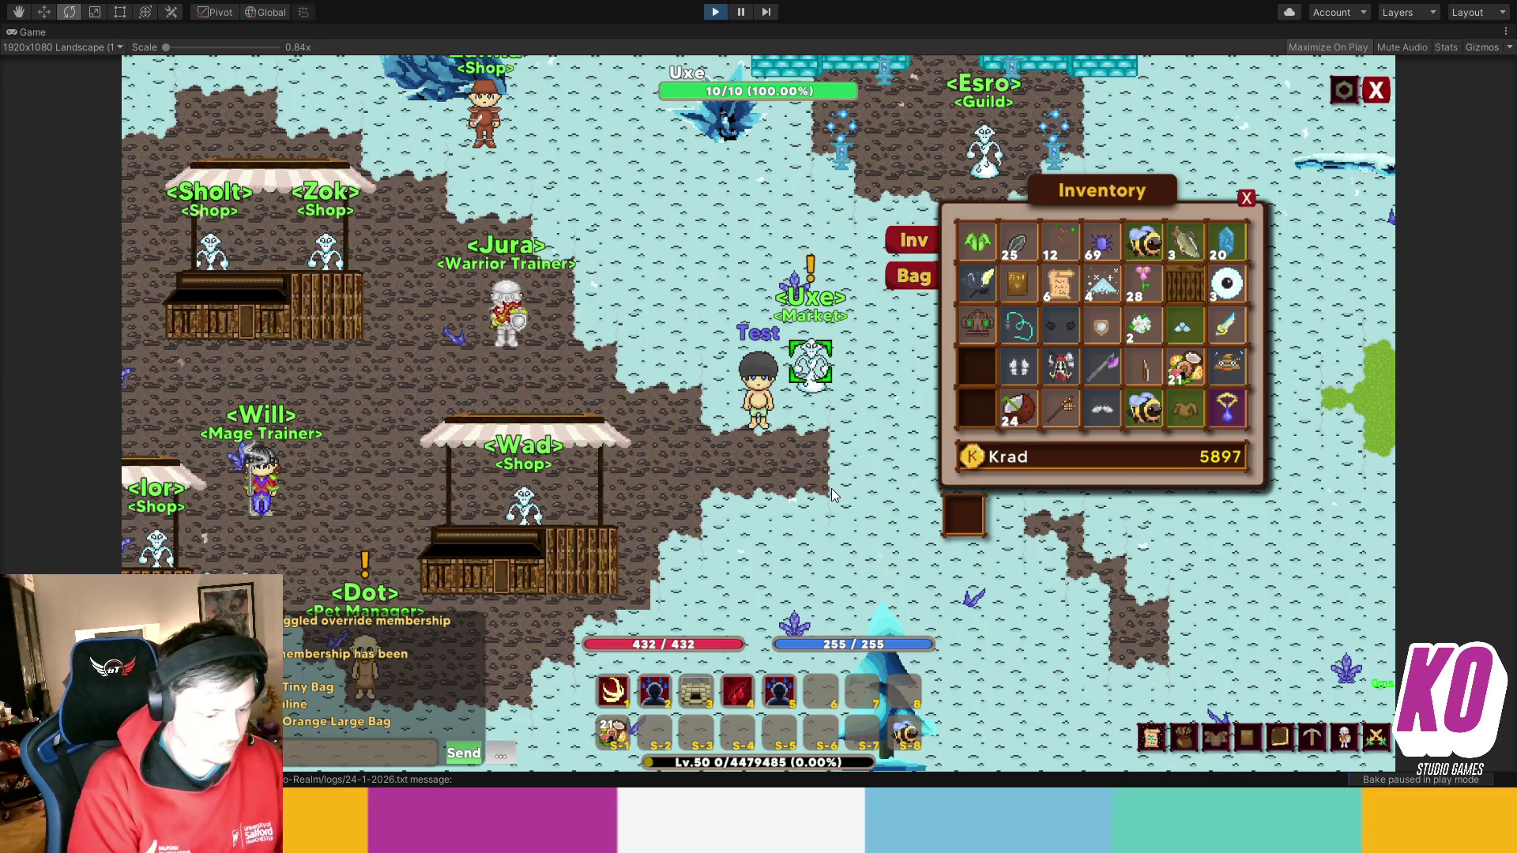
Step: Send giveplayeritem commands for Test Bee Hand and Test Bee Legs
{"action": "type", "text": "eritem "}
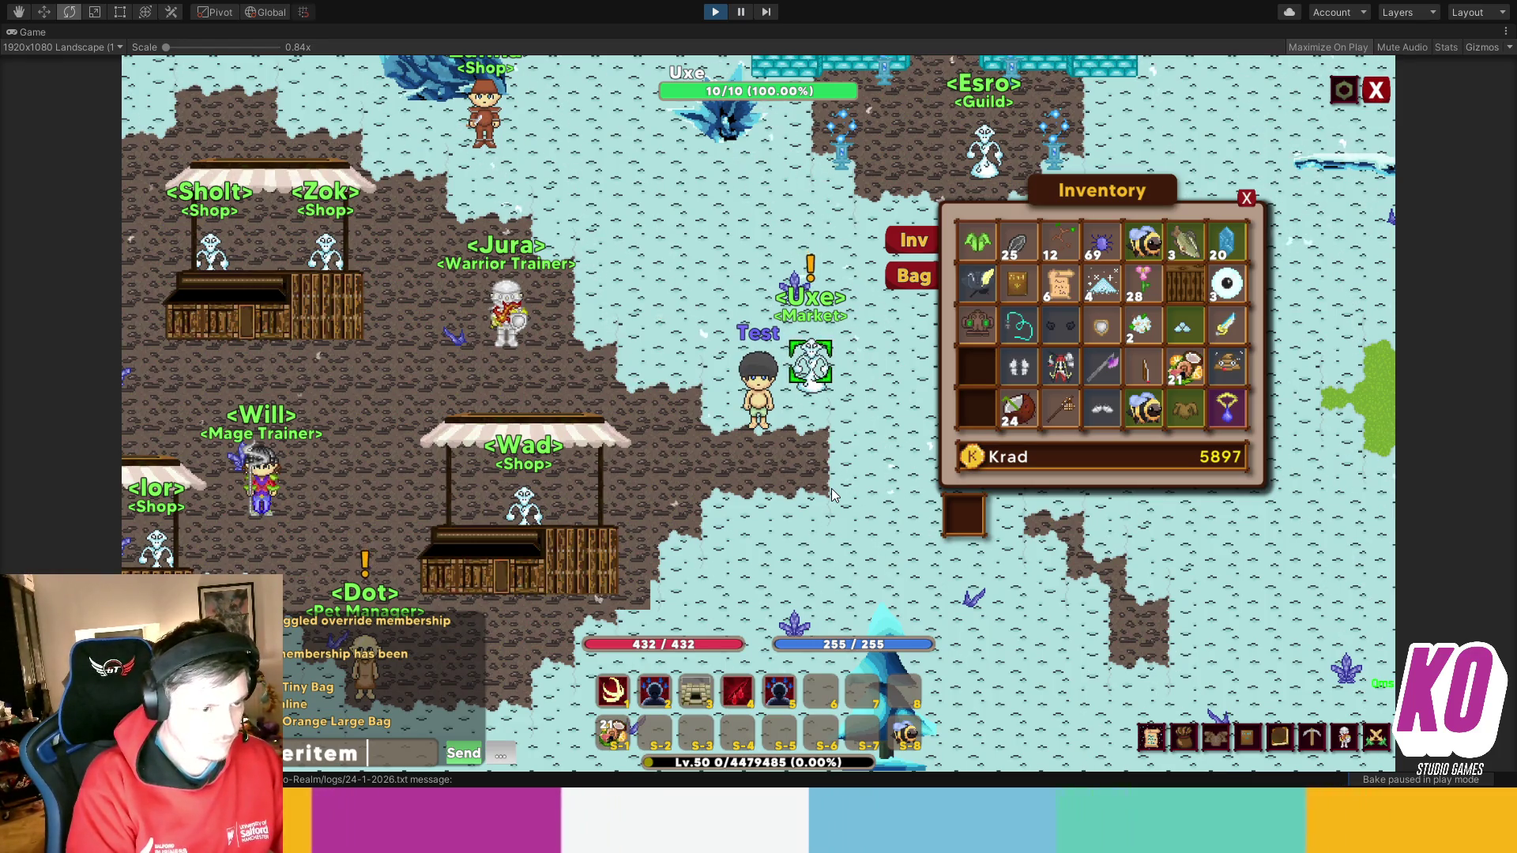
{"action": "type", "text": "Test Bee Hand"}
{"action": "key", "text": "Return"}
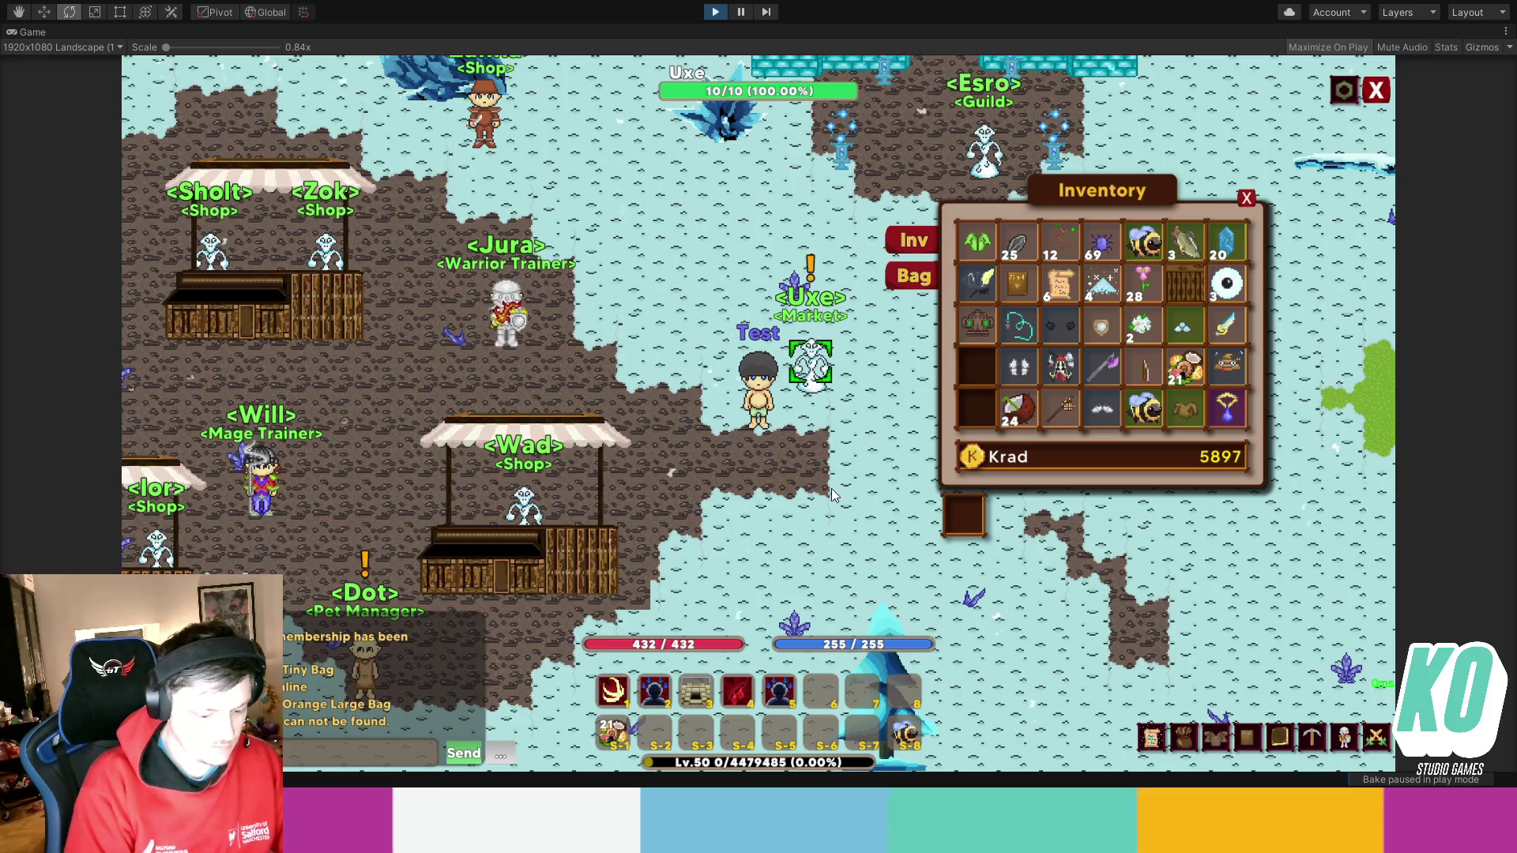
{"action": "type", "text": "eritem"}
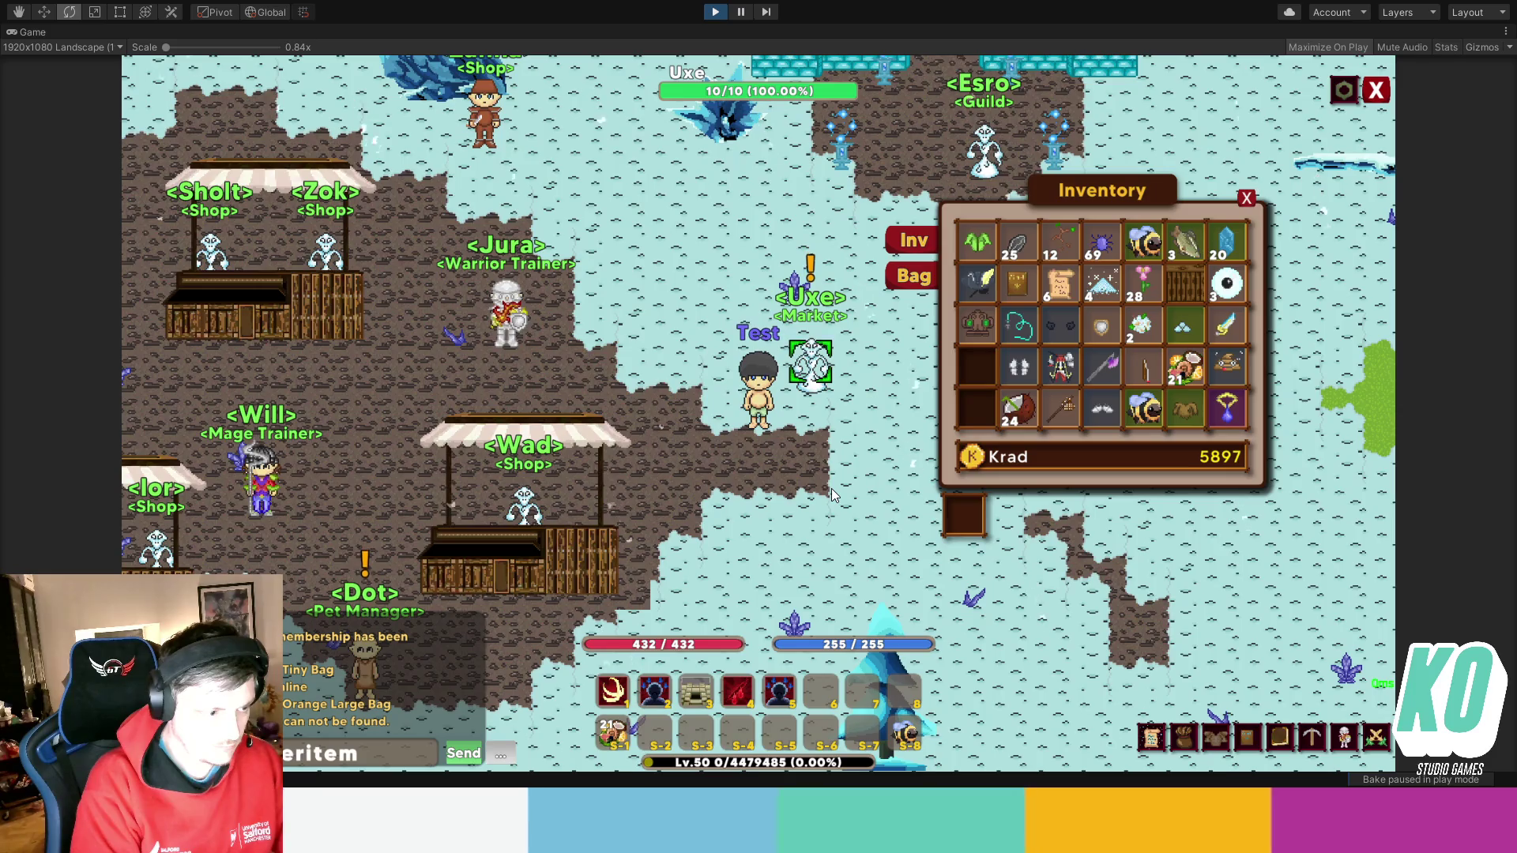
{"action": "type", "text": "Test B"}
{"action": "type", "text": "ee Legs"}
{"action": "key", "text": "Return"}
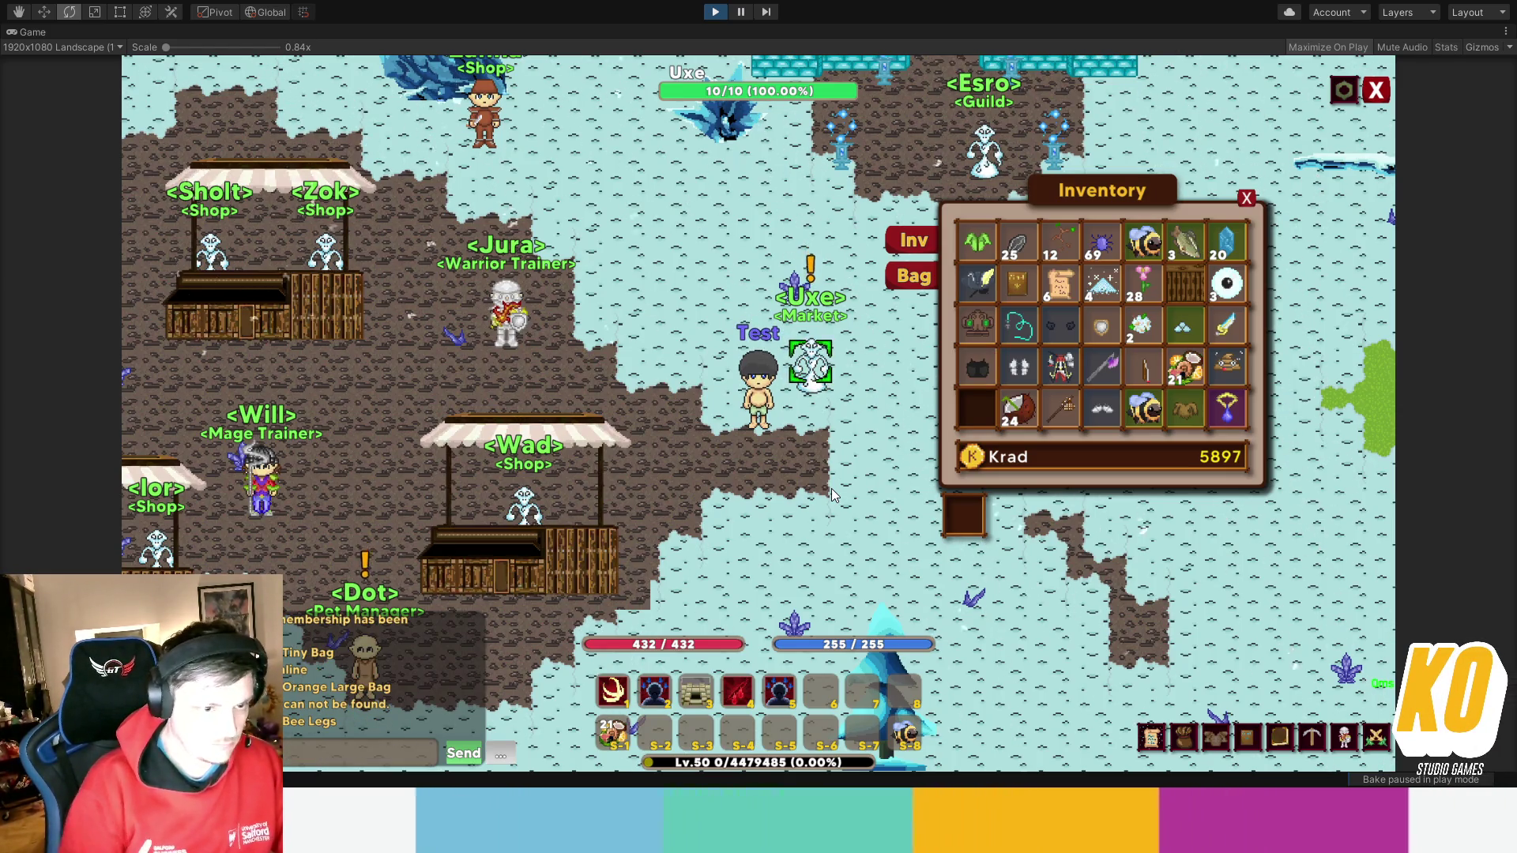
Step: Send the giveplayeritem Test Test Legs command, then pause back to the full editor layout
{"action": "mouse_move", "coordinate": [975, 372]}
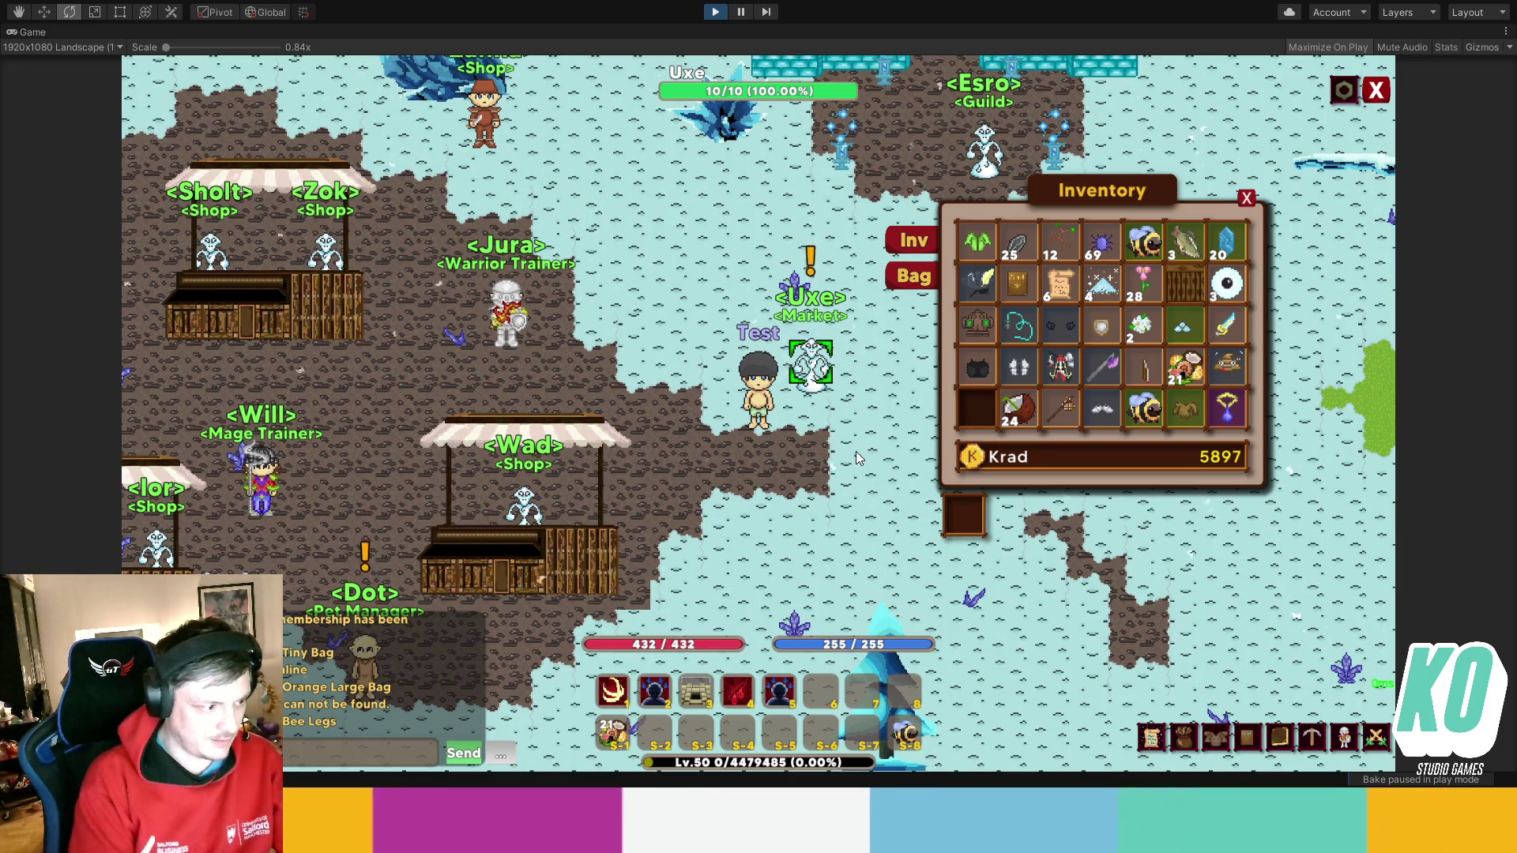
{"action": "type", "text": "eritem"}
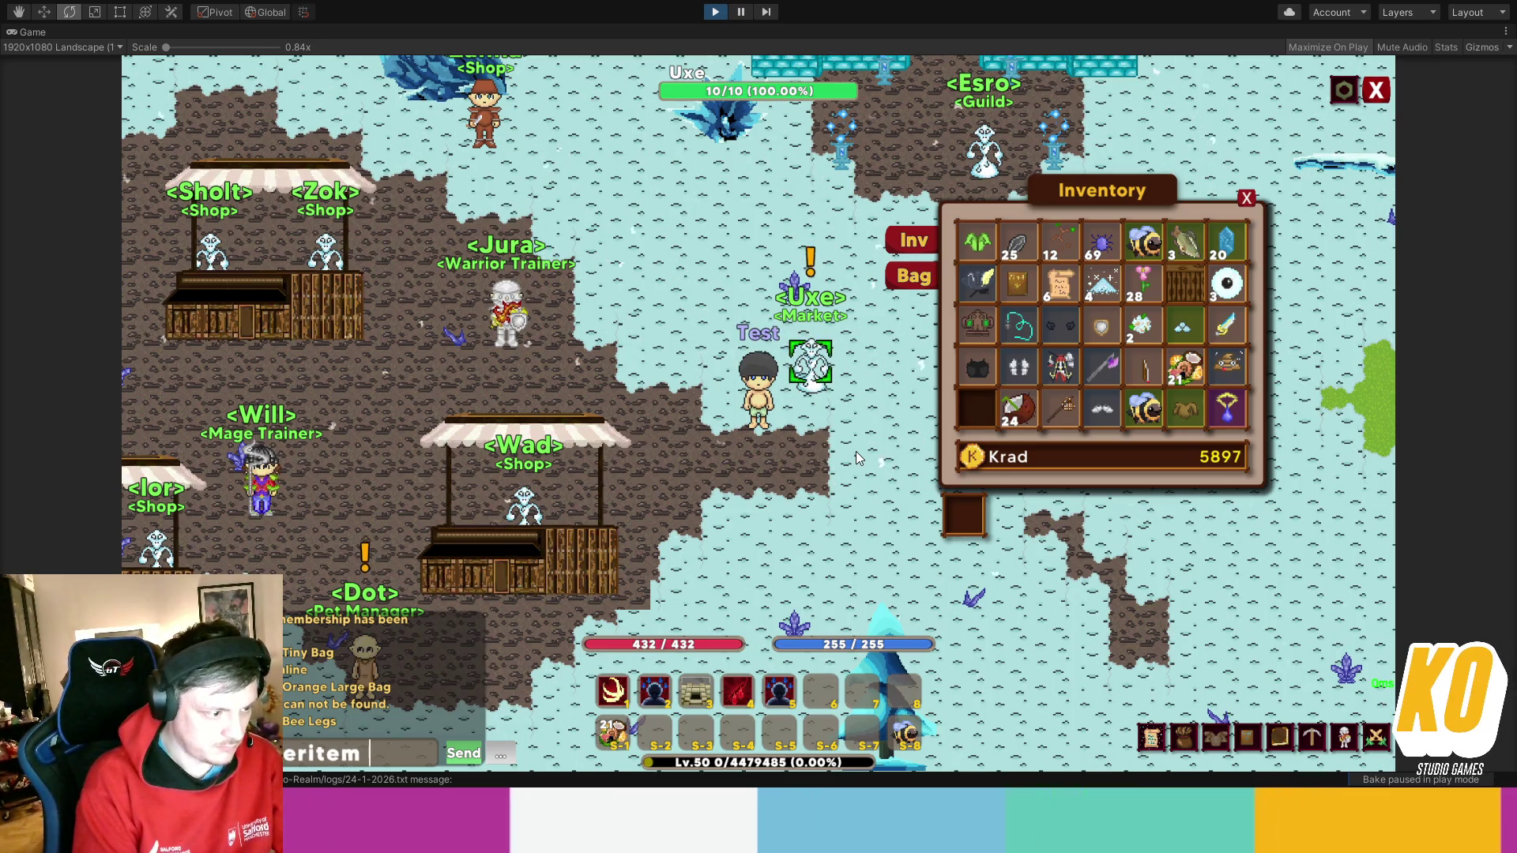
{"action": "type", "text": "Test Te"}
{"action": "type", "text": "st Legs"}
{"action": "key", "text": "Return"}
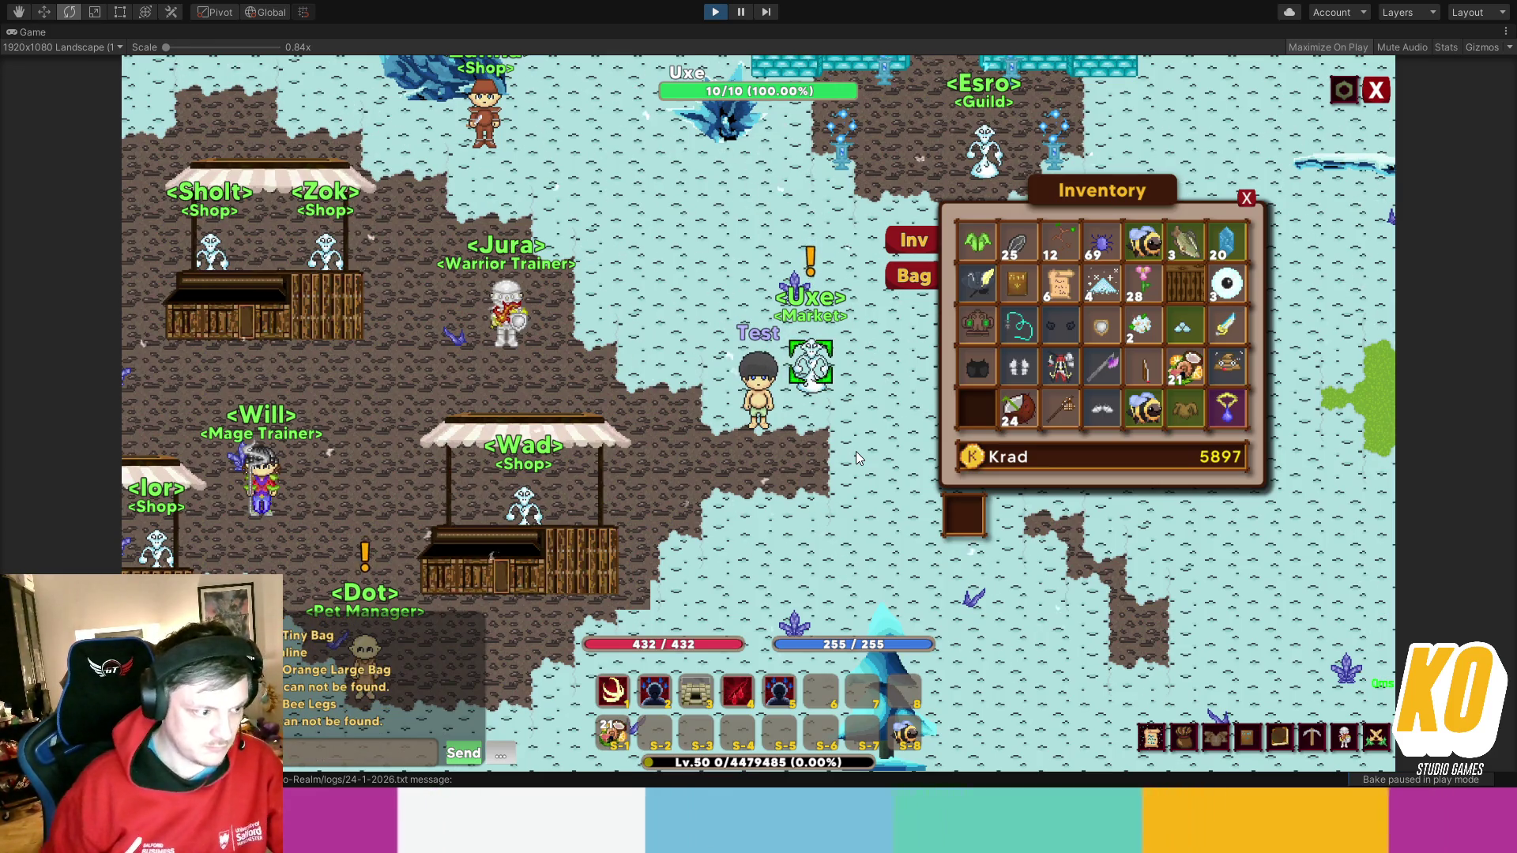
{"action": "key", "text": "ctrl+shift+p"}
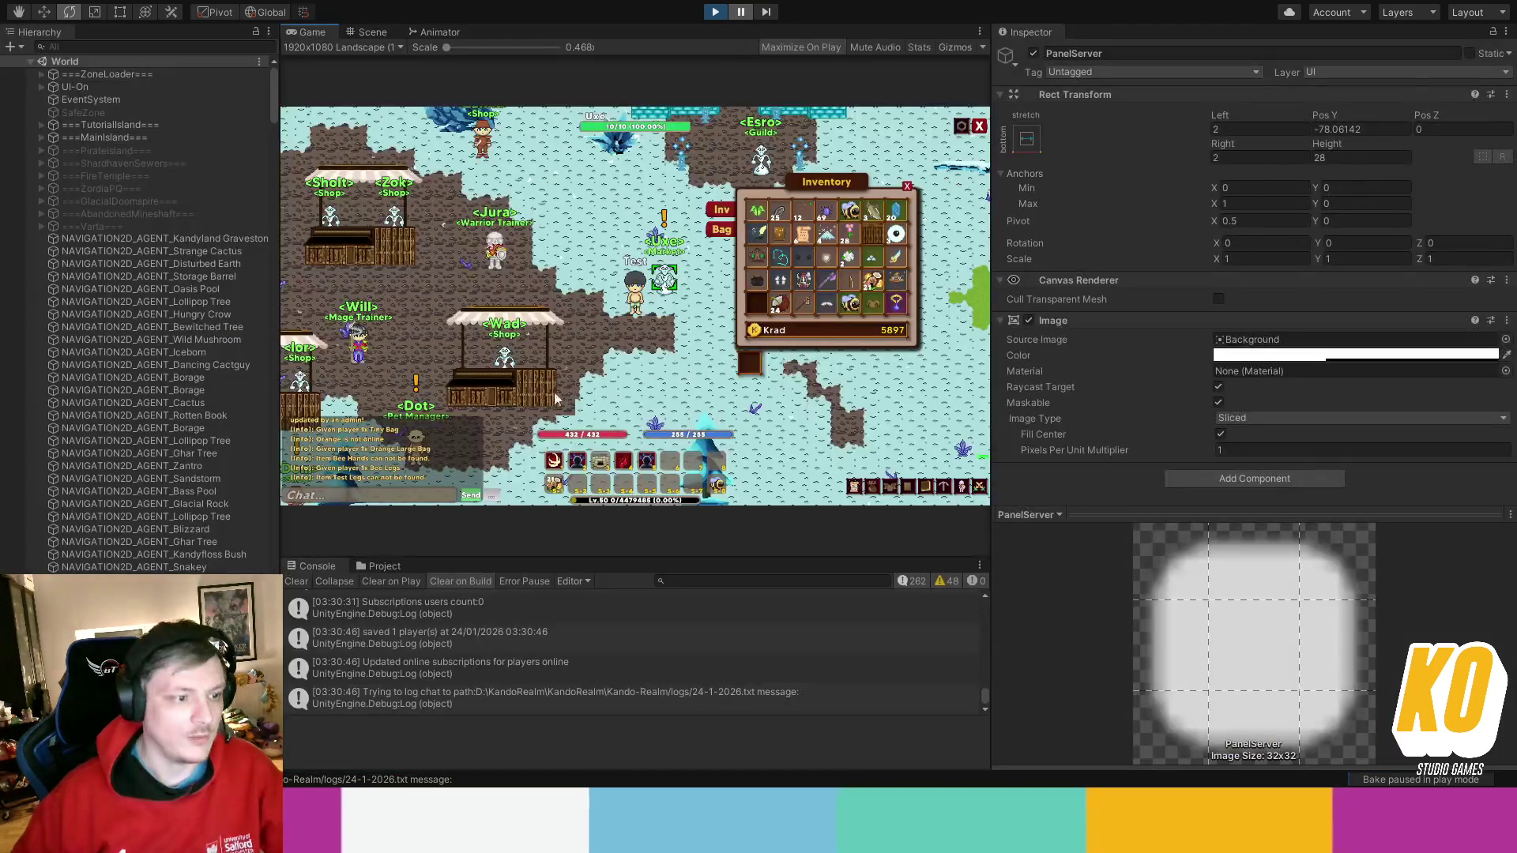
Step: Search project assets for 'te', inspect Test Legs Set and Test Helm Set, then maximize the Game view
{"action": "left_click", "coordinate": [404, 566]}
{"action": "left_click", "coordinate": [711, 581]}
{"action": "type", "text": "test"}
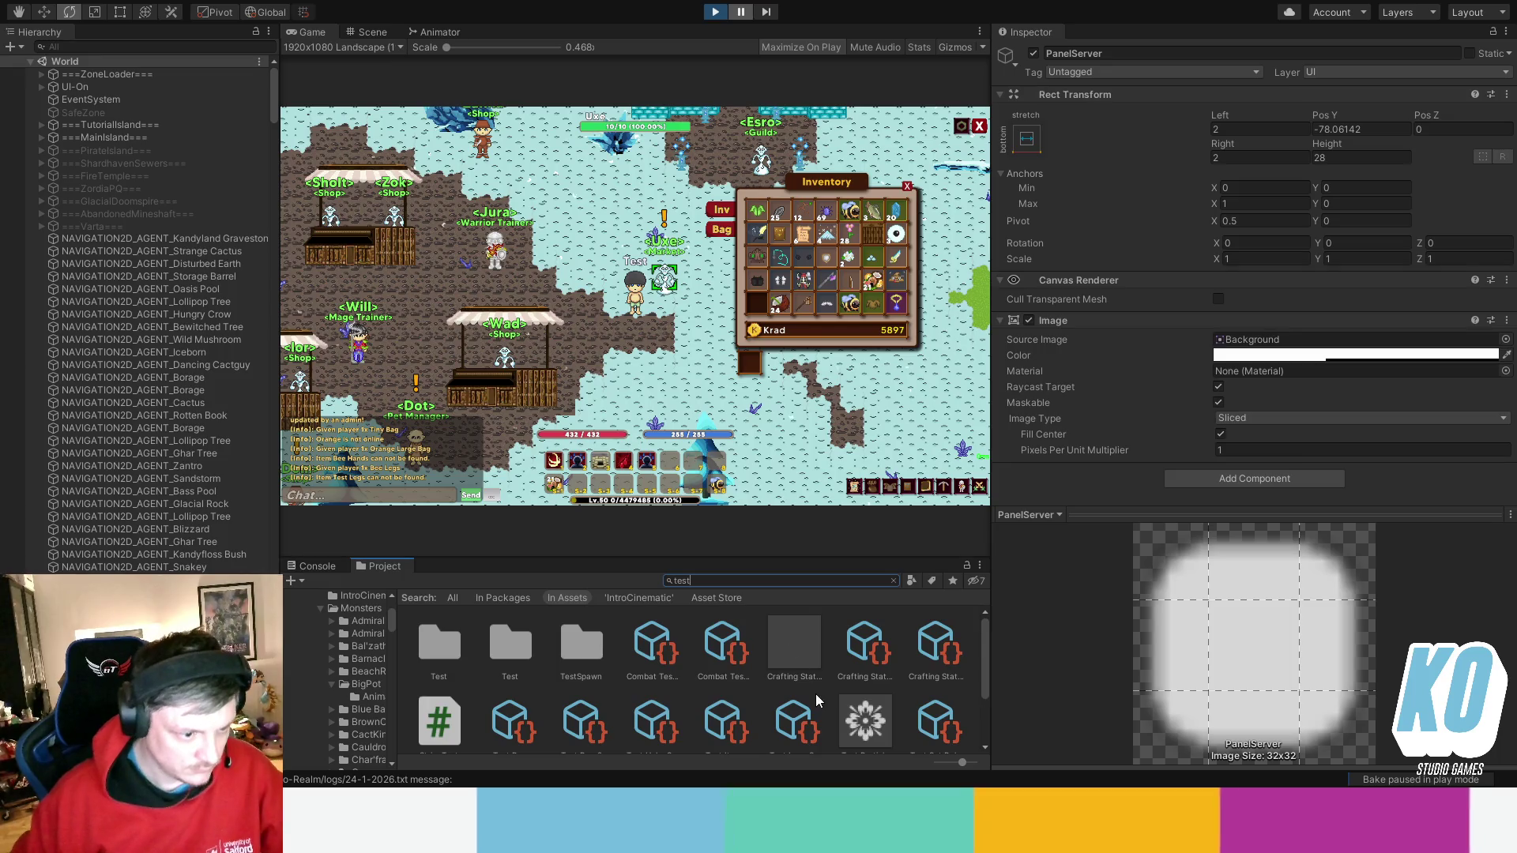
{"action": "scroll", "coordinate": [816, 693], "scroll_direction": "down", "scroll_amount": 3}
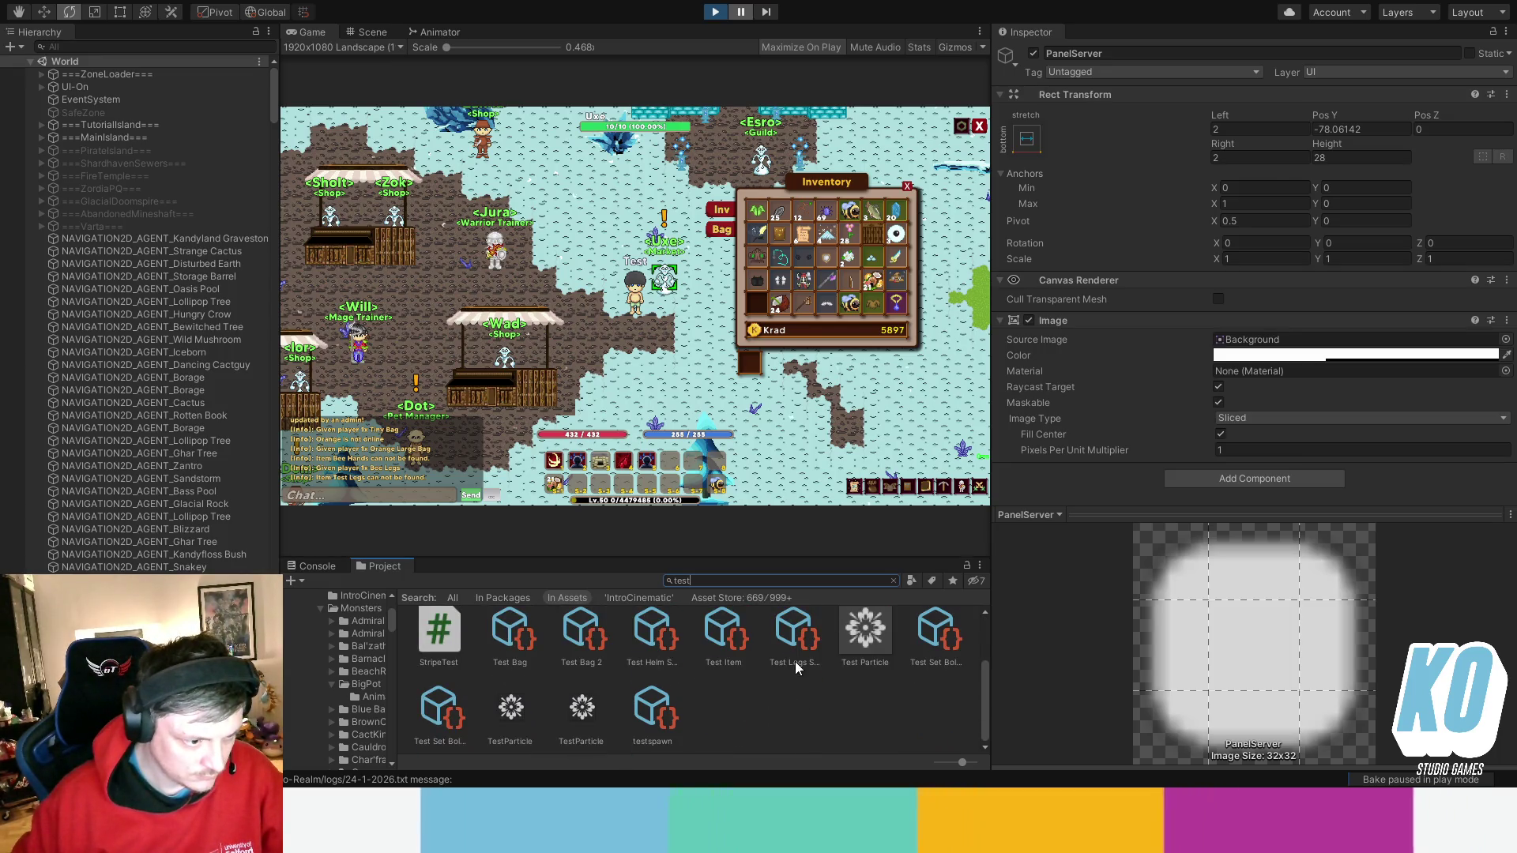
{"action": "left_click", "coordinate": [794, 661]}
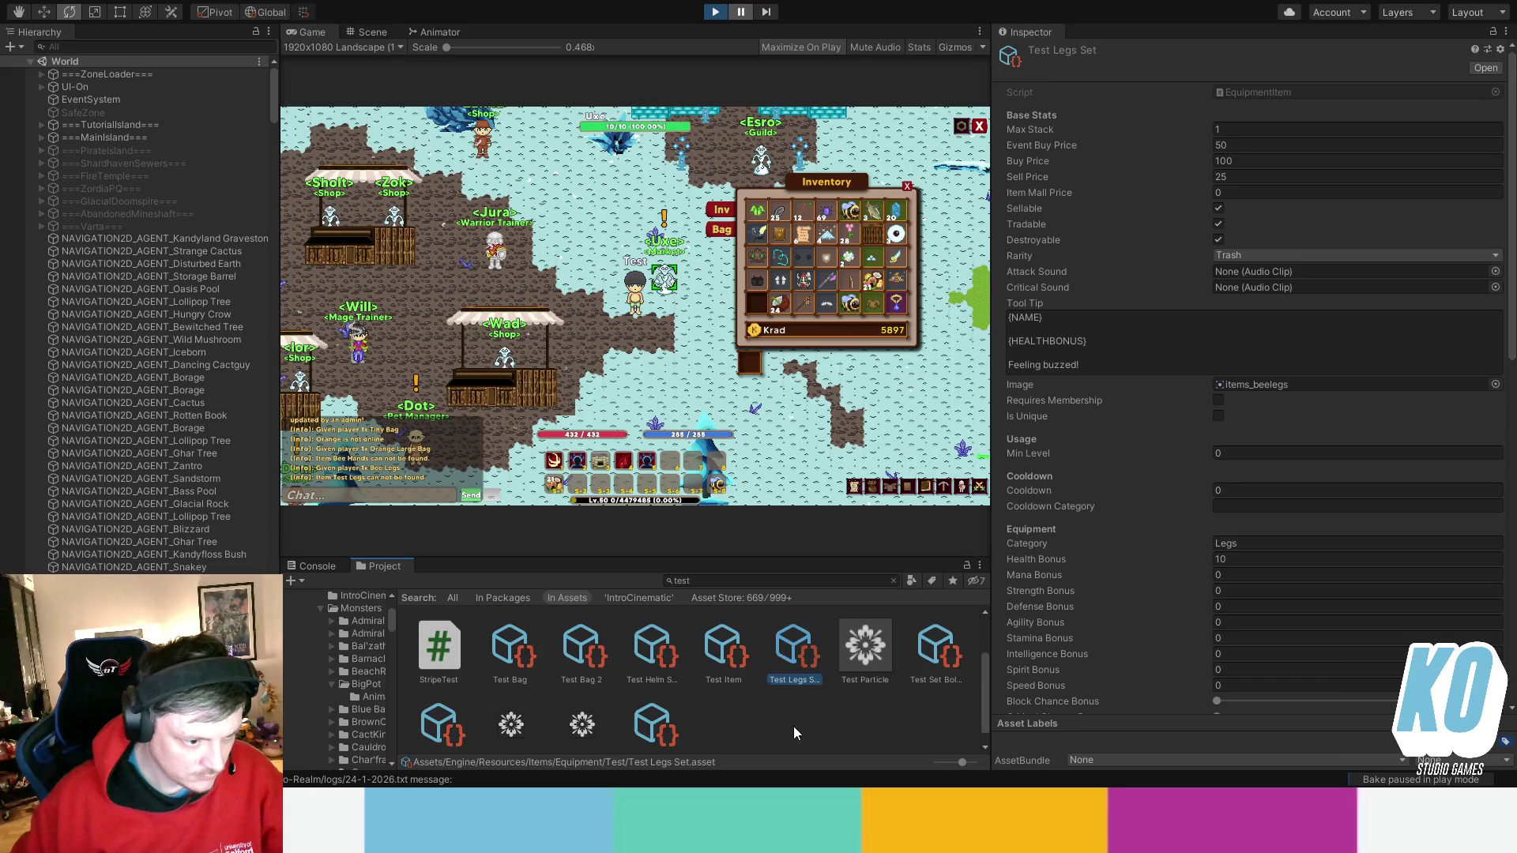
{"action": "scroll", "coordinate": [793, 727], "scroll_direction": "down", "scroll_amount": 1}
{"action": "left_click", "coordinate": [793, 726]}
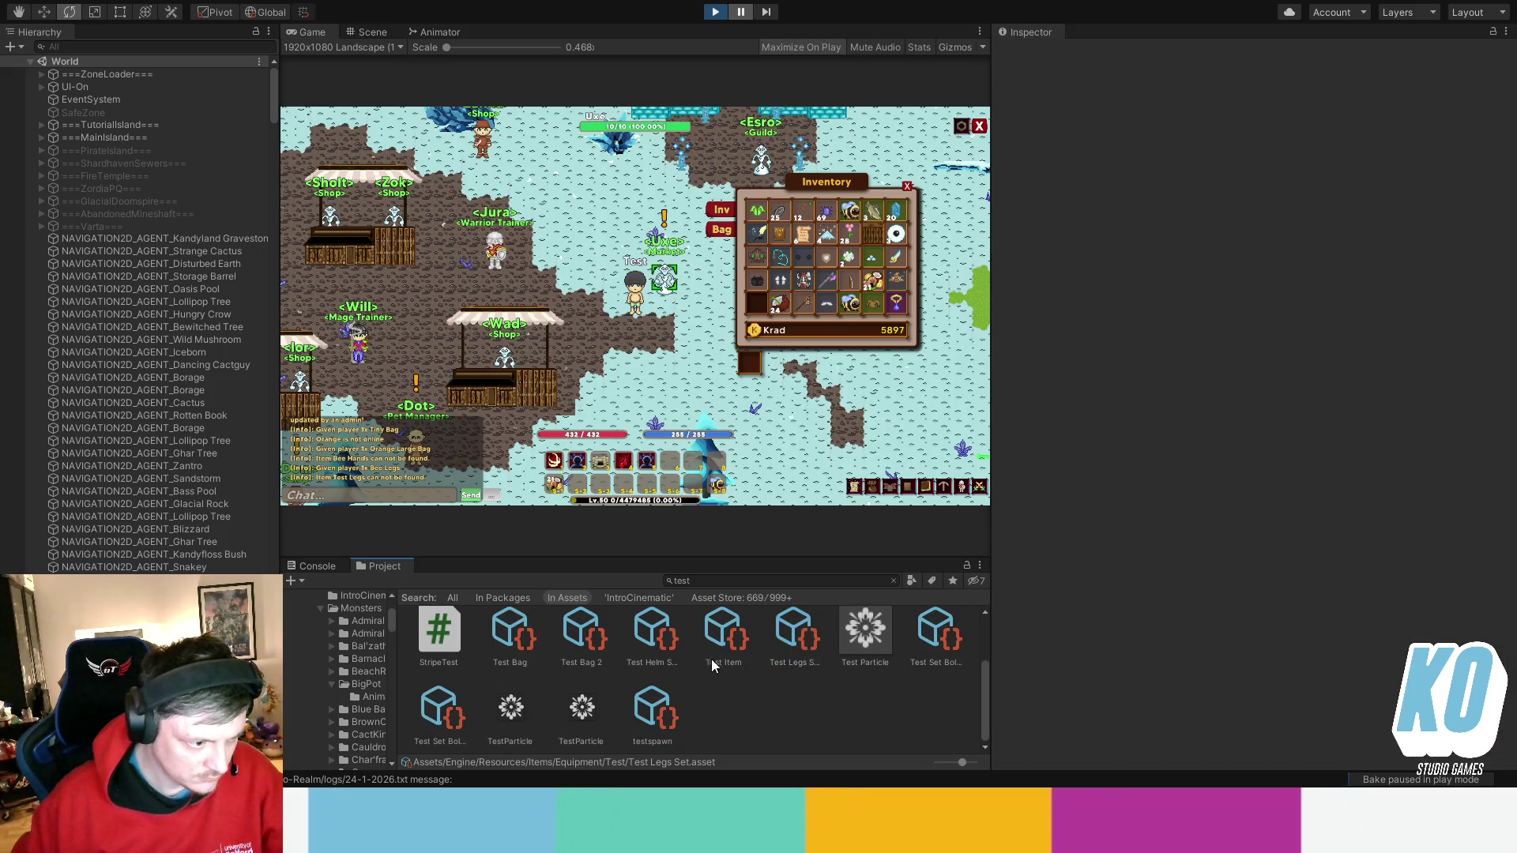
{"action": "left_click", "coordinate": [653, 636]}
{"action": "left_click", "coordinate": [750, 712]}
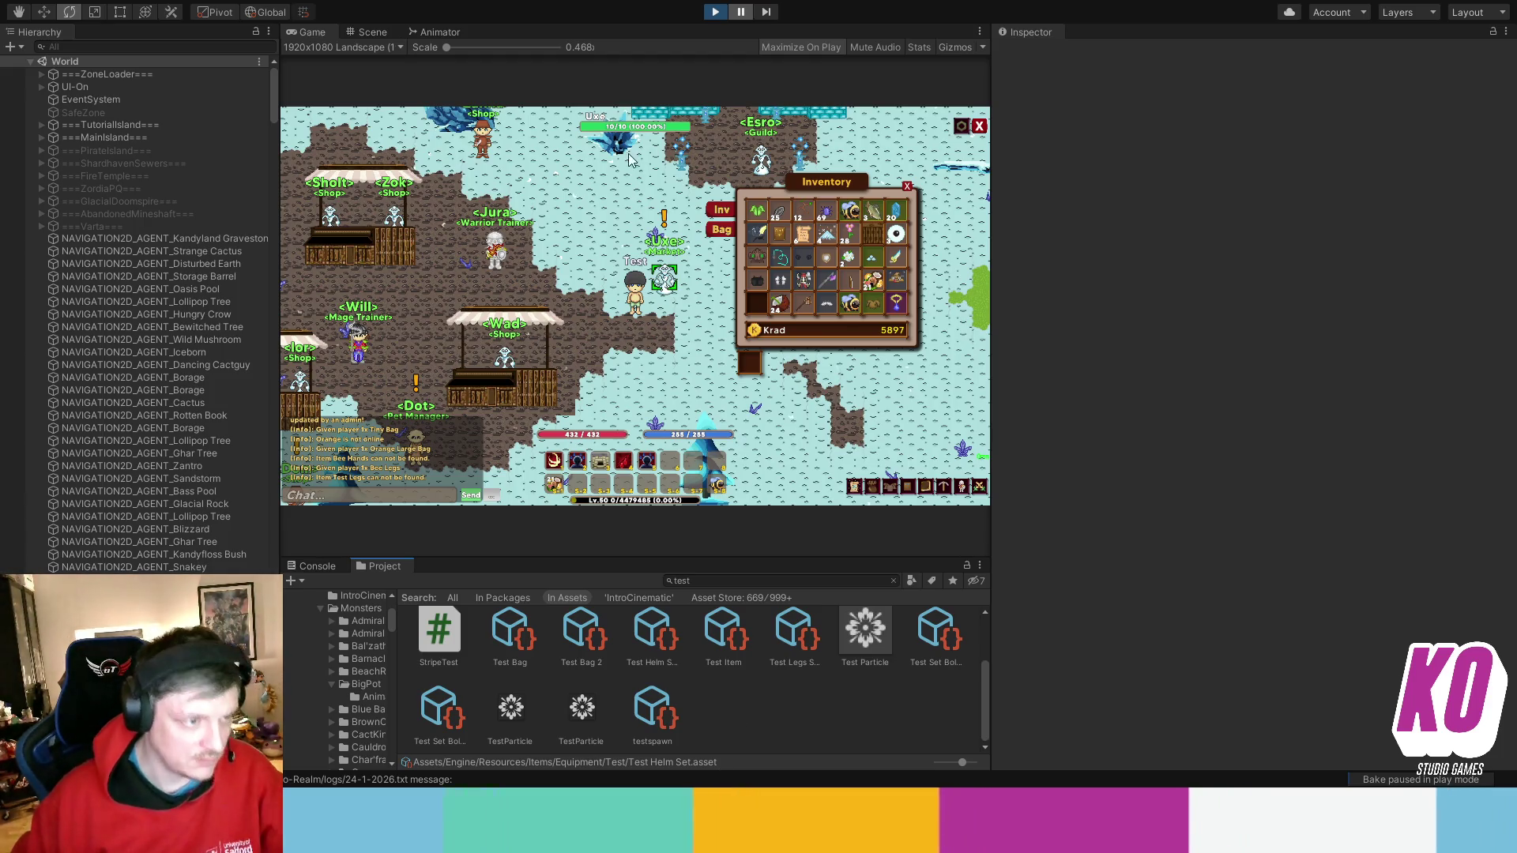
{"action": "key", "text": "shift+space"}
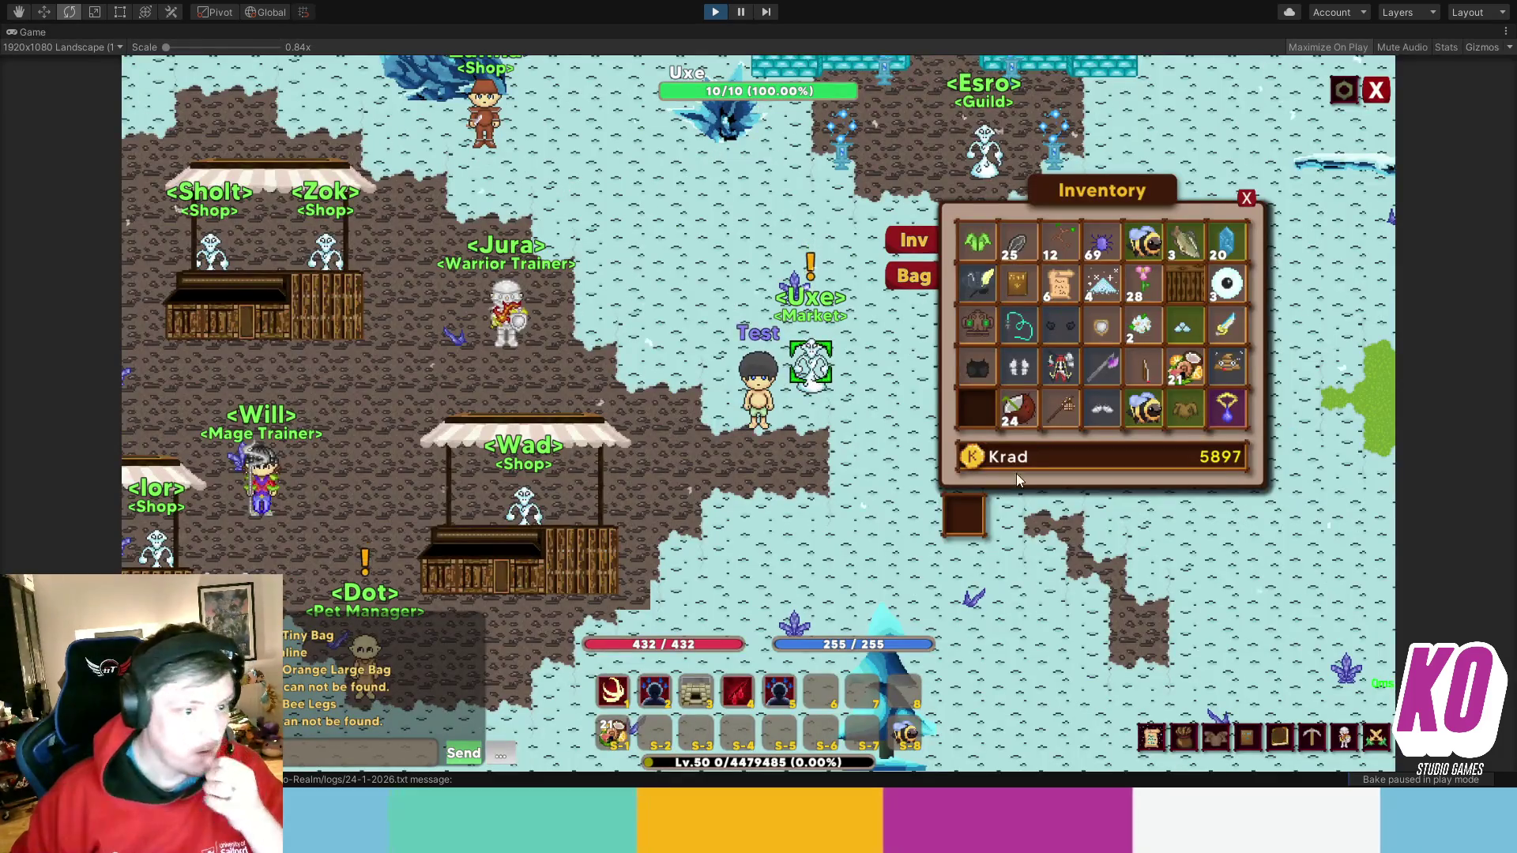
Step: Destroy the 24-coconut stack and the black helmet via the destroy slot
{"action": "right_click", "coordinate": [1062, 406]}
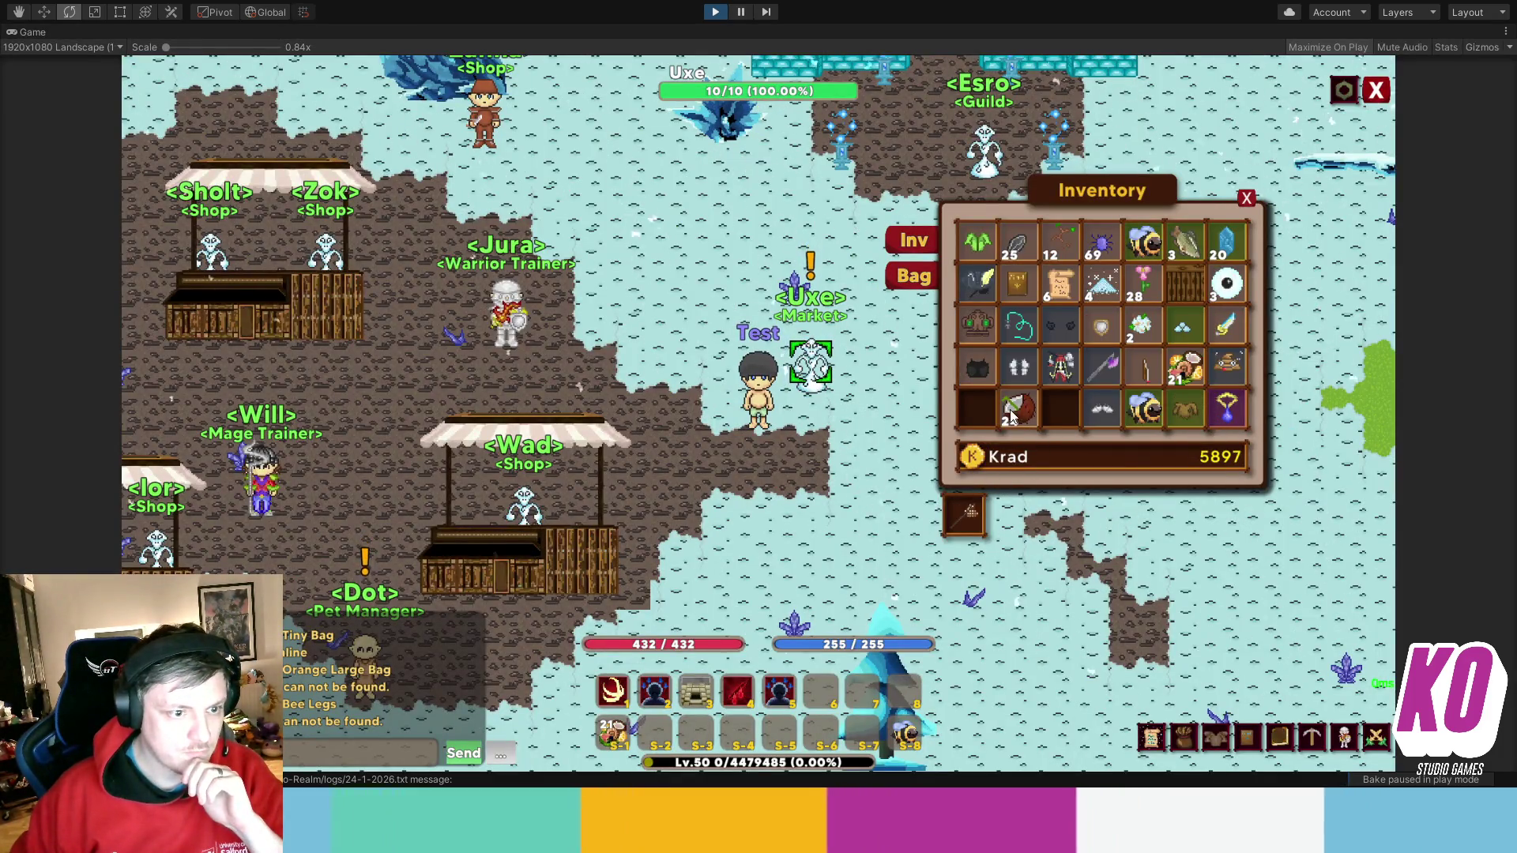
{"action": "left_click_drag", "start_coordinate": [1019, 410], "coordinate": [979, 503]}
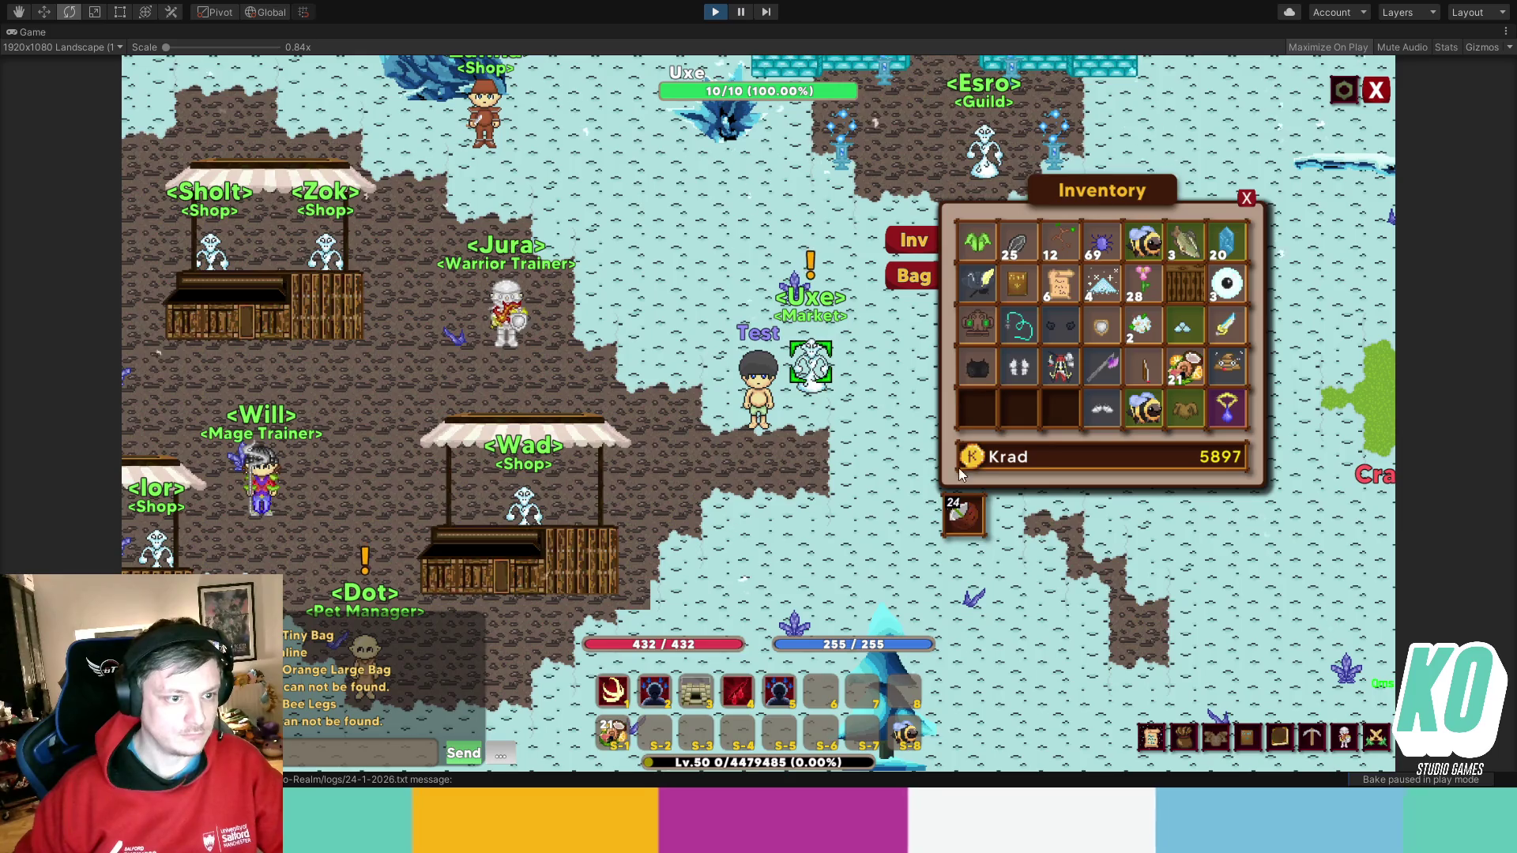
{"action": "left_click_drag", "start_coordinate": [977, 377], "coordinate": [964, 514]}
{"action": "left_click", "coordinate": [881, 501]}
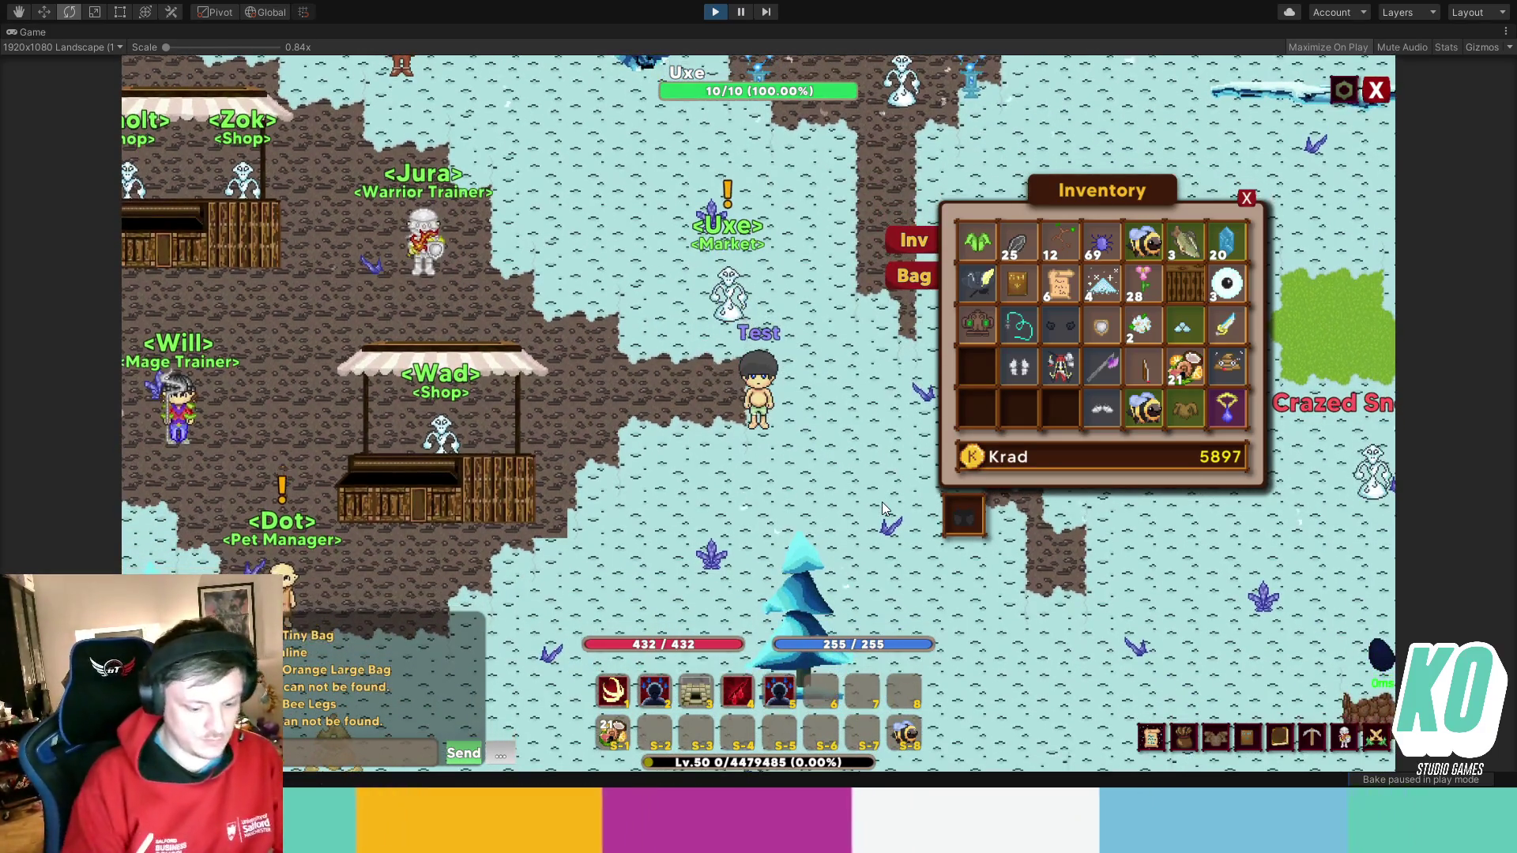
Step: Spawn Test Legs Set and Test Helm Set, then check the legs' Bee Set bonuses
{"action": "type", "text": "eritem"}
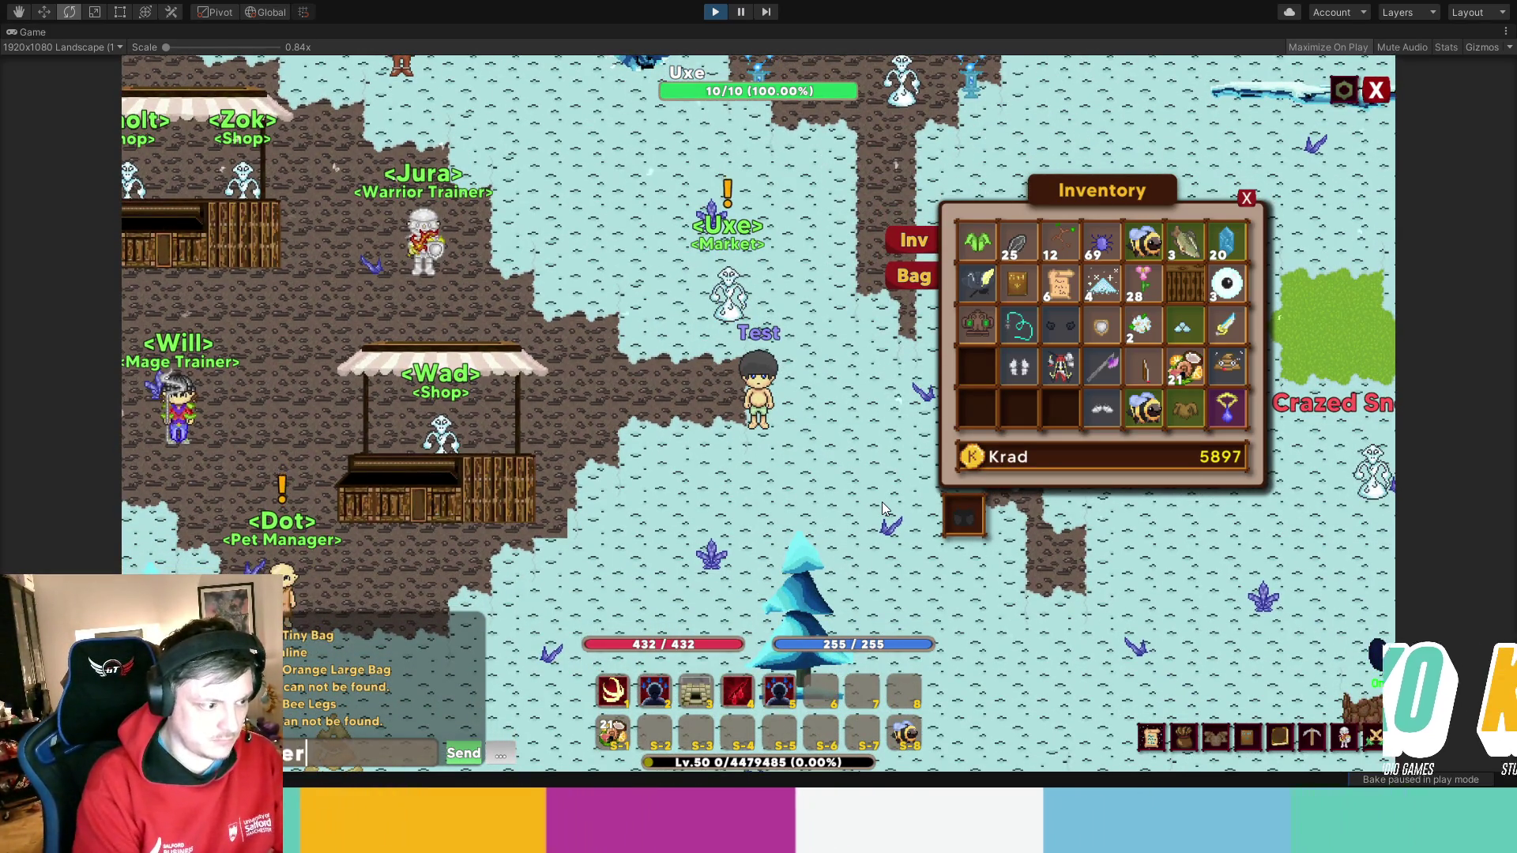
{"action": "type", "text": " Test Test"}
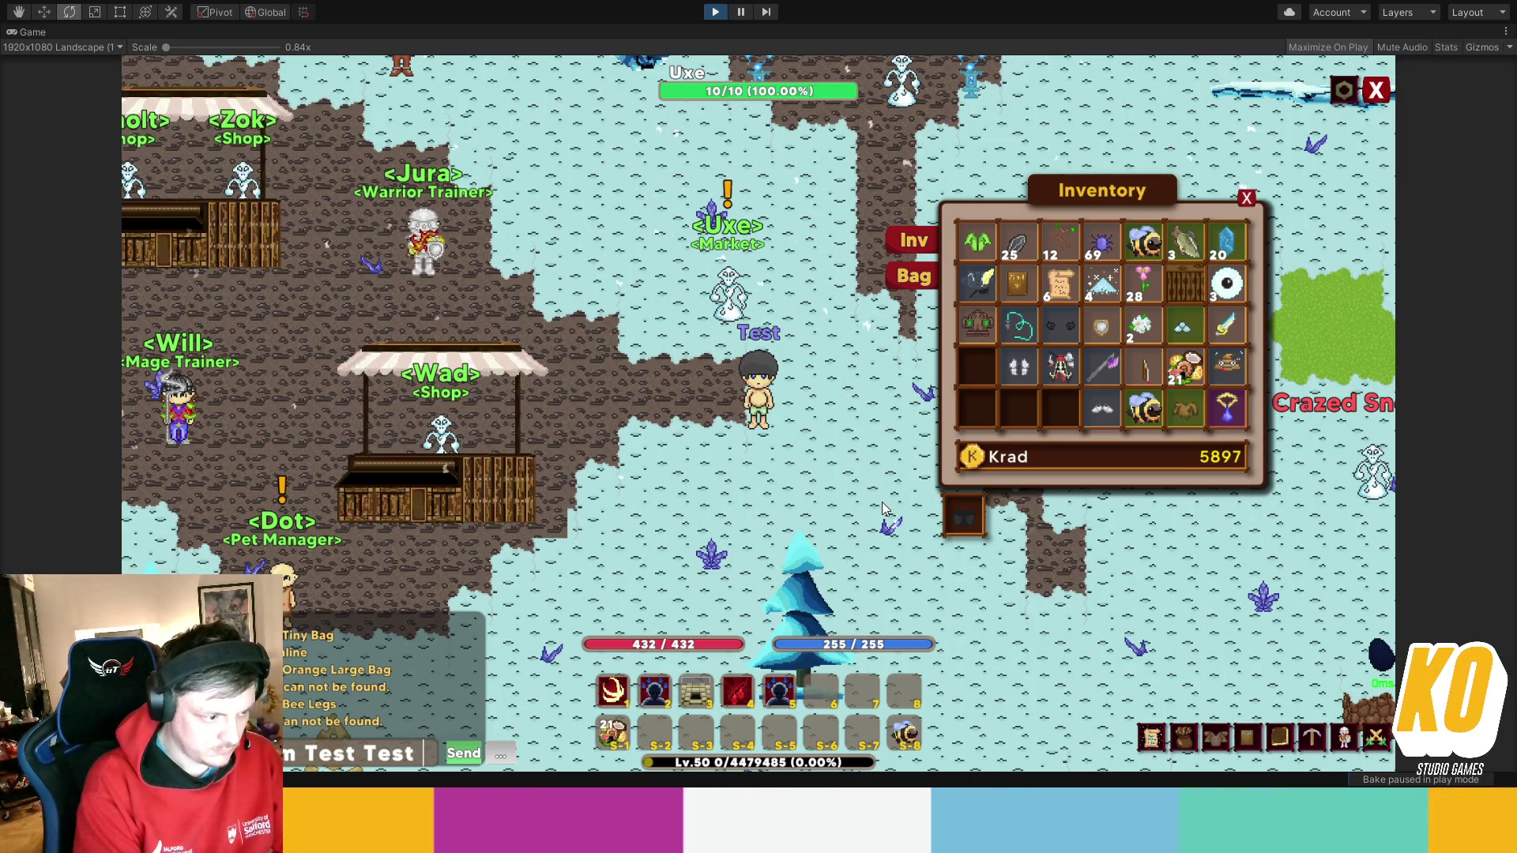
{"action": "key", "text": "BackSpace"}
{"action": "key", "text": "BackSpace"}
{"action": "key", "text": "BackSpace"}
{"action": "type", "text": "Legs Set"}
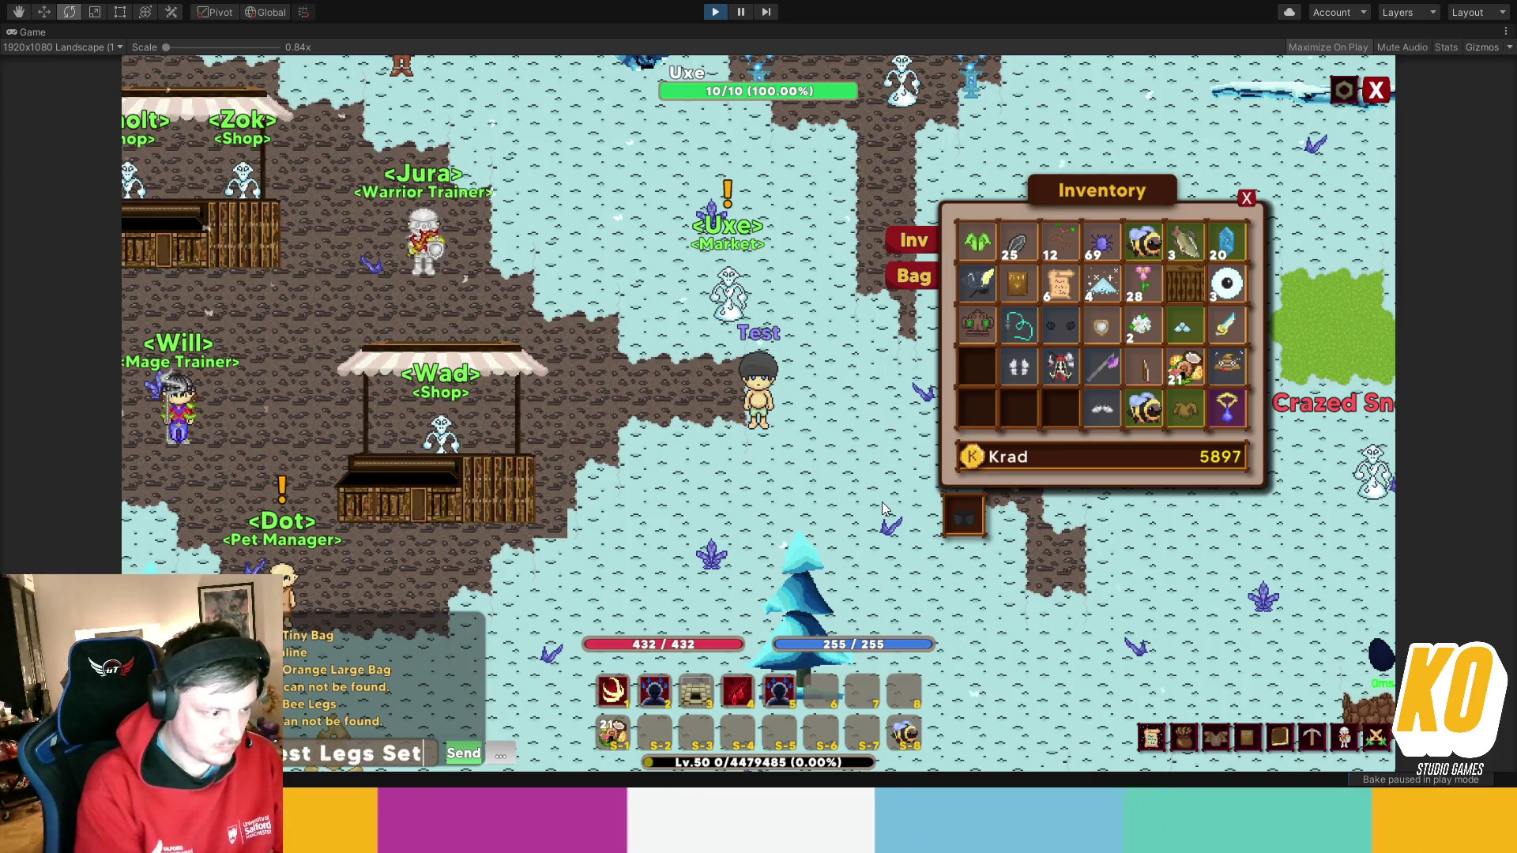
{"action": "key", "text": "Return"}
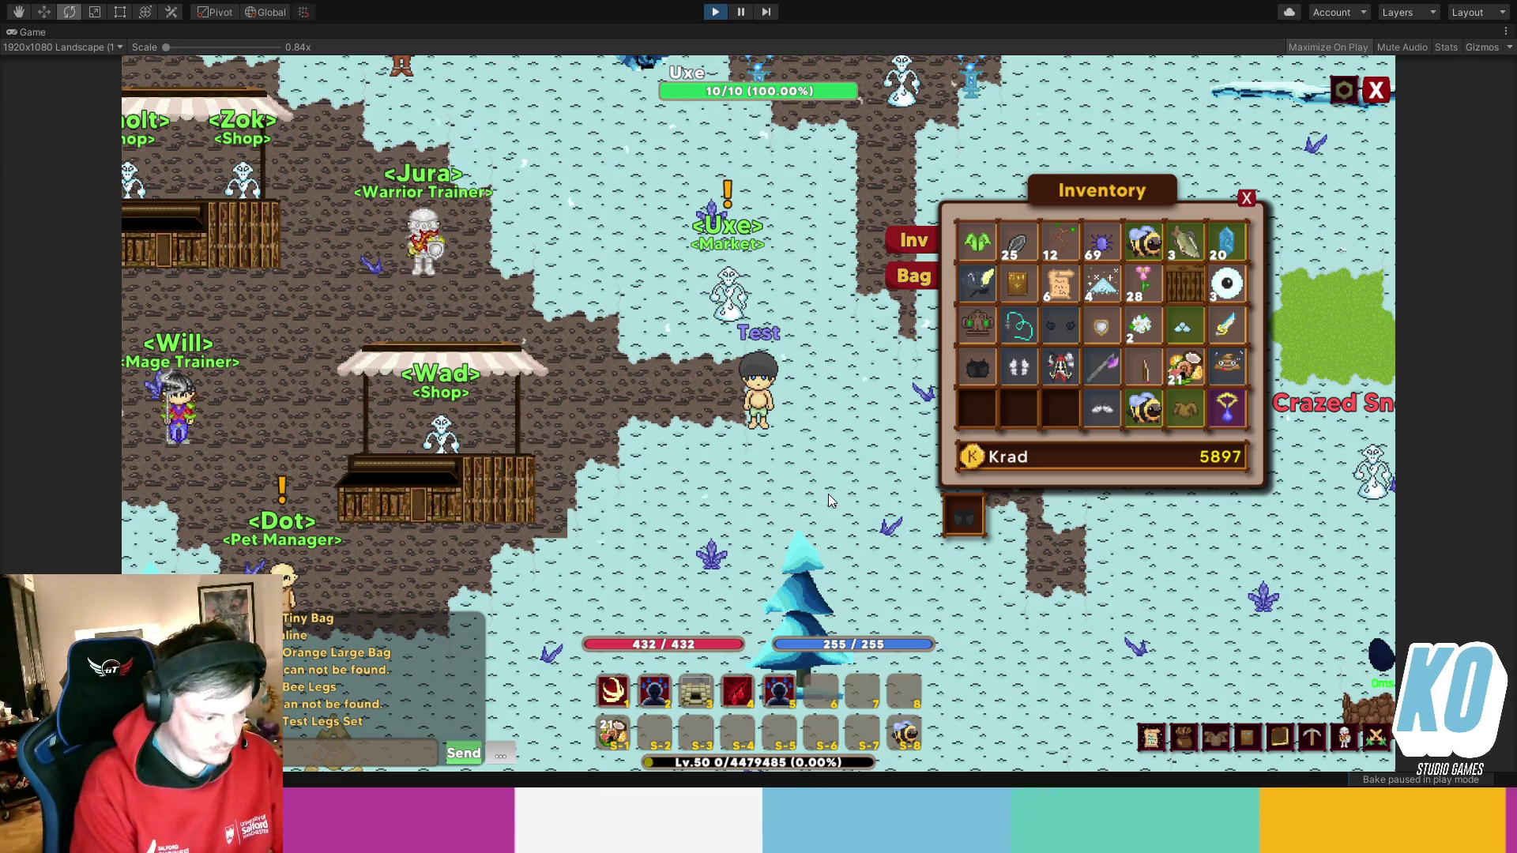
{"action": "type", "text": "eritem Test Te"}
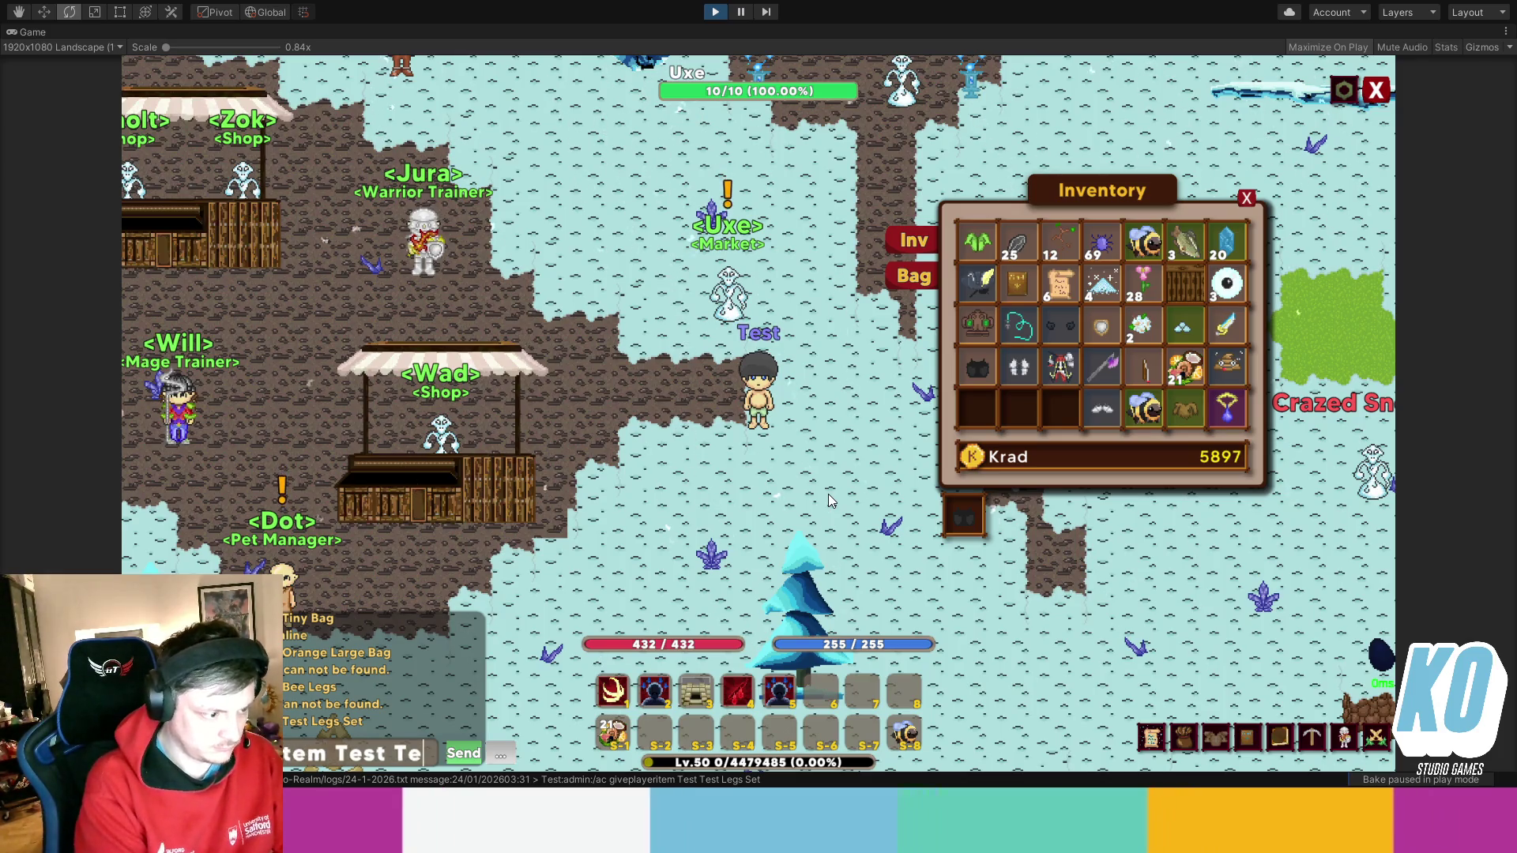
{"action": "type", "text": " st Helm Se"}
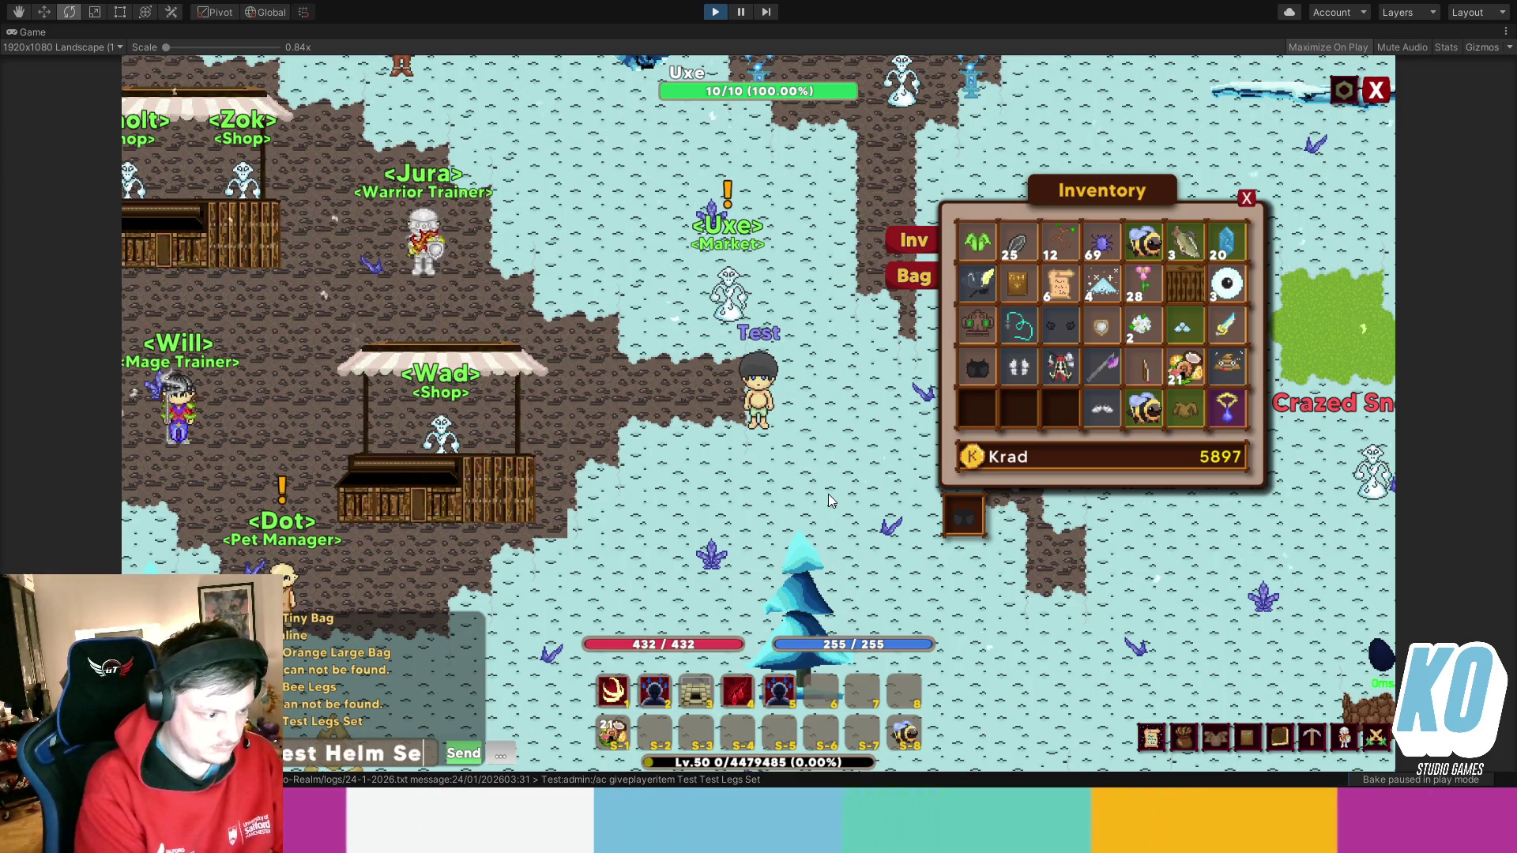
{"action": "type", "text": "t"}
{"action": "key", "text": "Return"}
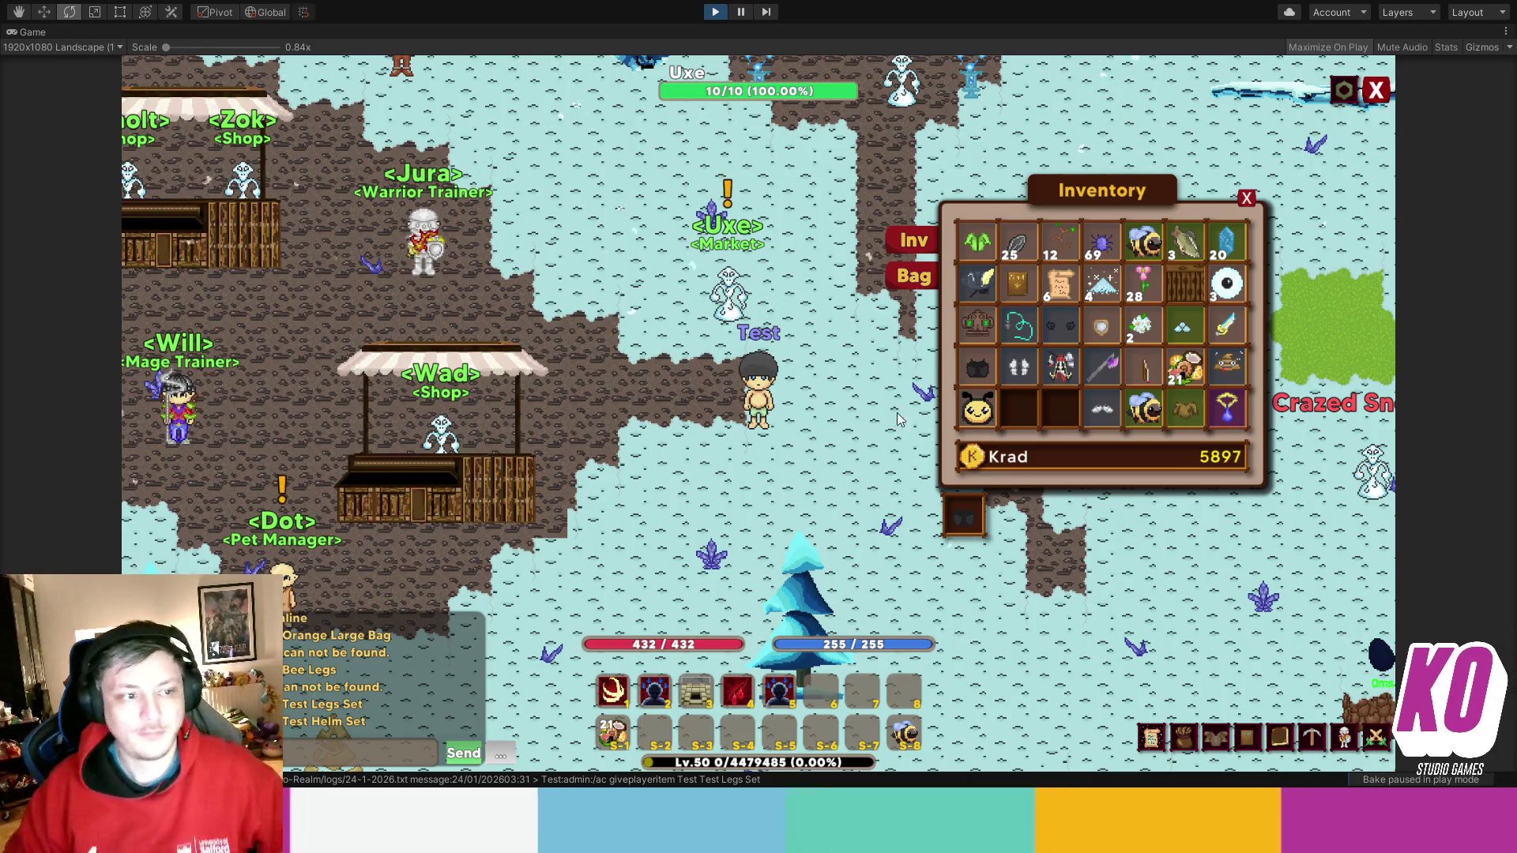
{"action": "mouse_move", "coordinate": [976, 367]}
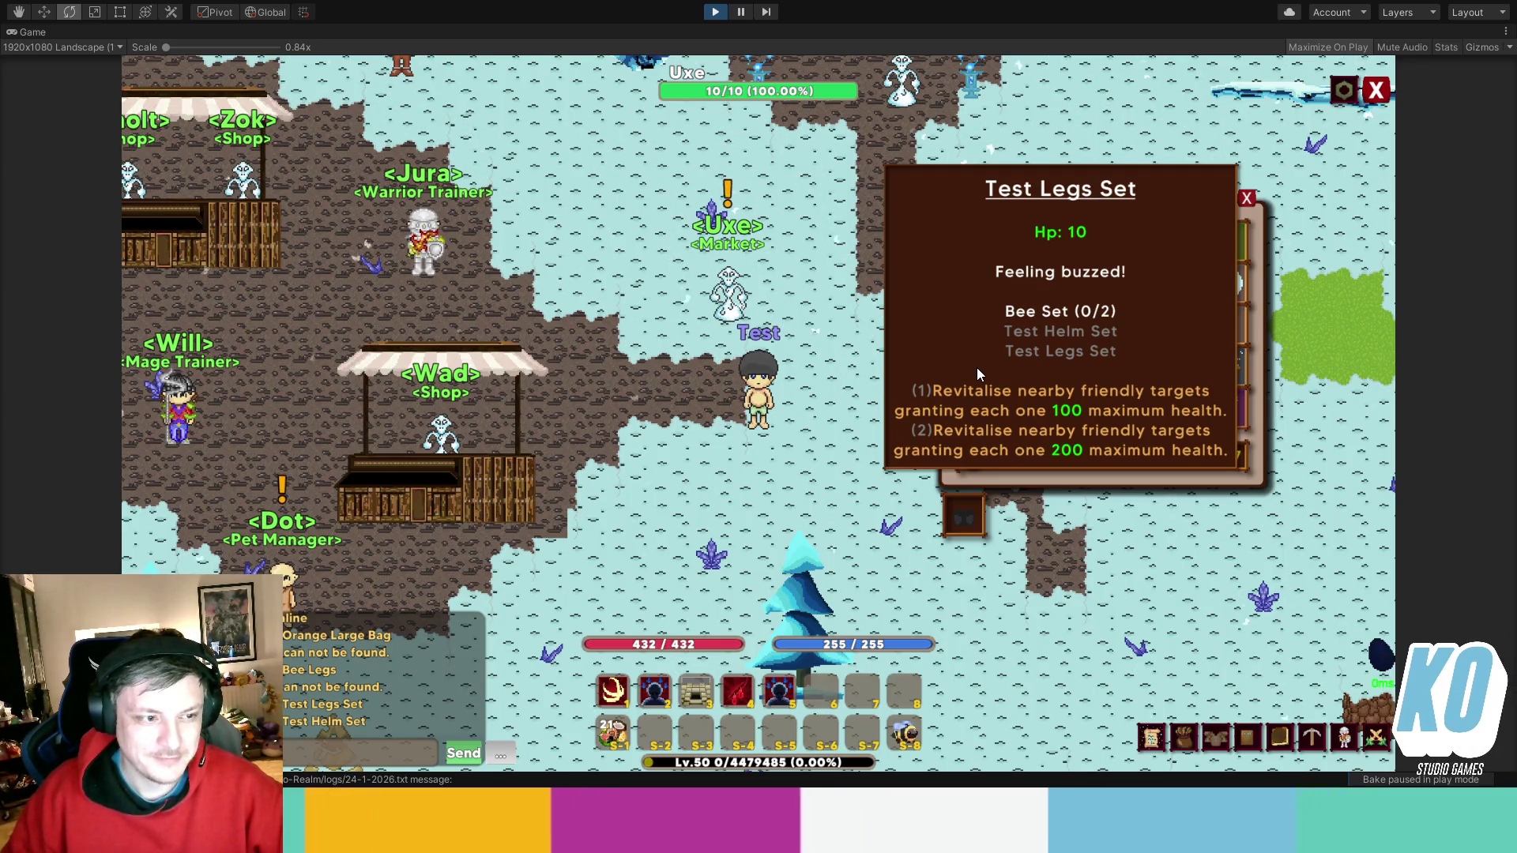
Step: Equip the Test Legs Set and check the Bee Set (1/2) buff and 542 max health
{"action": "right_click", "coordinate": [978, 369]}
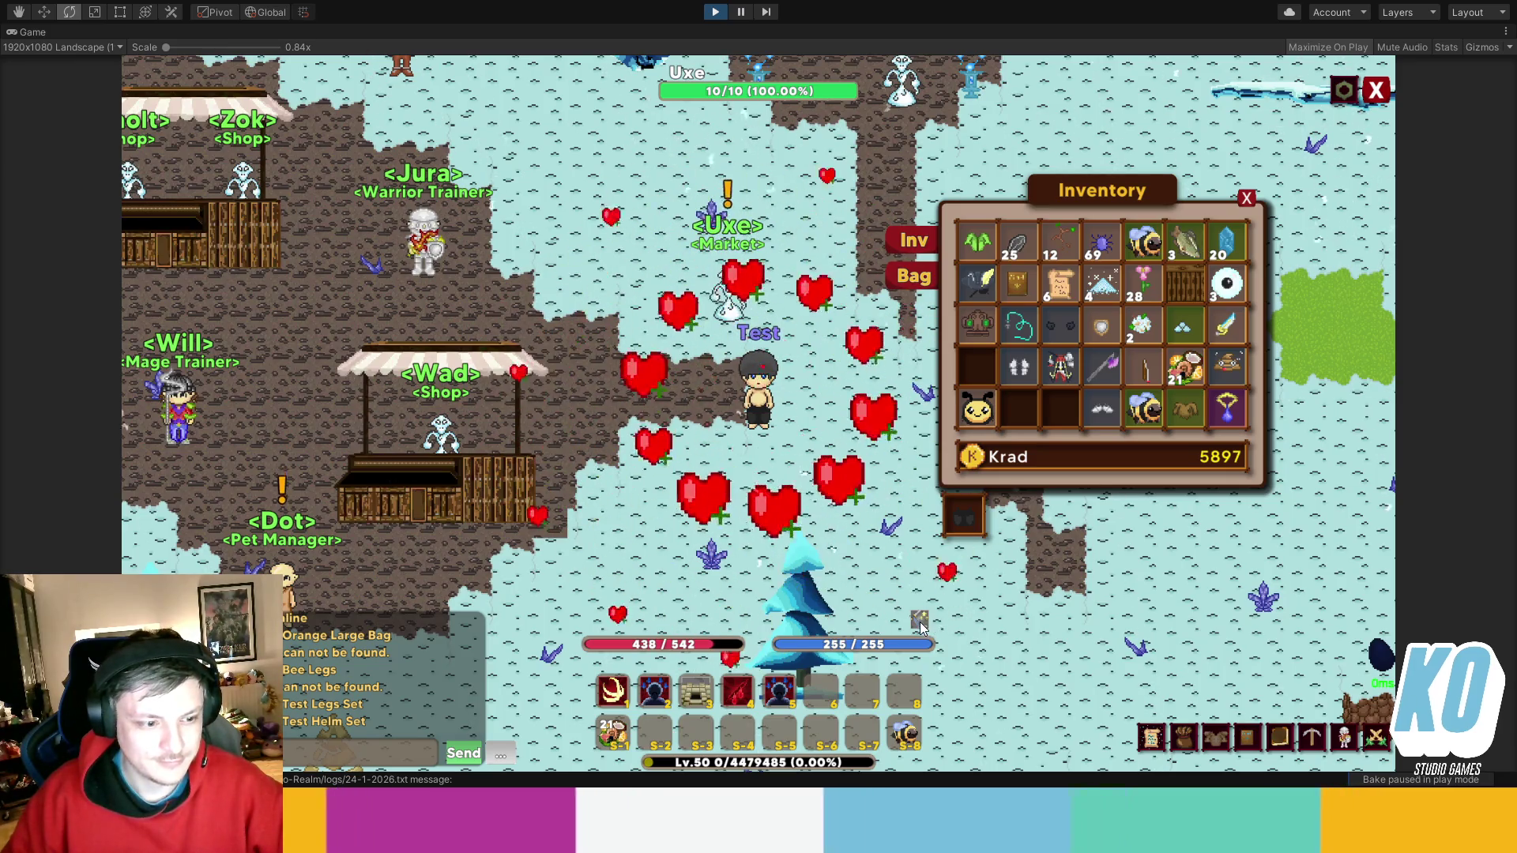
{"action": "mouse_move", "coordinate": [921, 626]}
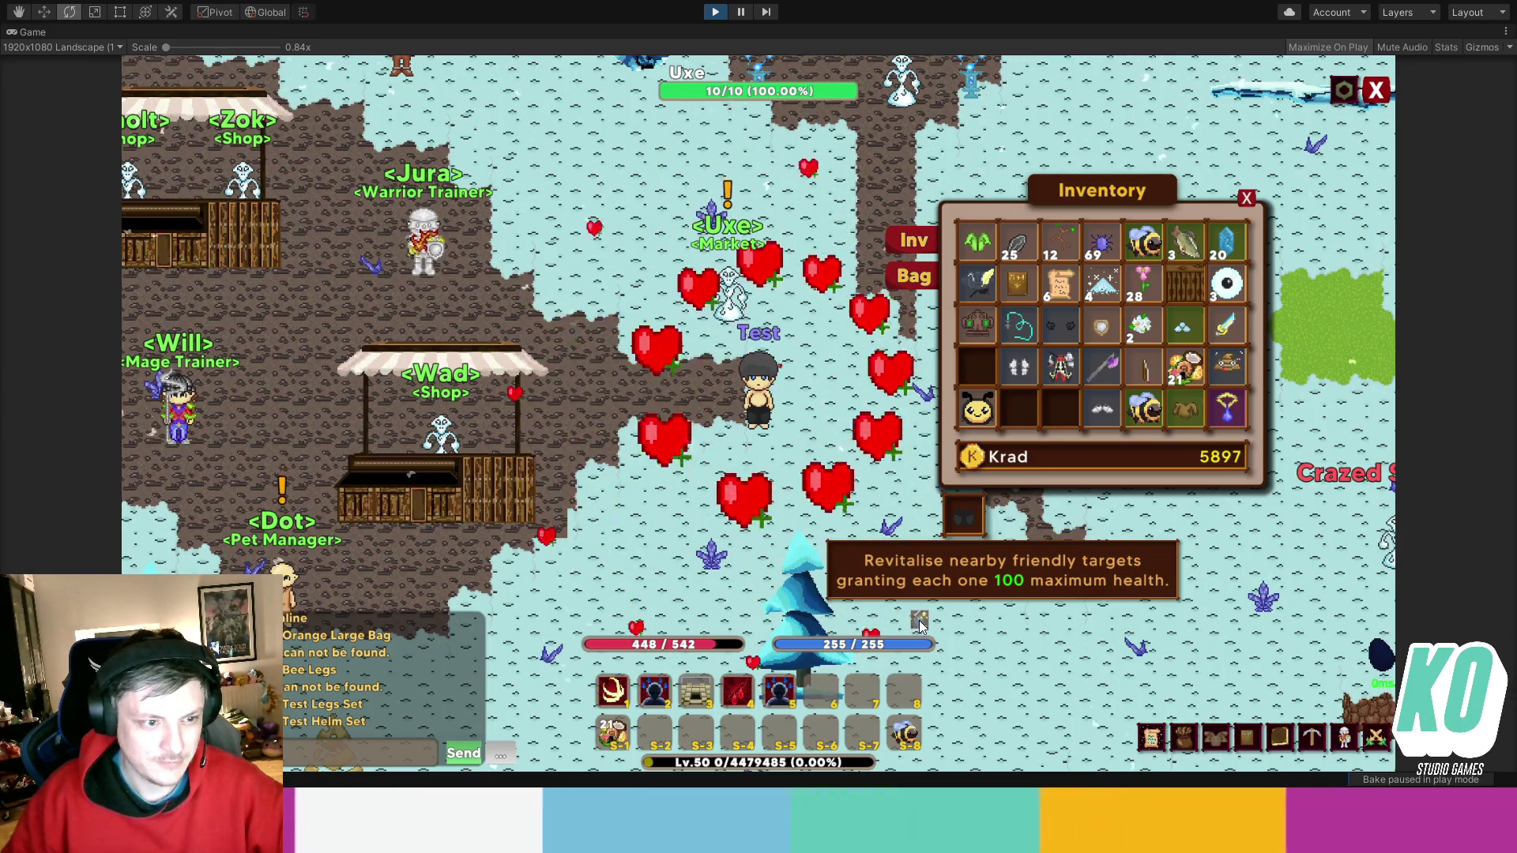
{"action": "mouse_move", "coordinate": [973, 416]}
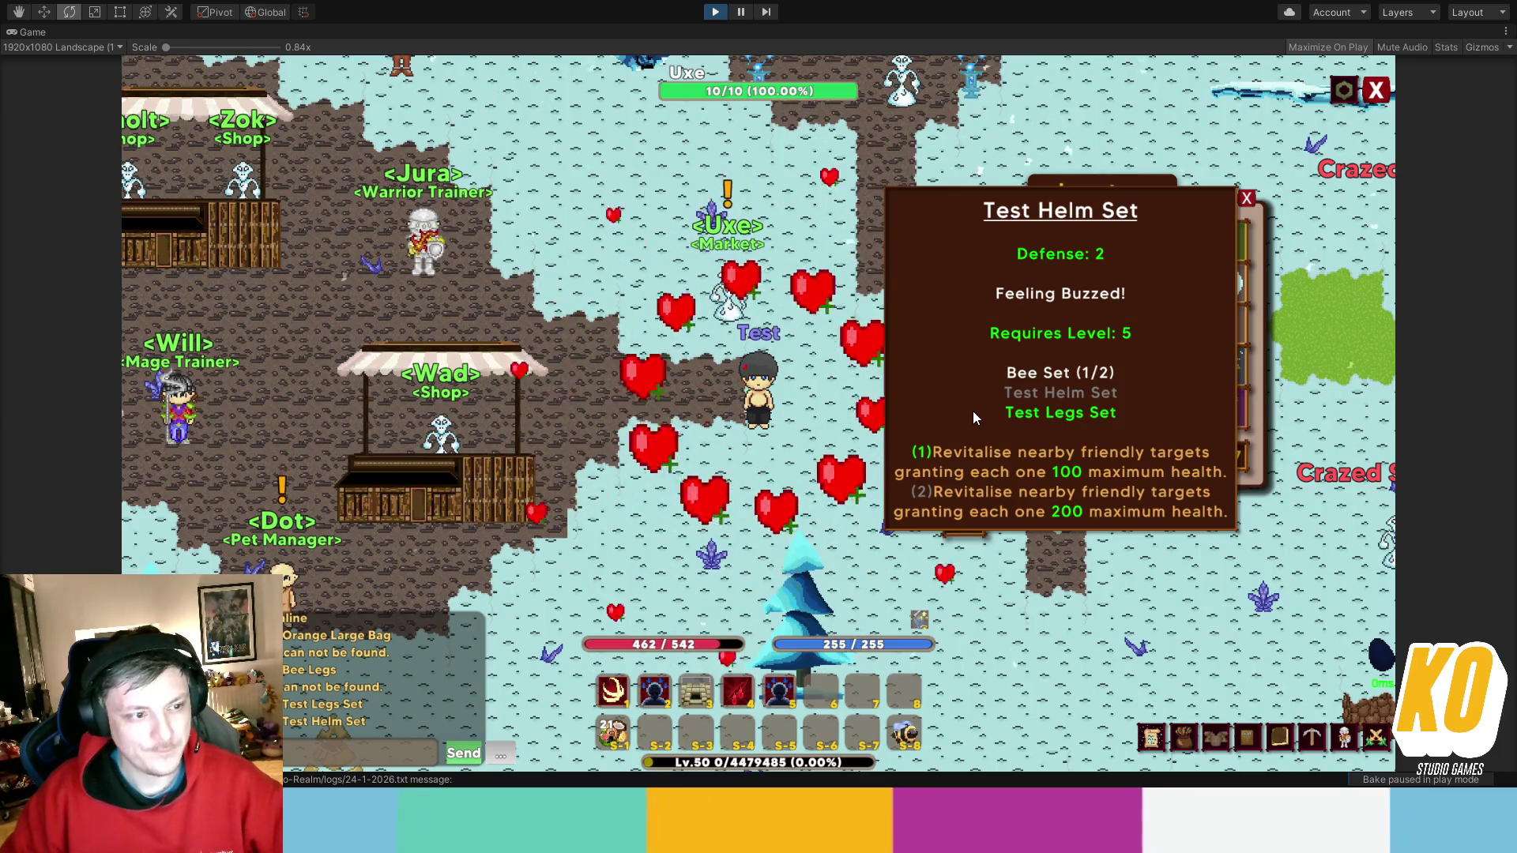
Step: Open the character panel and equip the bee helm, reaching Bee Set 2/2 and 742 max health
{"action": "key", "text": "c"}
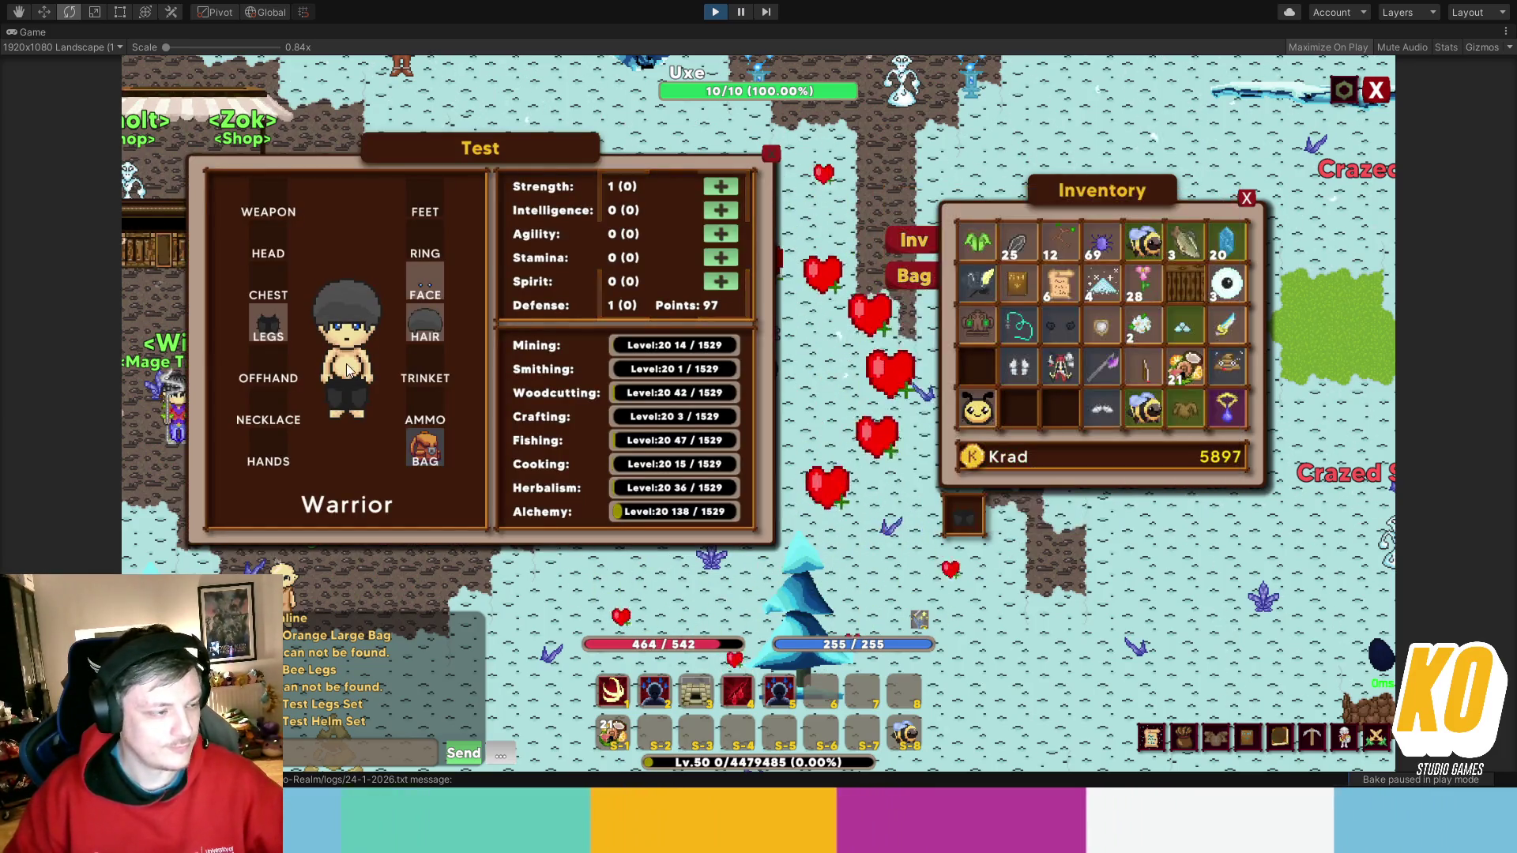
{"action": "mouse_move", "coordinate": [272, 322]}
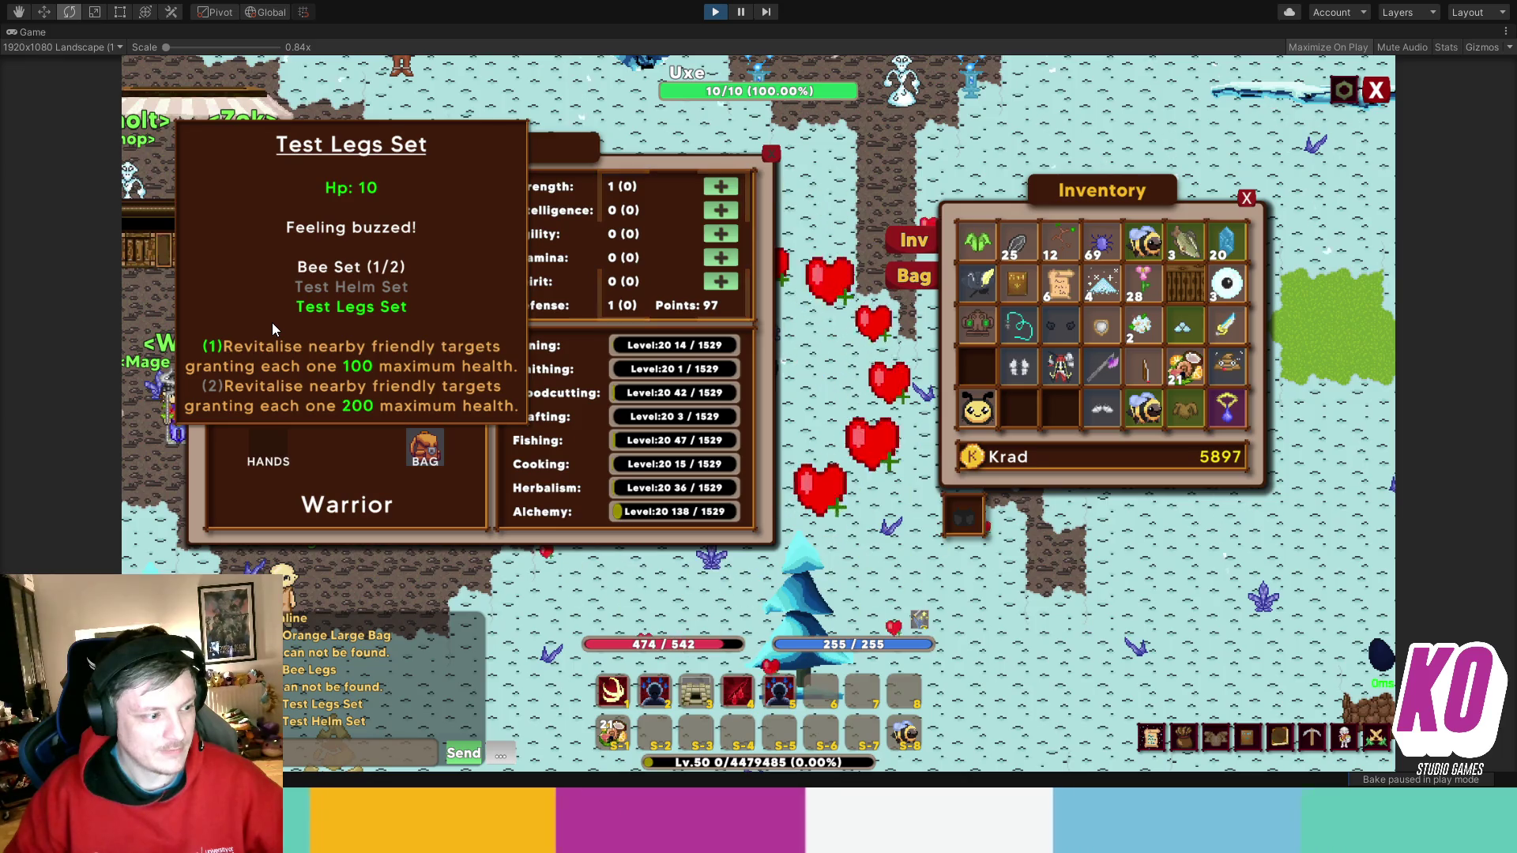
{"action": "right_click", "coordinate": [977, 409]}
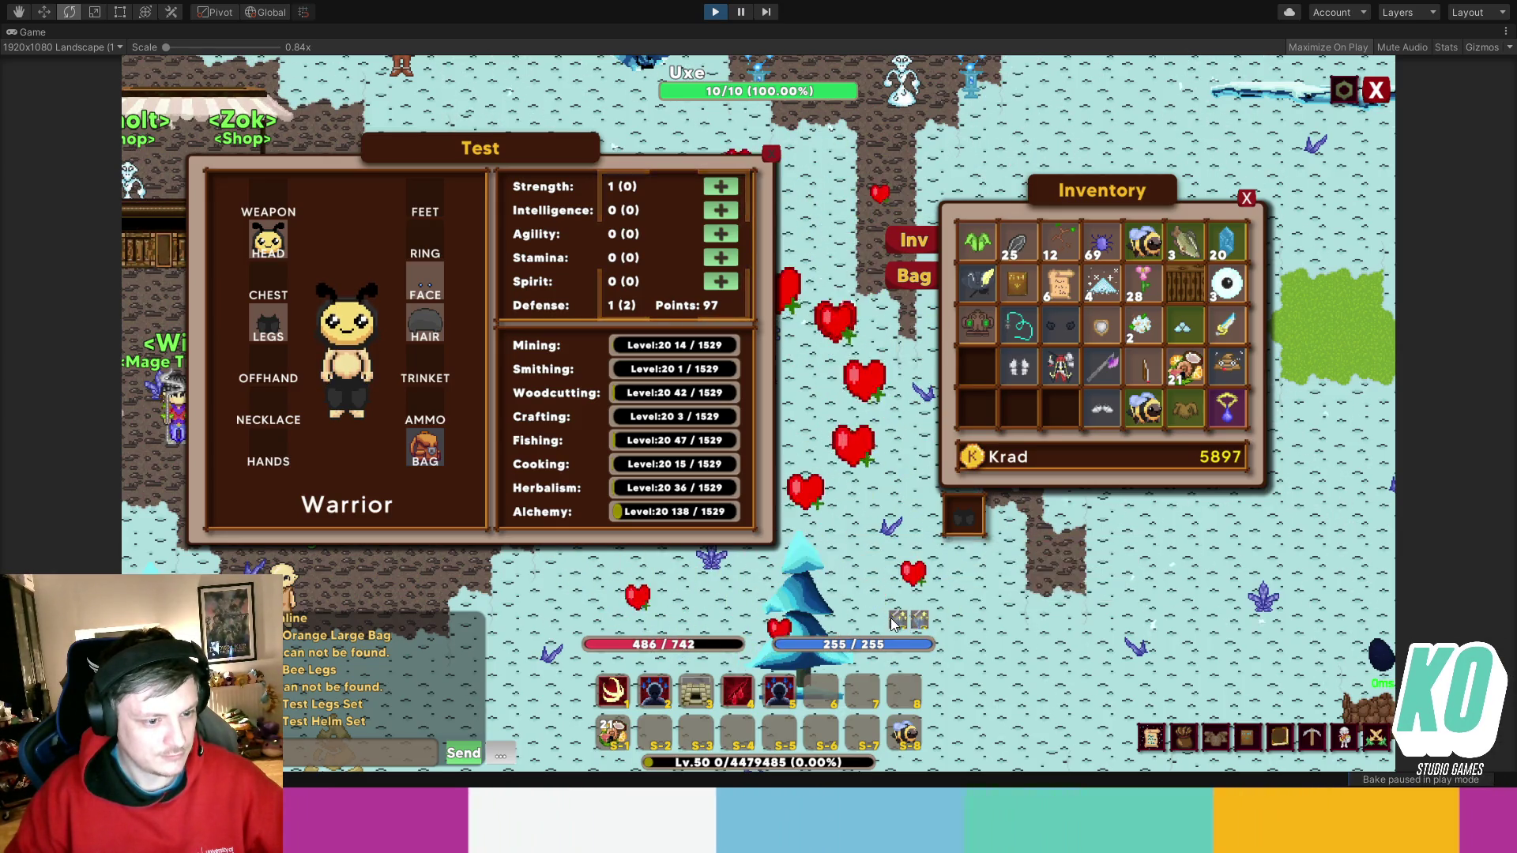
{"action": "mouse_move", "coordinate": [268, 236]}
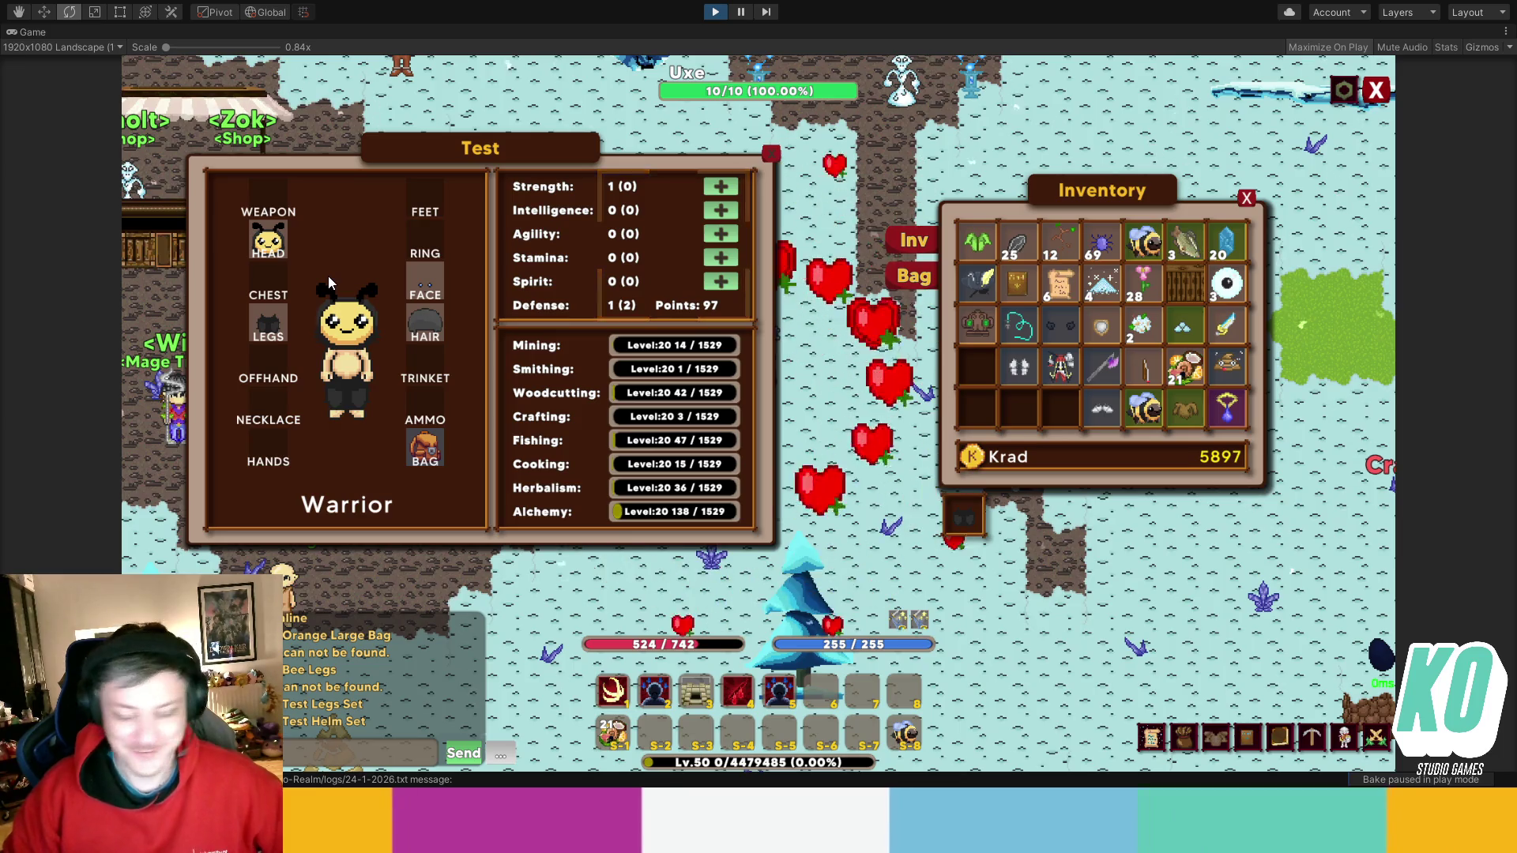
Step: Unequip the bee helm and legs into the inventory, close both panels, and walk slightly up
{"action": "mouse_move", "coordinate": [268, 237]}
{"action": "left_mouse_down"}
{"action": "mouse_move", "coordinate": [893, 382]}
{"action": "mouse_move", "coordinate": [977, 366]}
{"action": "left_mouse_up"}
{"action": "left_click_drag", "start_coordinate": [1020, 425], "coordinate": [987, 407]}
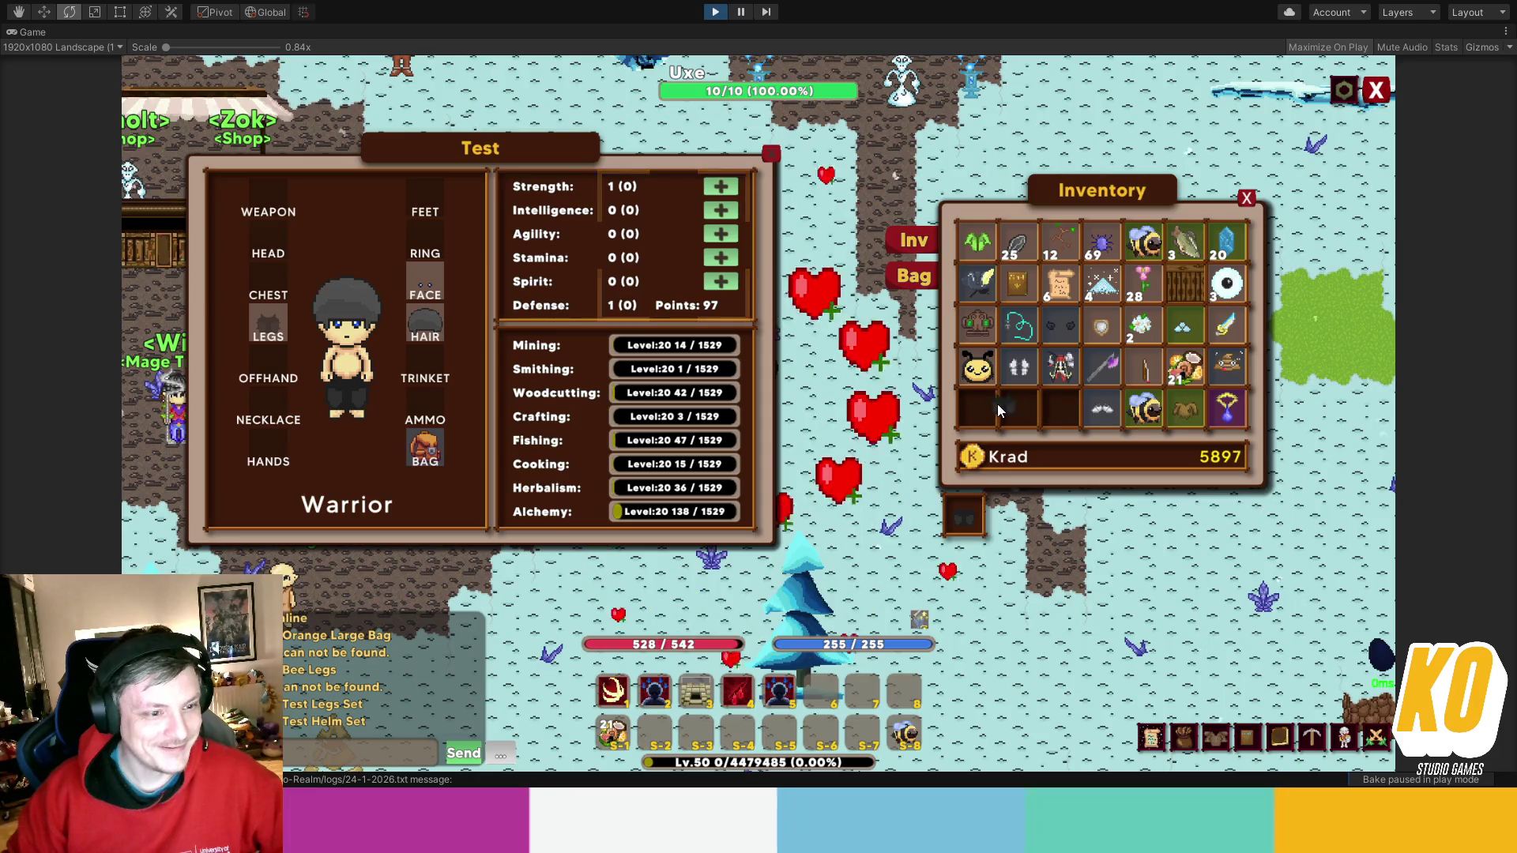
{"action": "left_click", "coordinate": [772, 152]}
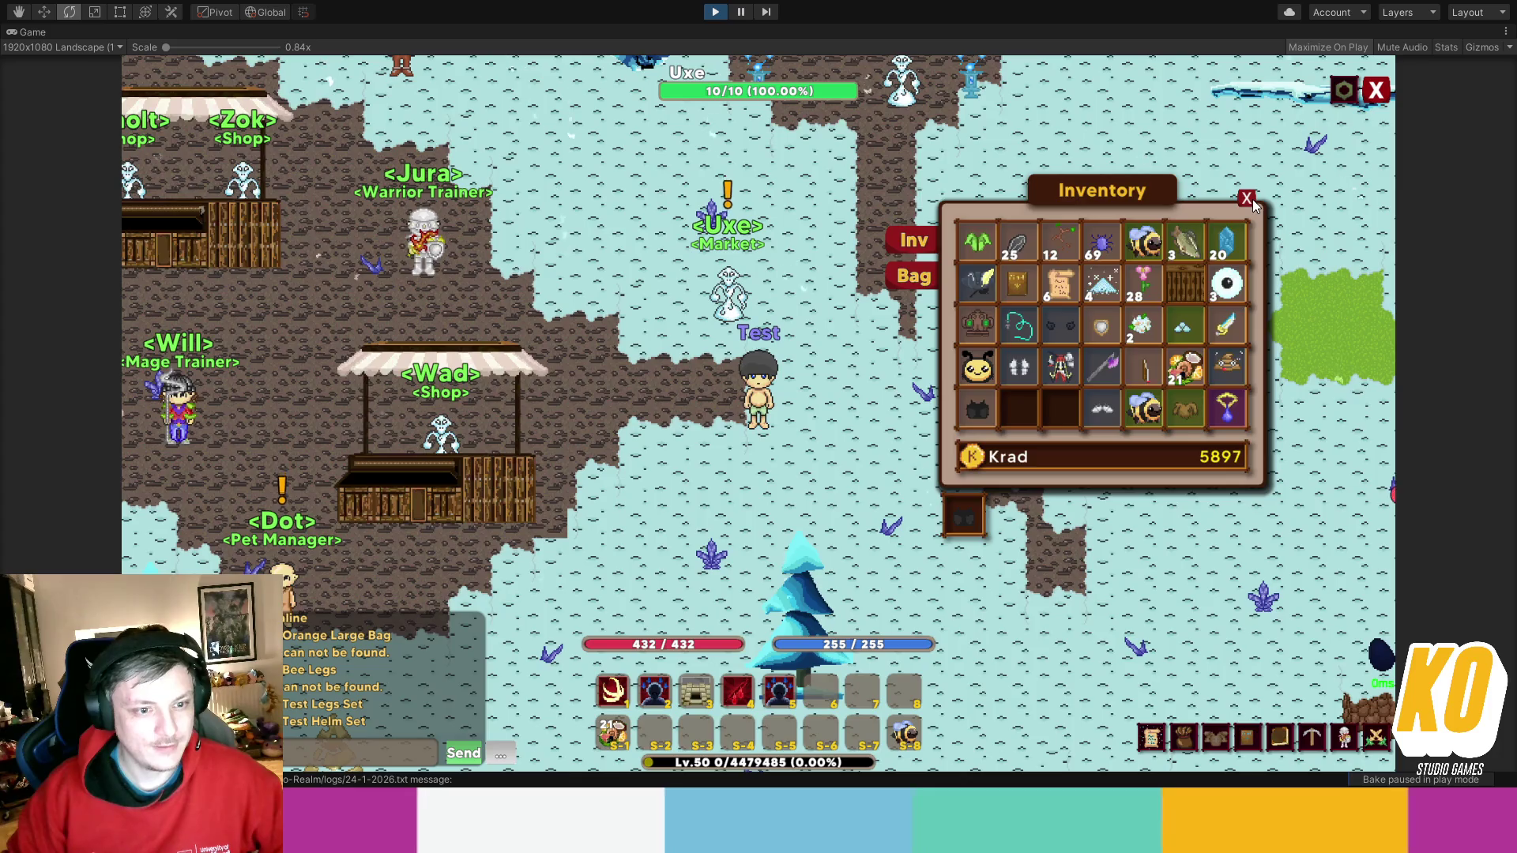
{"action": "left_click", "coordinate": [1251, 200]}
{"action": "key", "text": "w"}
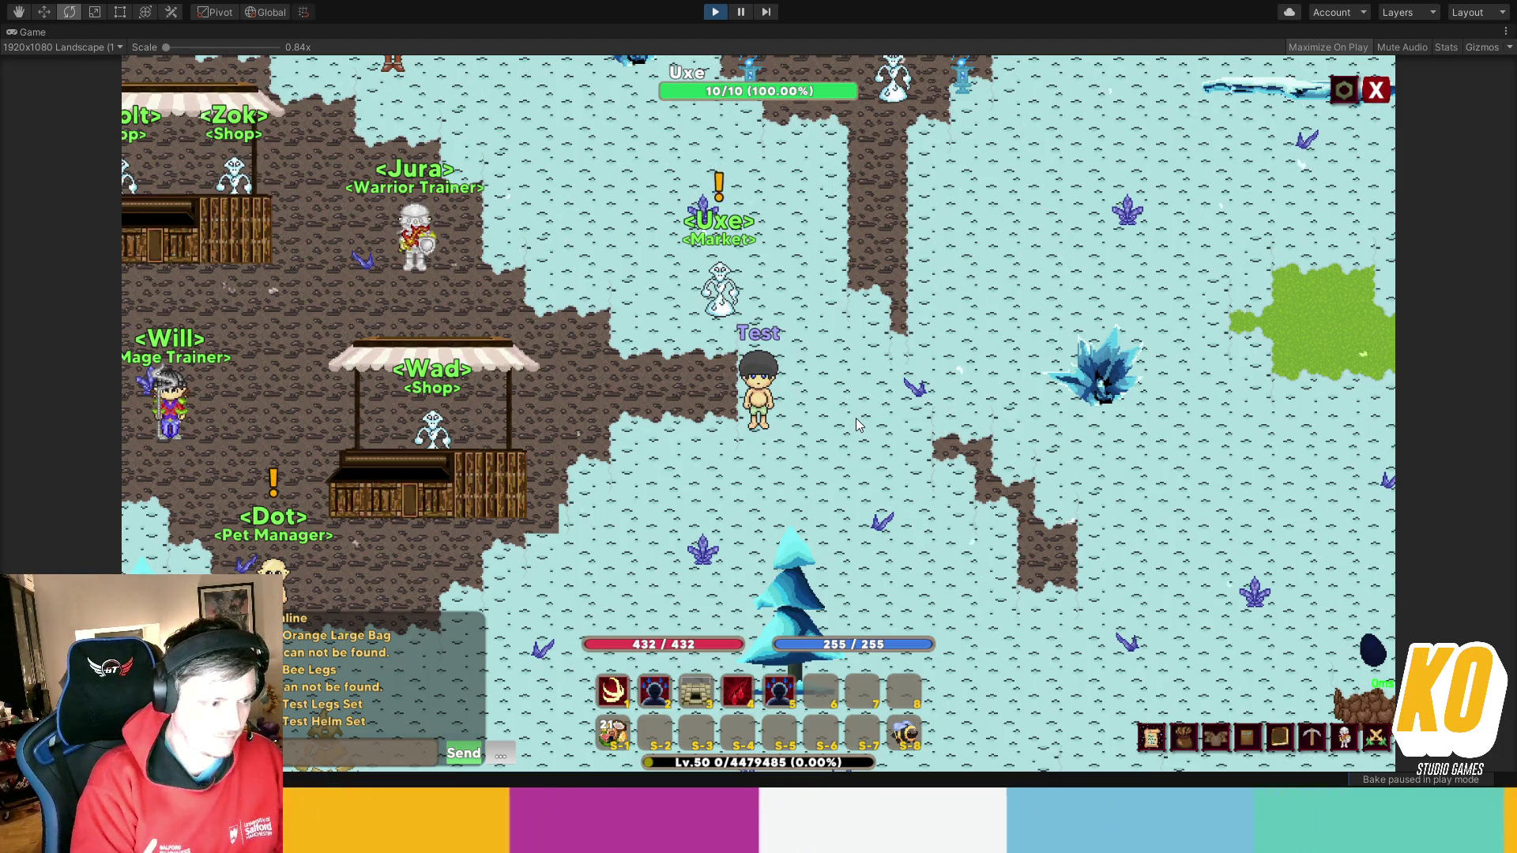
Step: Spawn the Test Fledgling Robe of the Owl with the giveplayeritem chat command
{"action": "type", "text": "eritem"}
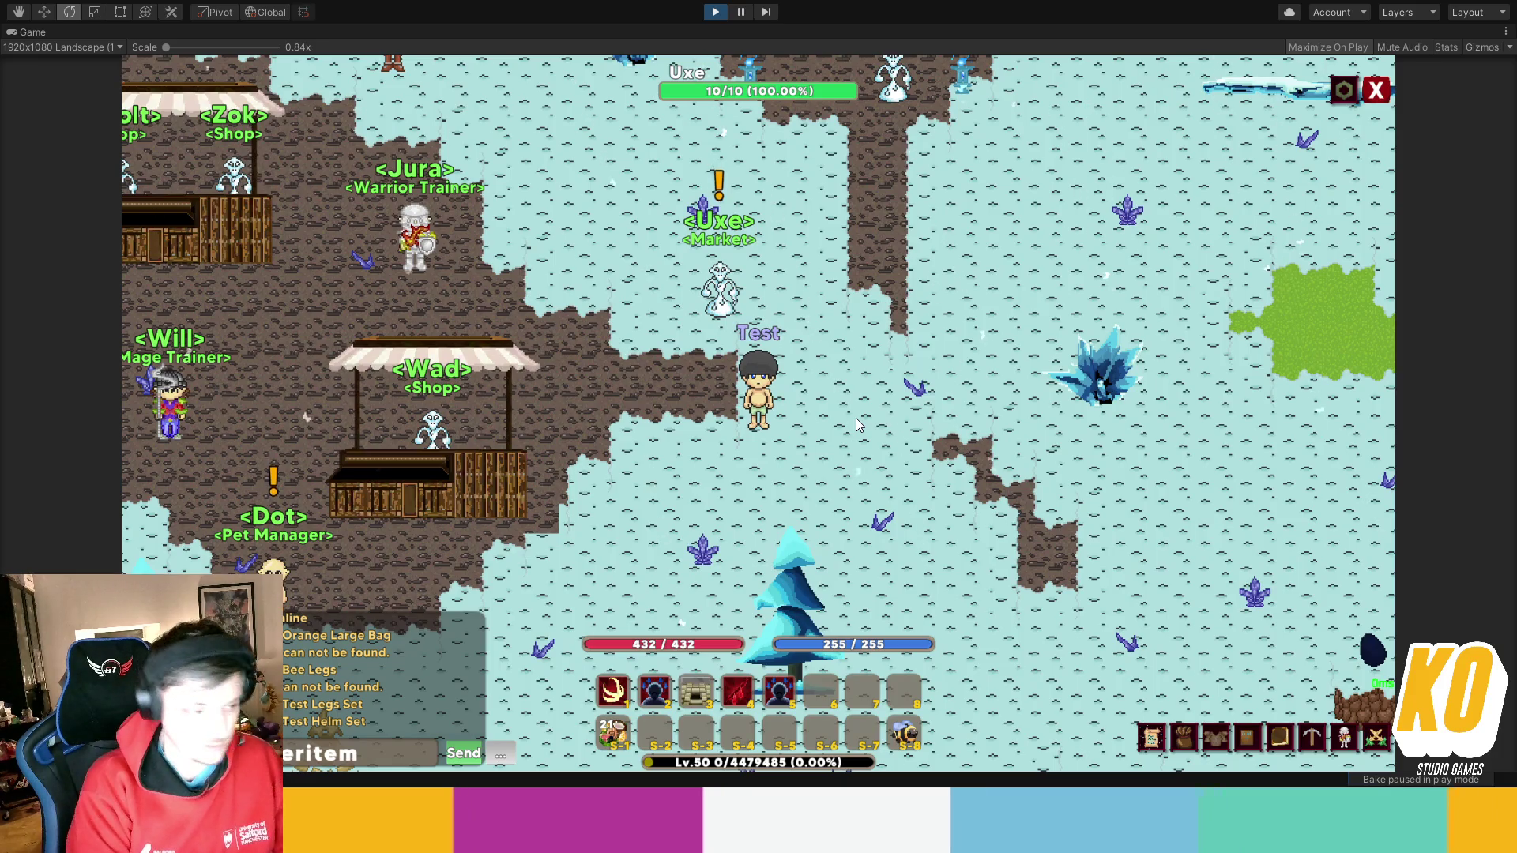
{"action": "type", "text": " Test"}
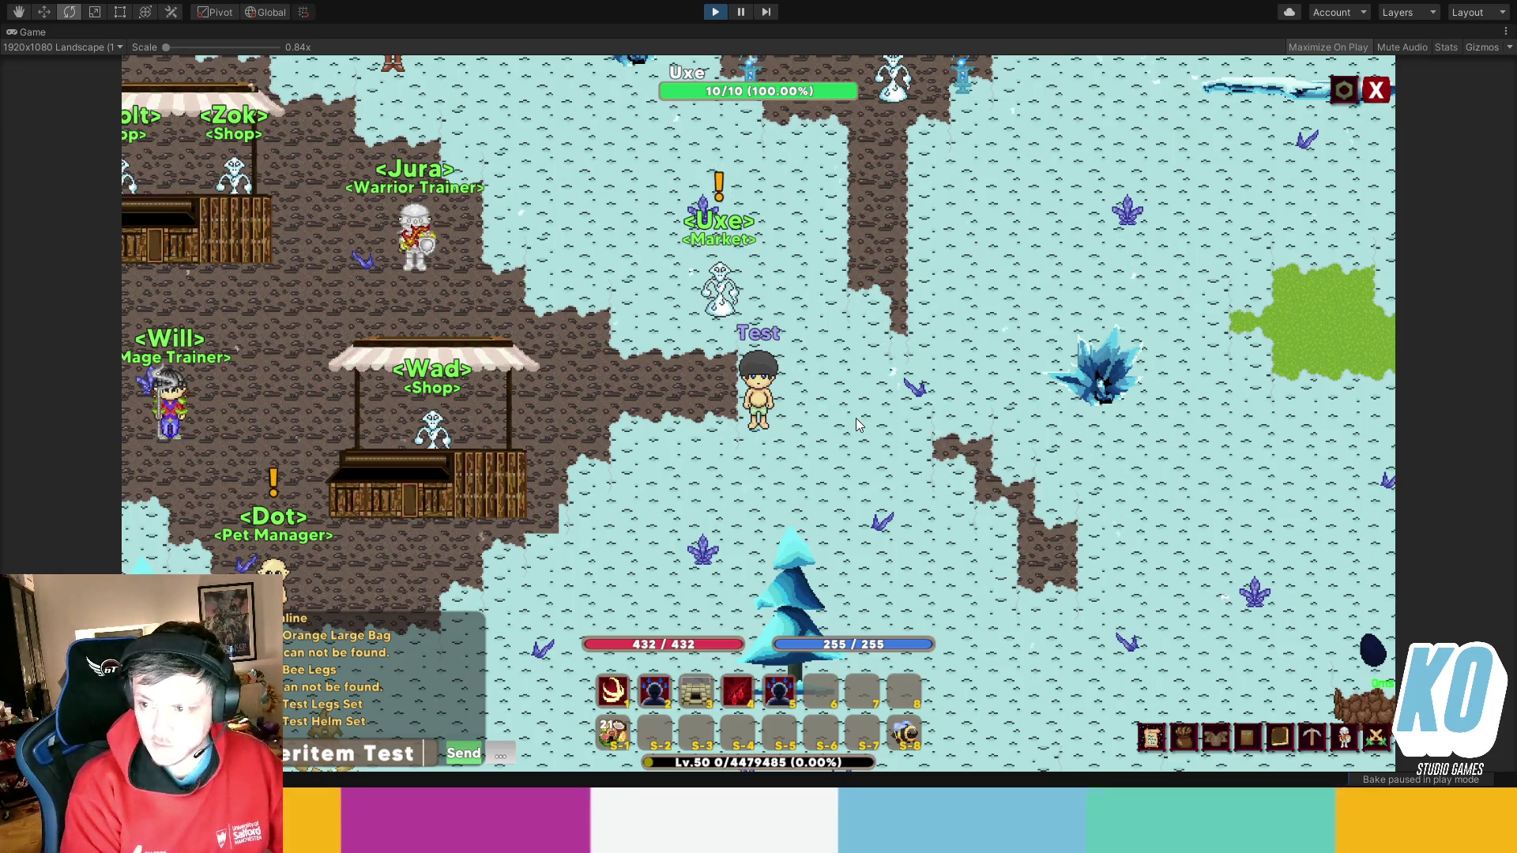
{"action": "type", "text": " Fledg"}
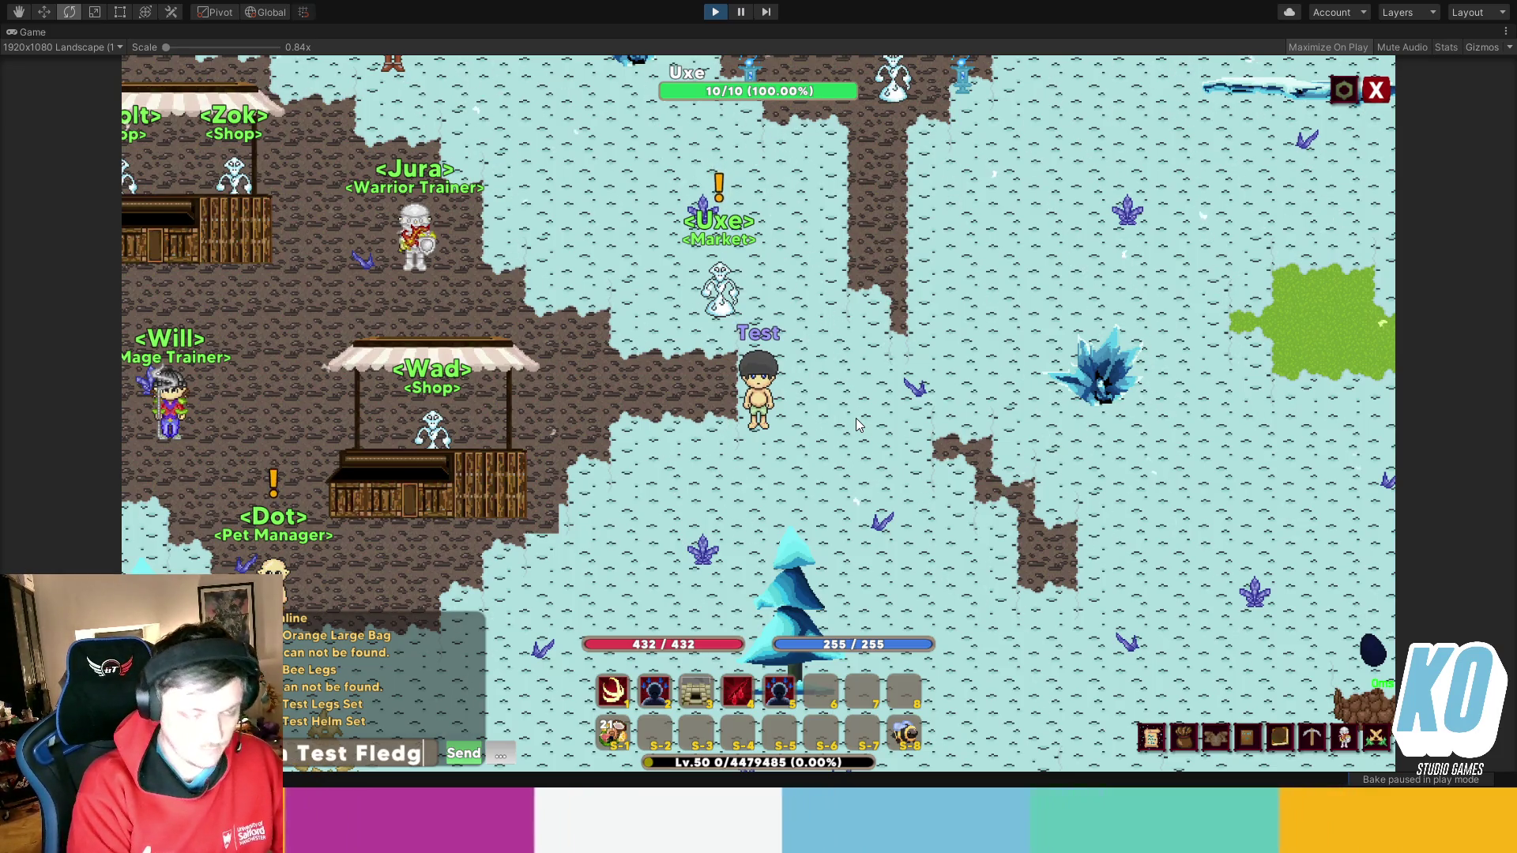
{"action": "type", "text": "ling Robe O"}
{"action": "key", "text": "BackSpace"}
{"action": "type", "text": "of the Owl"}
{"action": "key", "text": "Return"}
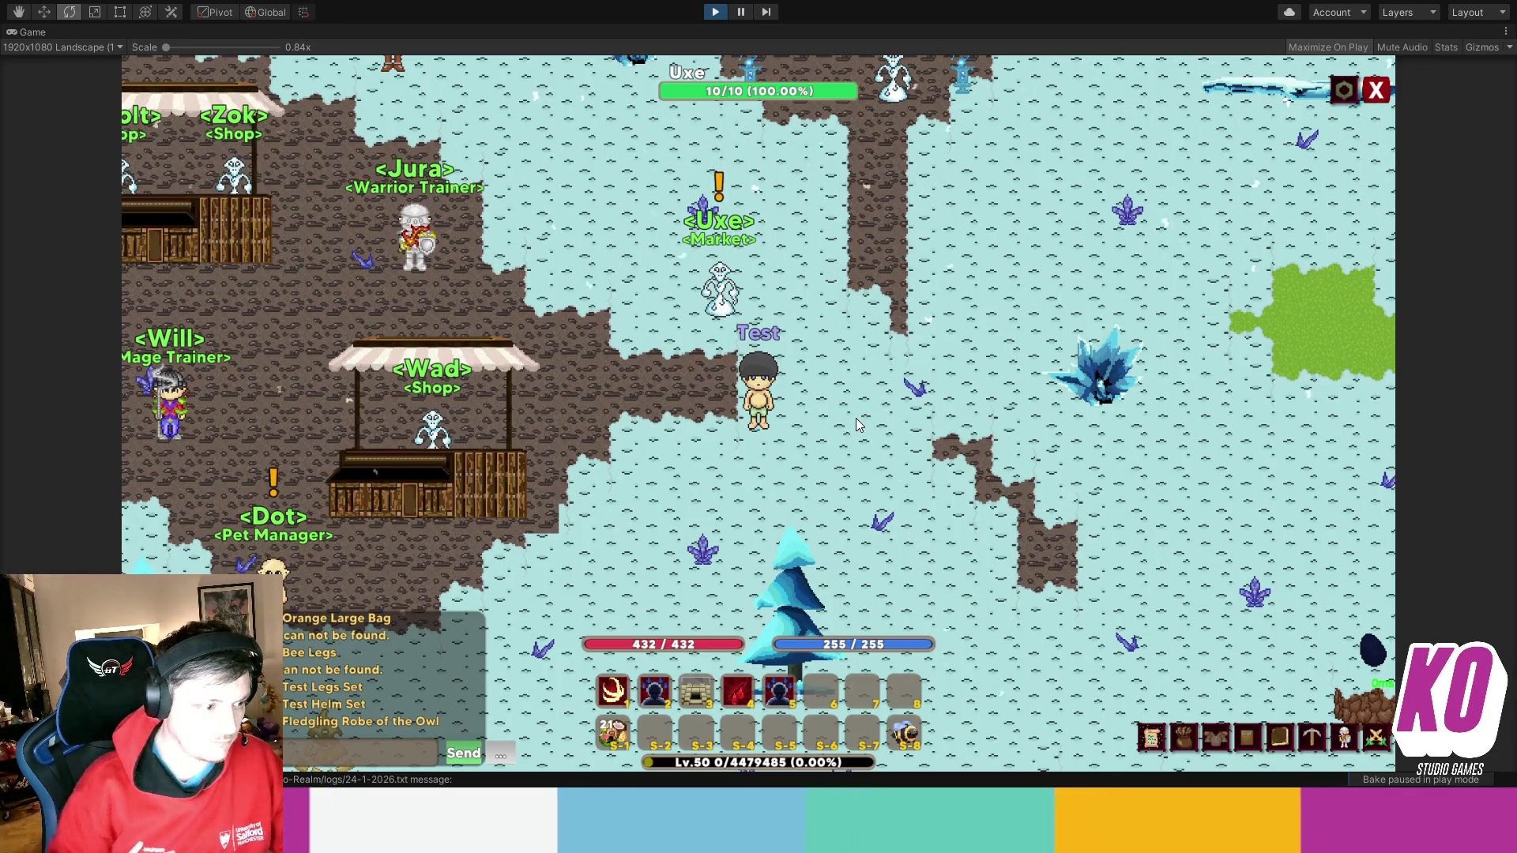
Step: Put the Owl robe in the destroy slot and begin the Fledgling Robe of the Mantis command
{"action": "key", "text": "i"}
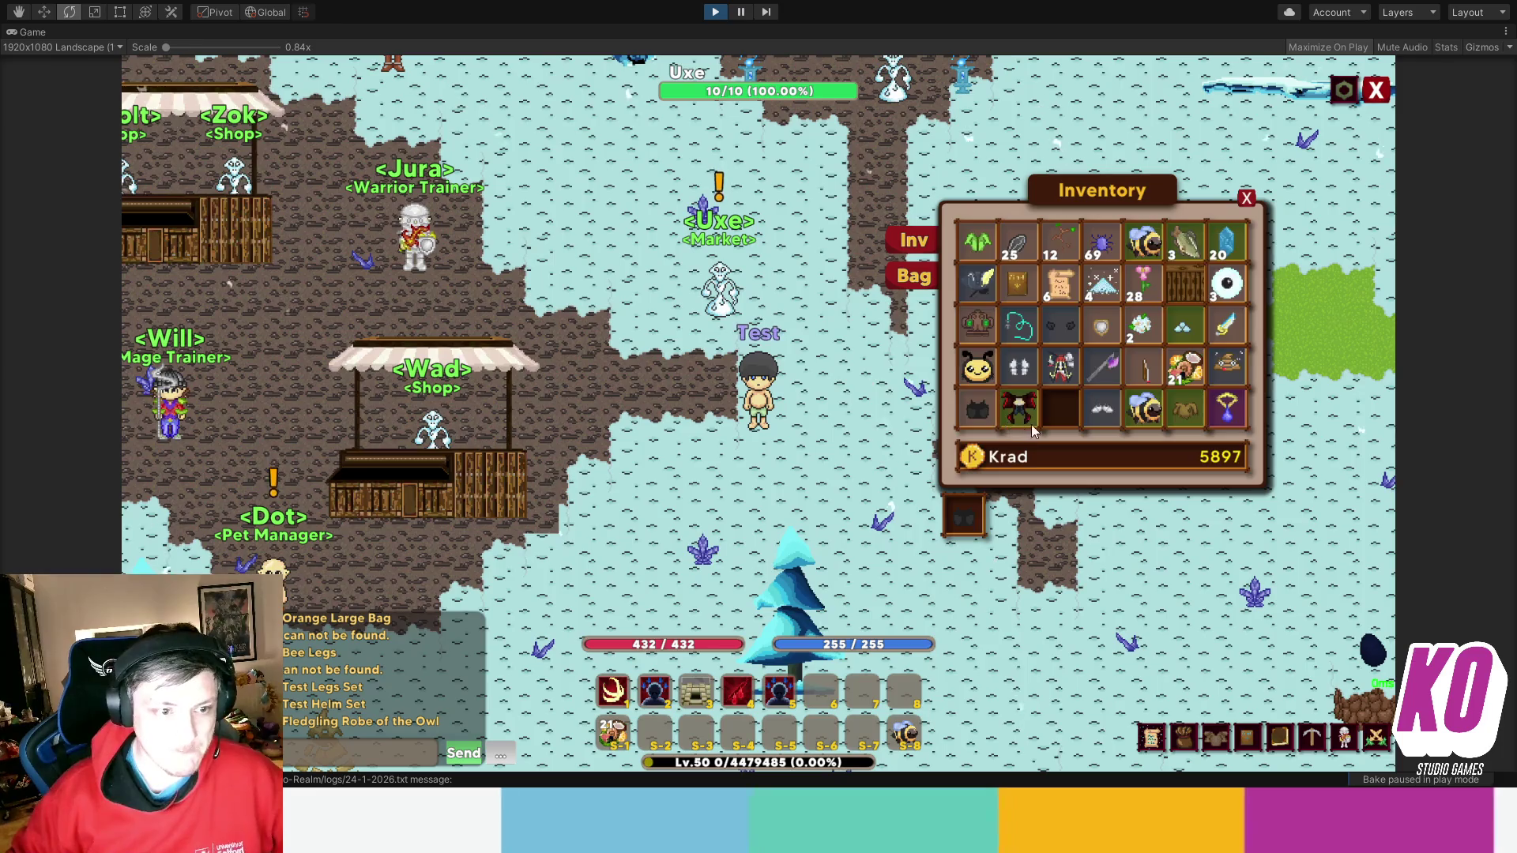
{"action": "mouse_move", "coordinate": [1031, 419]}
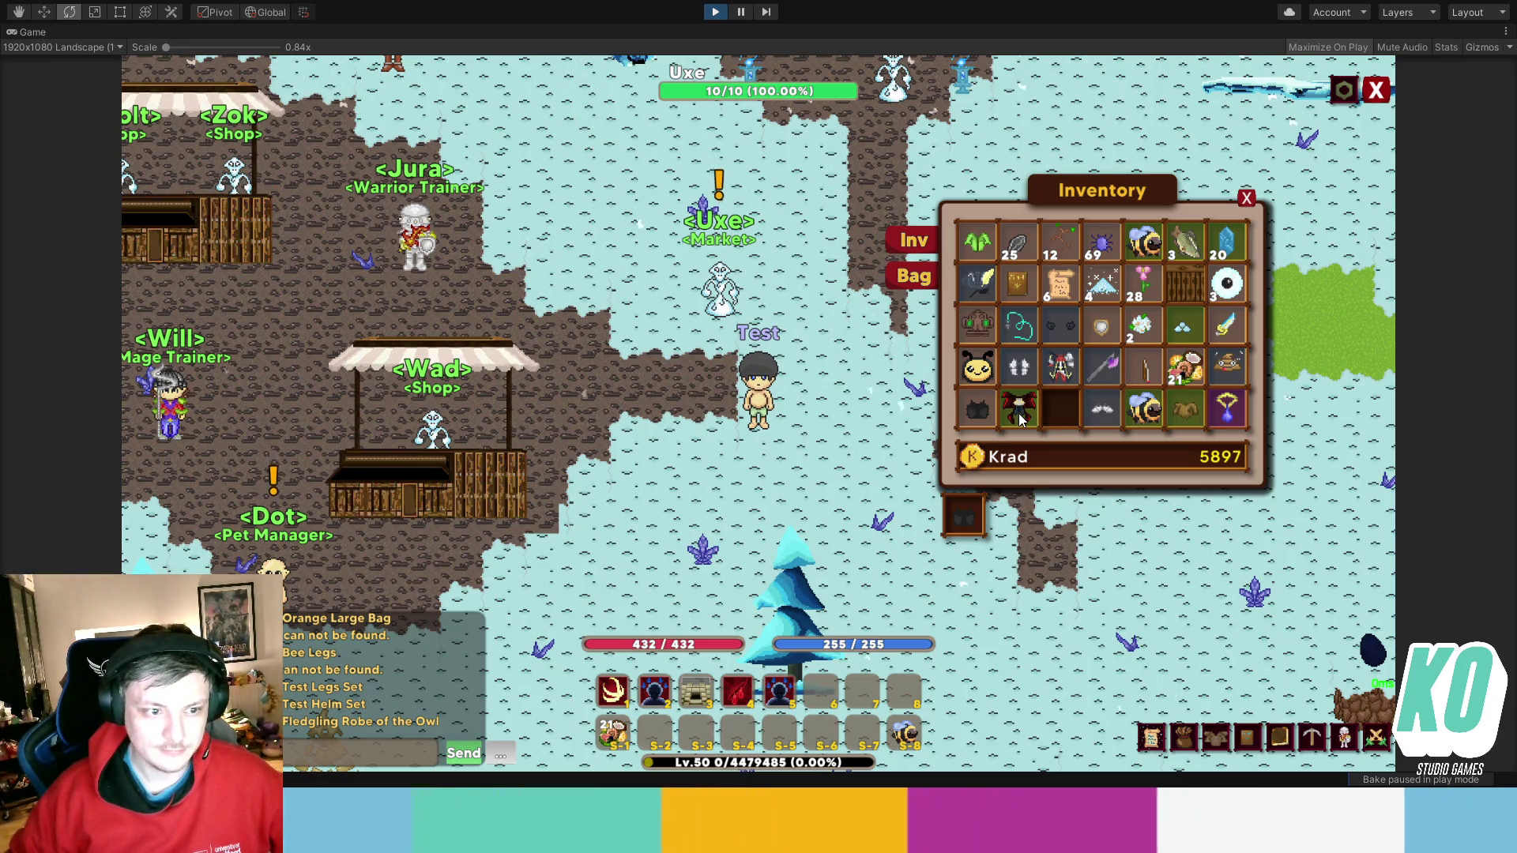
{"action": "left_click_drag", "start_coordinate": [1021, 419], "coordinate": [963, 520]}
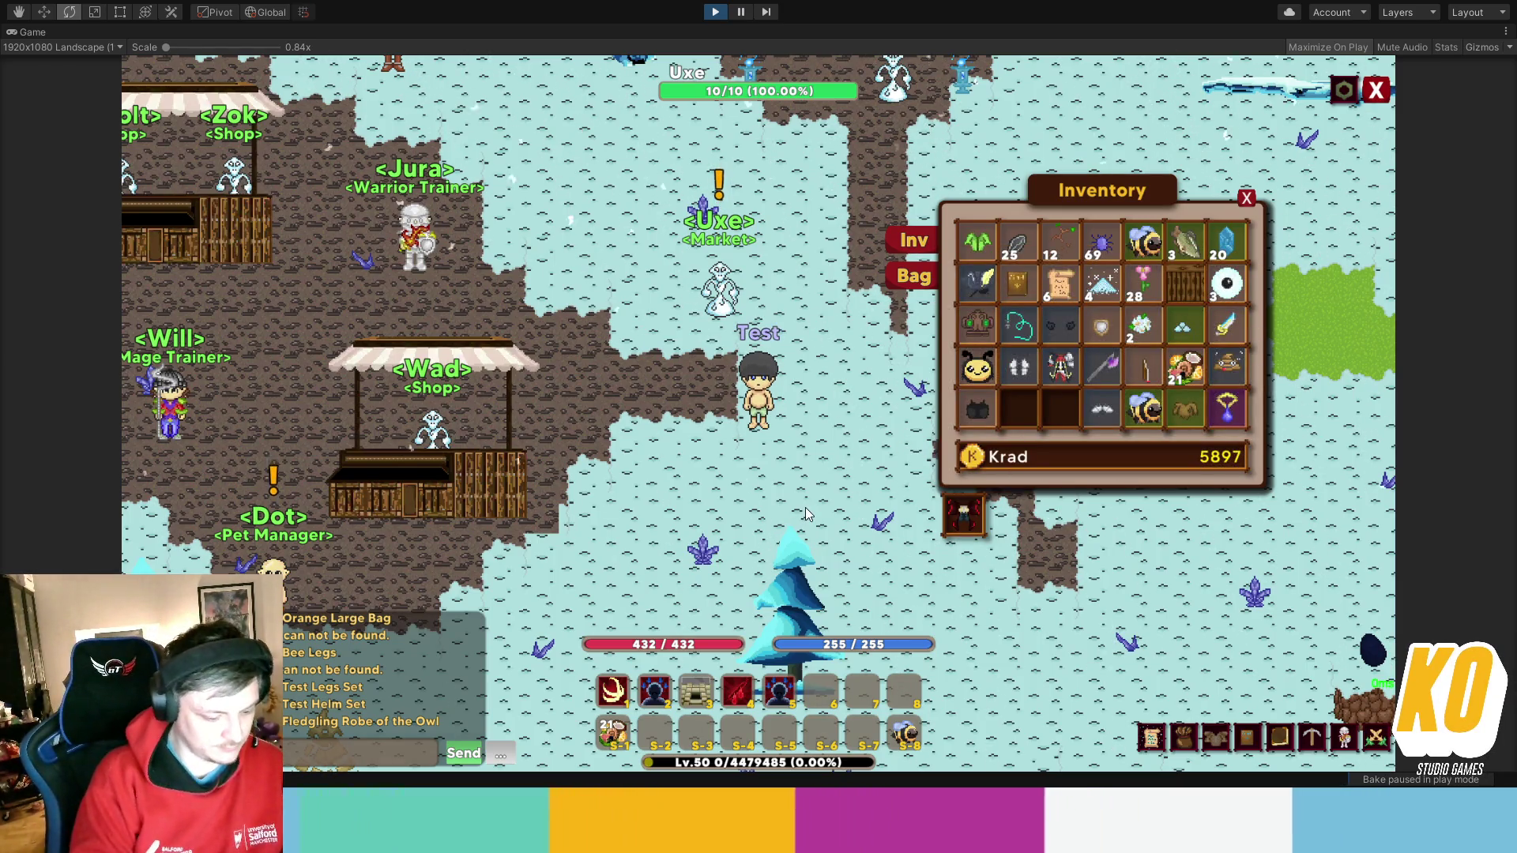
{"action": "type", "text": "eritem"}
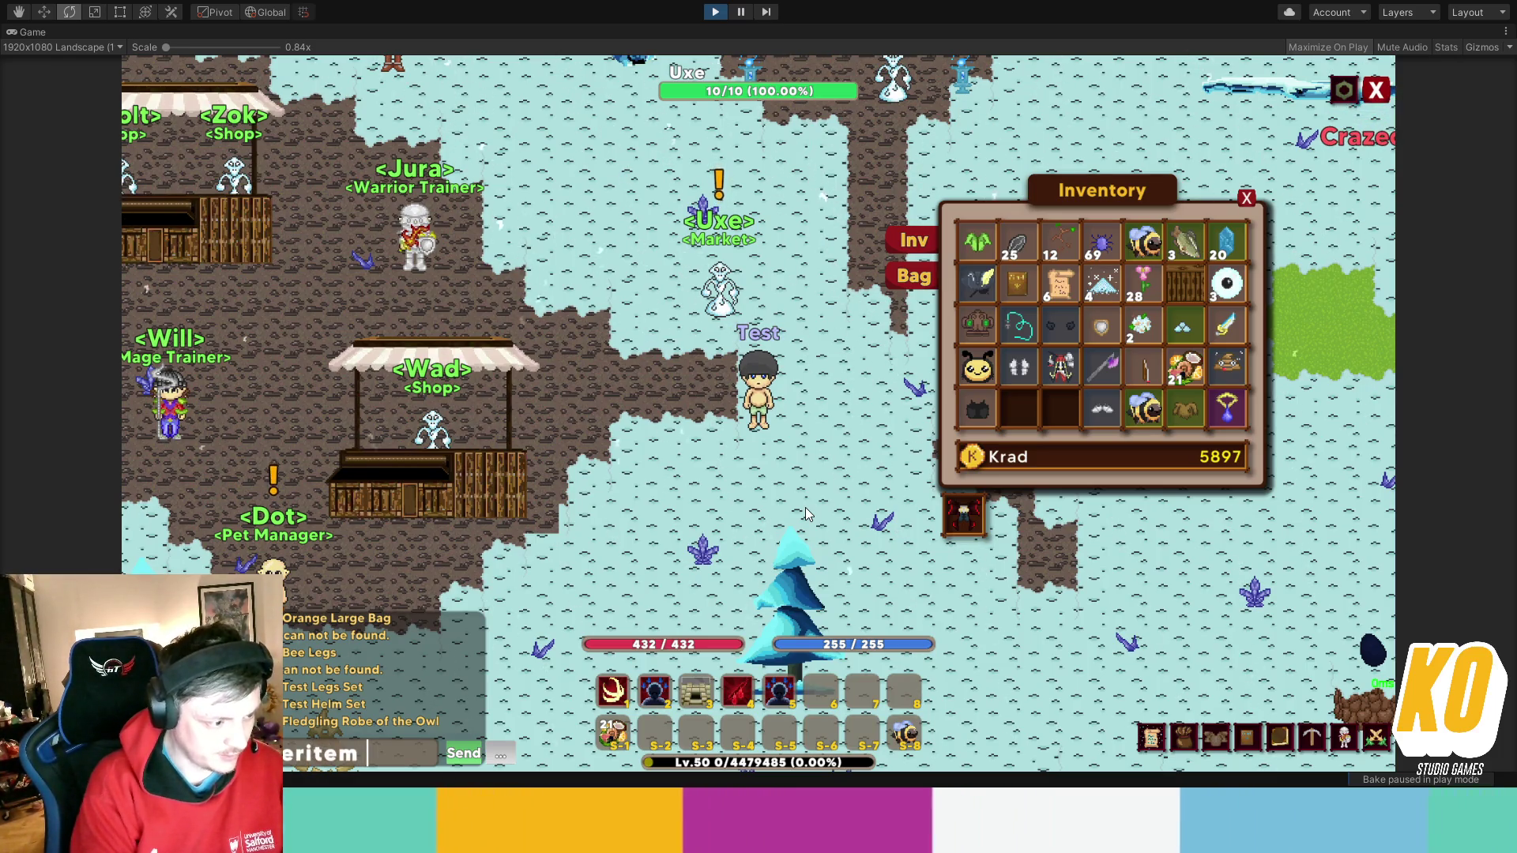
{"action": "type", "text": " Test"}
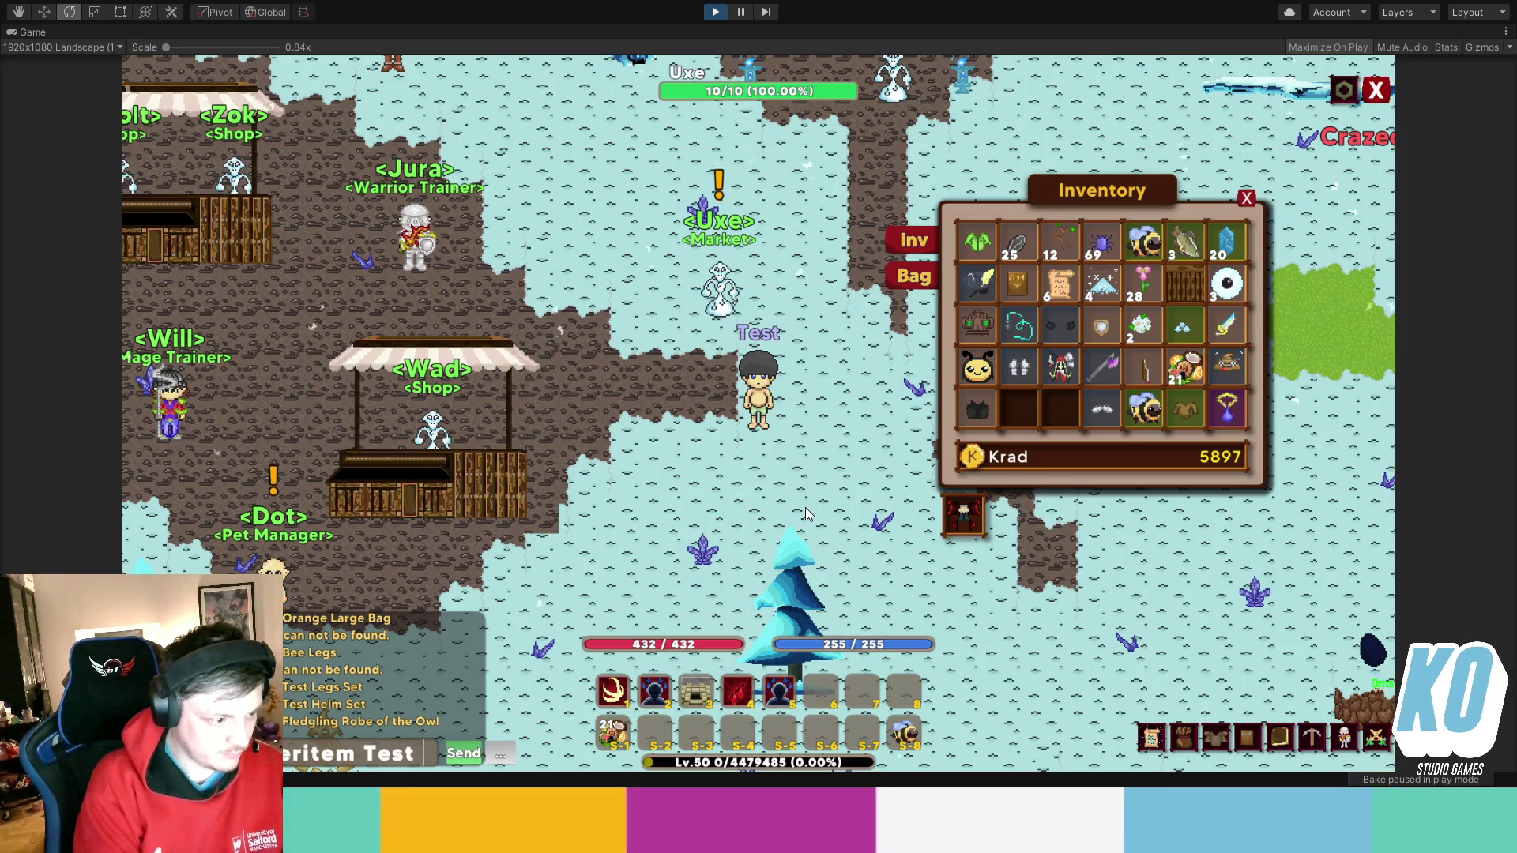
{"action": "type", "text": " Fledgling"}
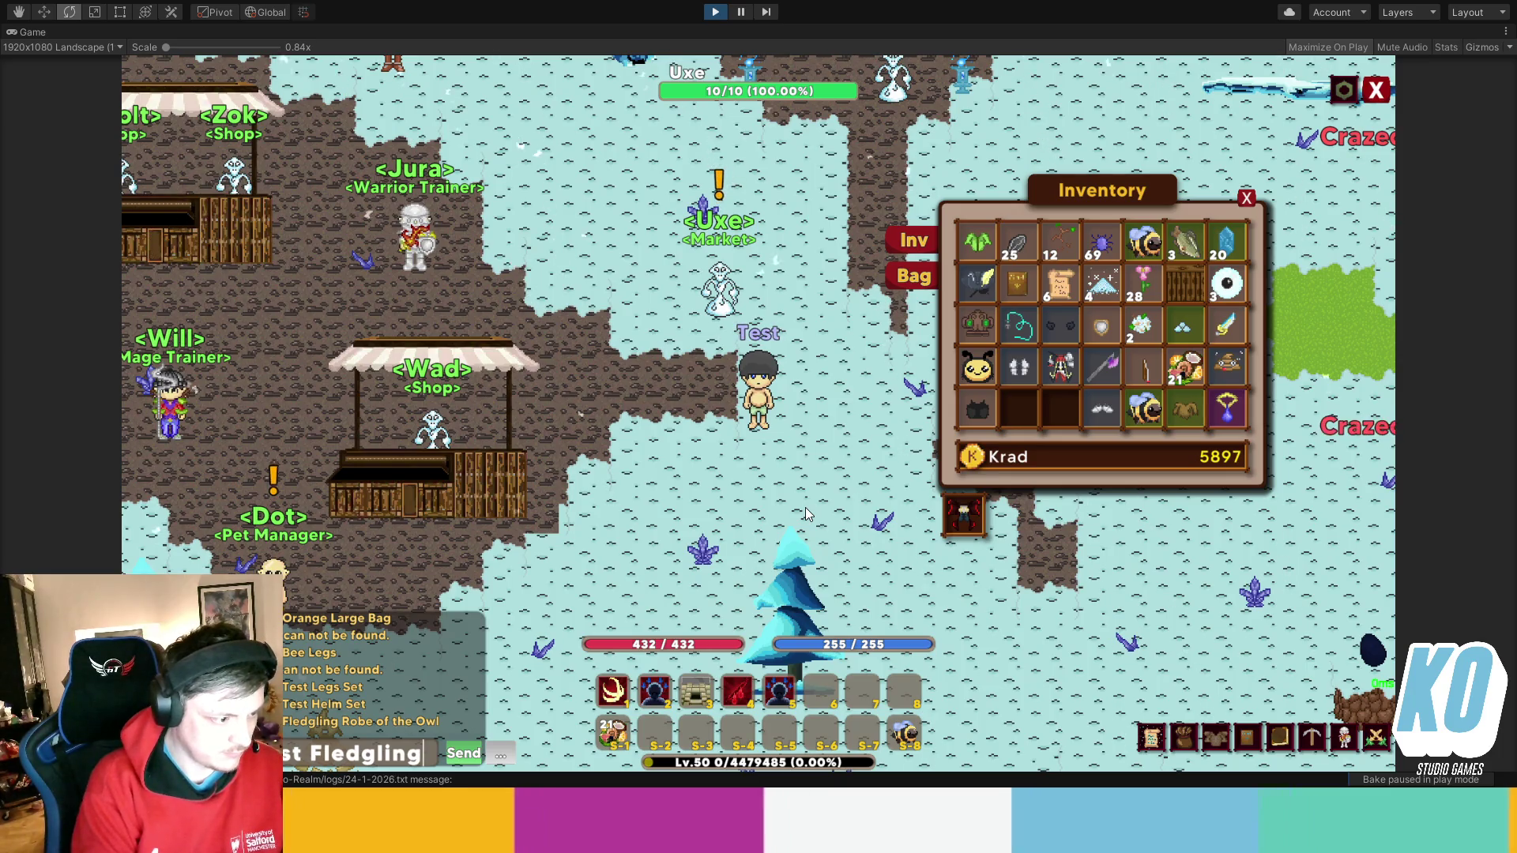
{"action": "type", "text": " Robe of the"}
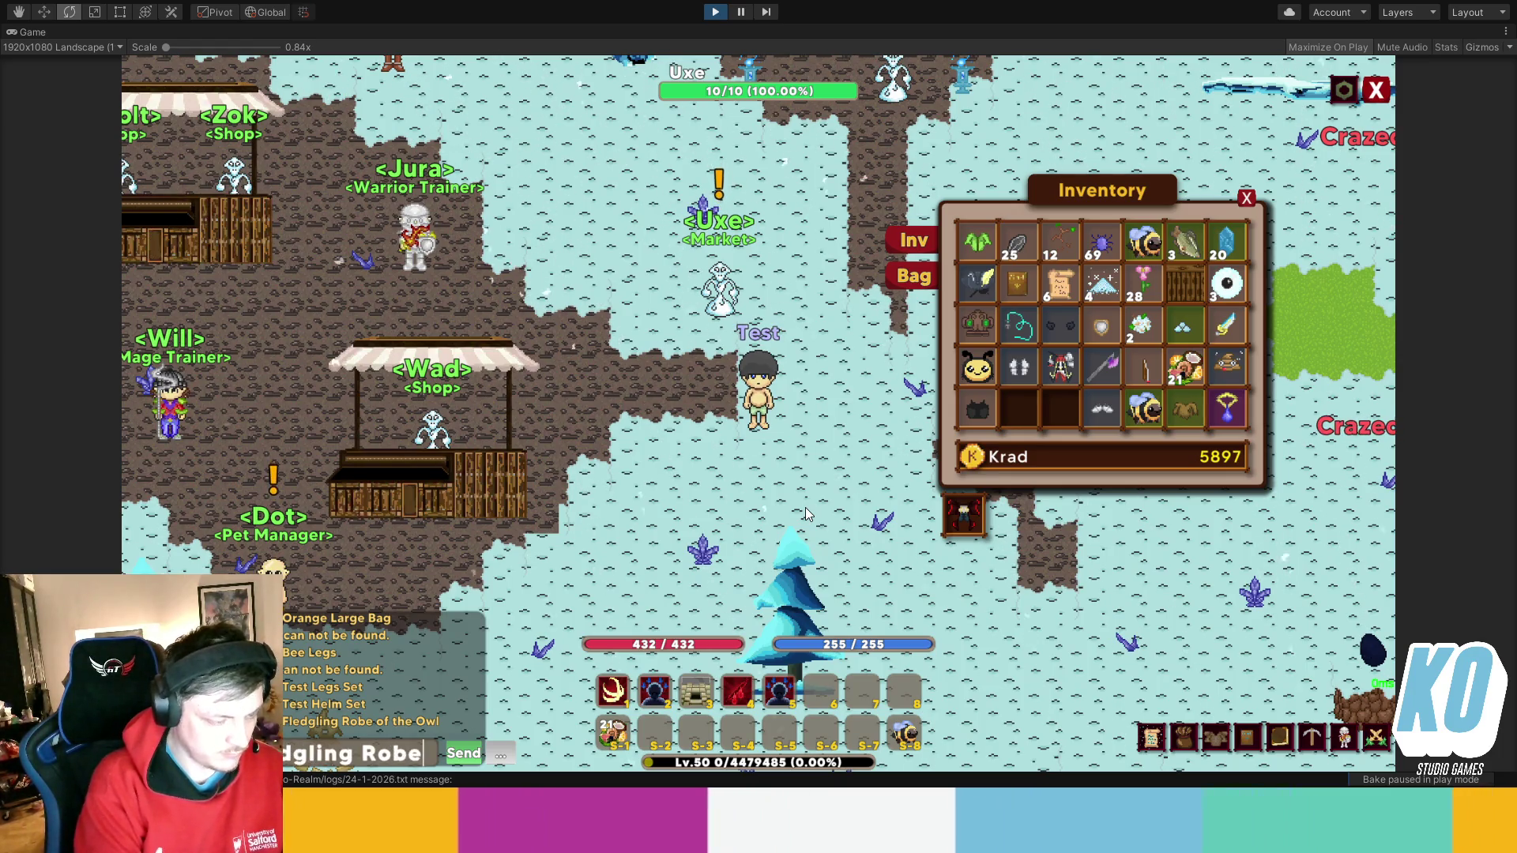
{"action": "type", "text": " Mantis"}
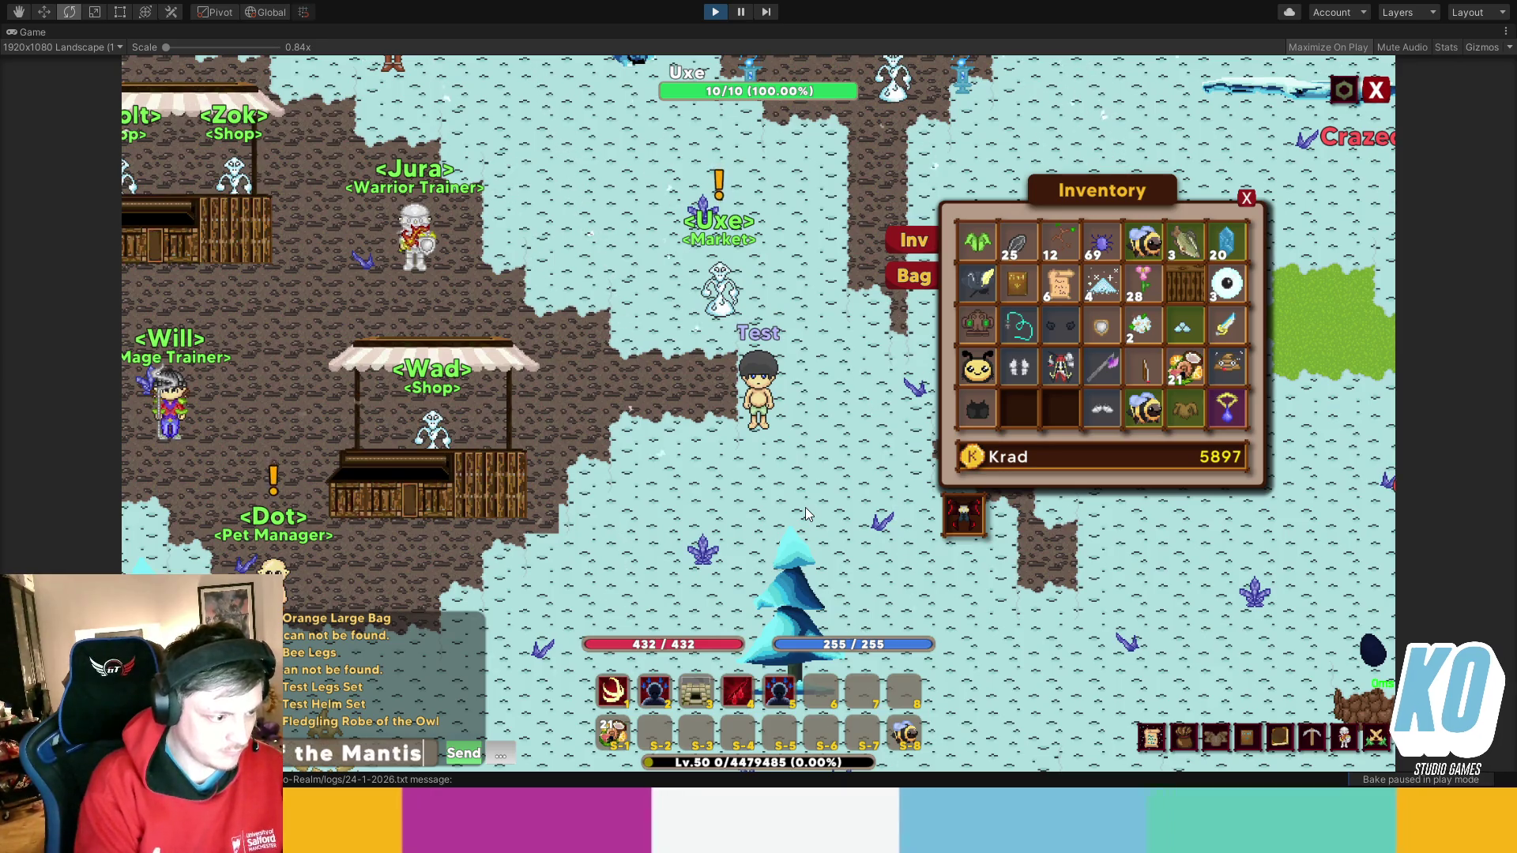
Step: Spawn the Mantis robe and check its Hp 510, Defense 503, Intelligence 1512, level 60 BloodMage
{"action": "key", "text": "Return"}
{"action": "mouse_move", "coordinate": [1022, 411]}
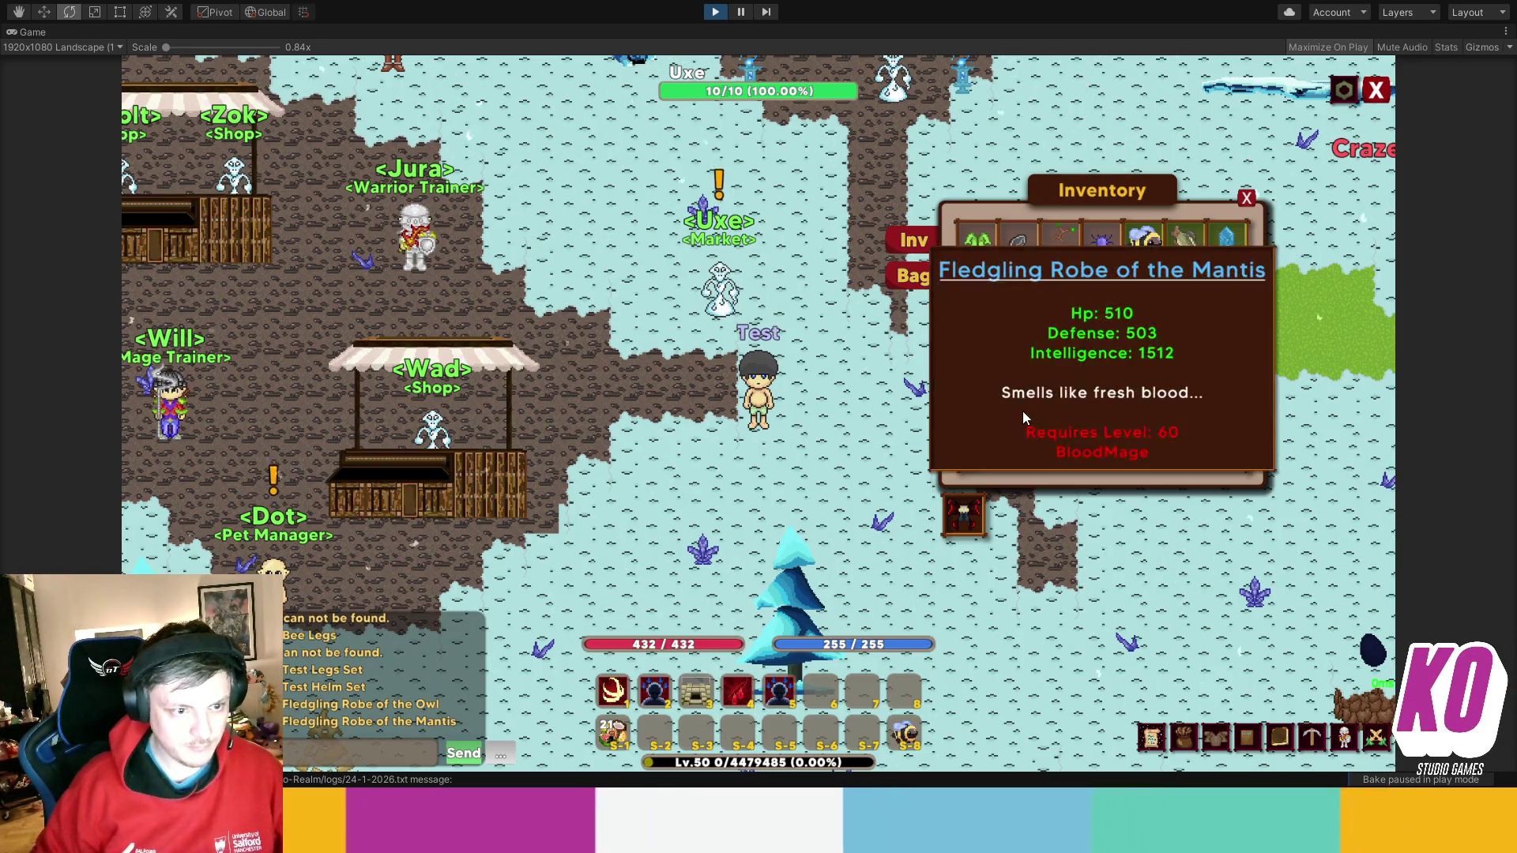